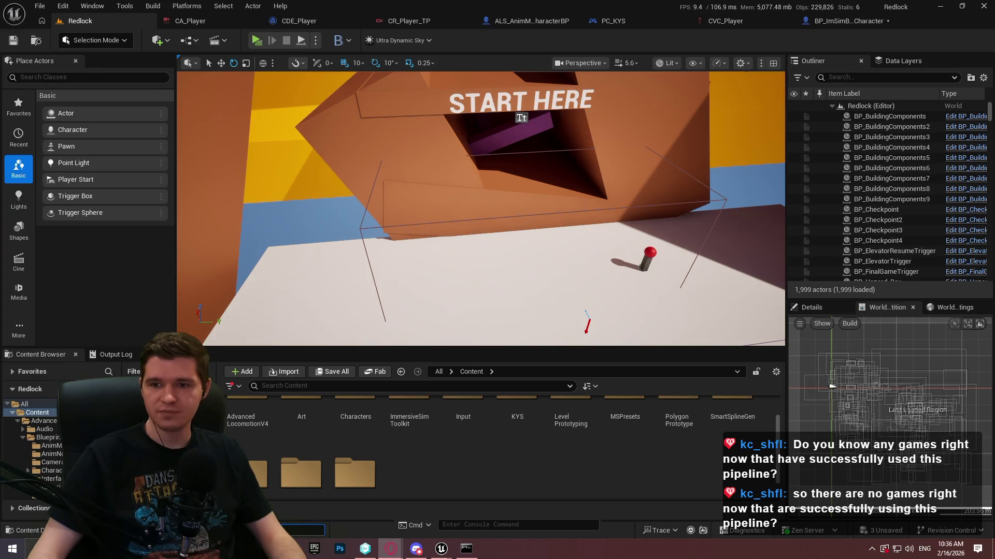
# Step: Scroll down the Wikipedia Category:Unreal Engine 5 games page in Opera GX
pyautogui.scroll(-5, 282, 152)
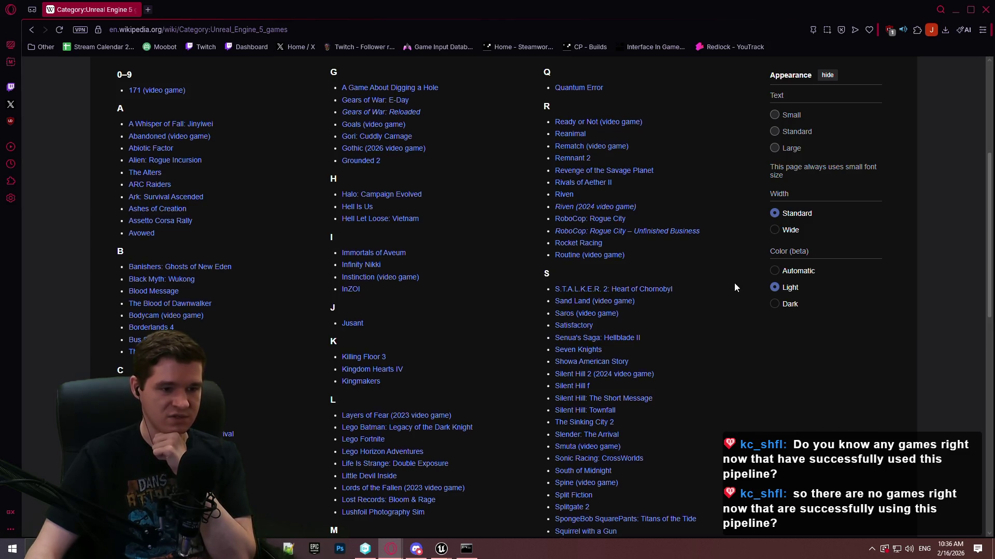
# Step: Scroll down the Unreal Engine 5 games list, previewing several game links
pyautogui.scroll(-2, 725, 281)
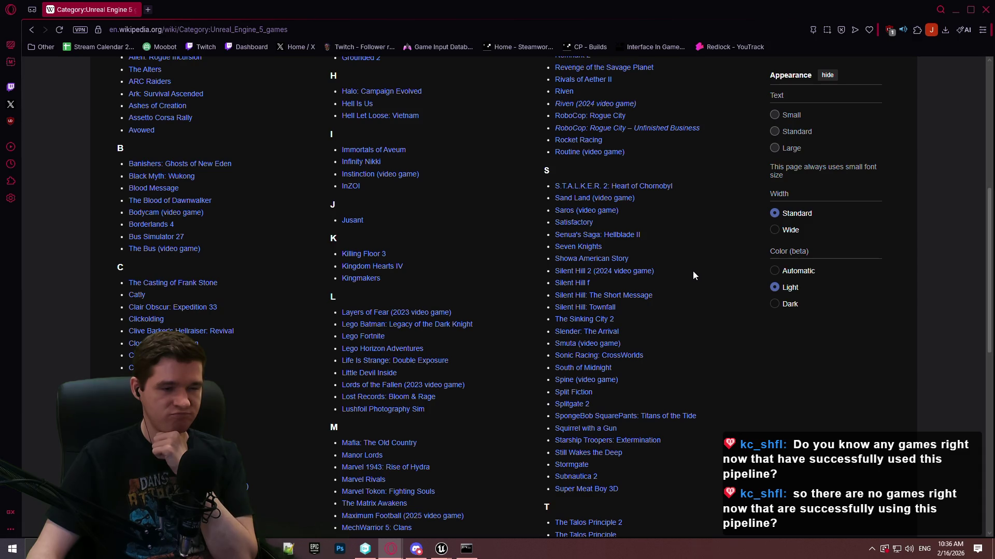
pyautogui.moveTo(560, 231)
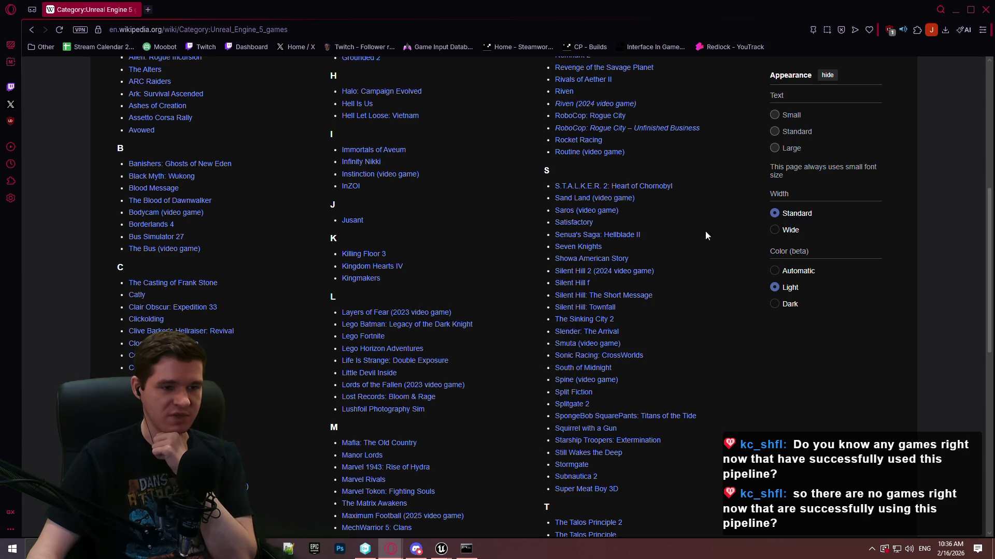
pyautogui.scroll(-2, 728, 241)
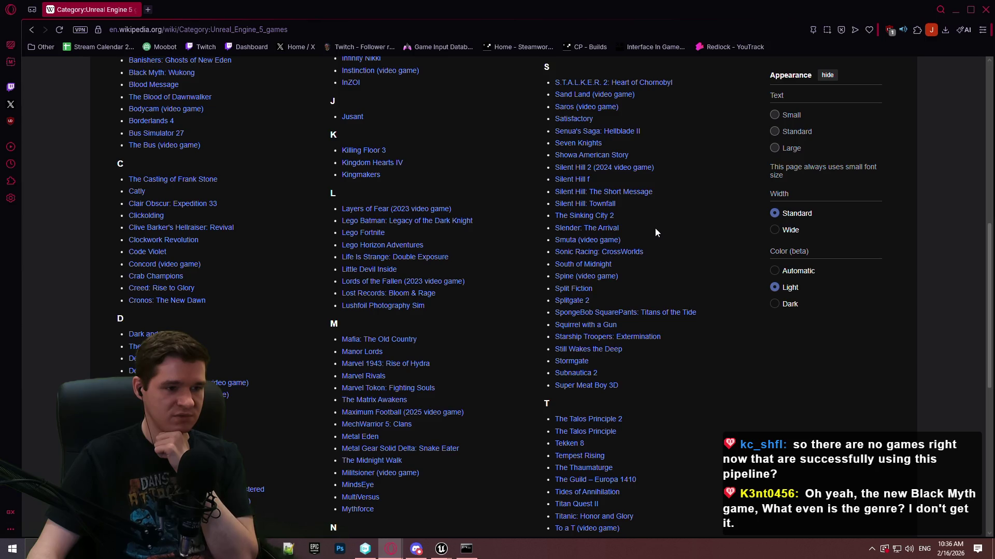
pyautogui.scroll(-2, 678, 247)
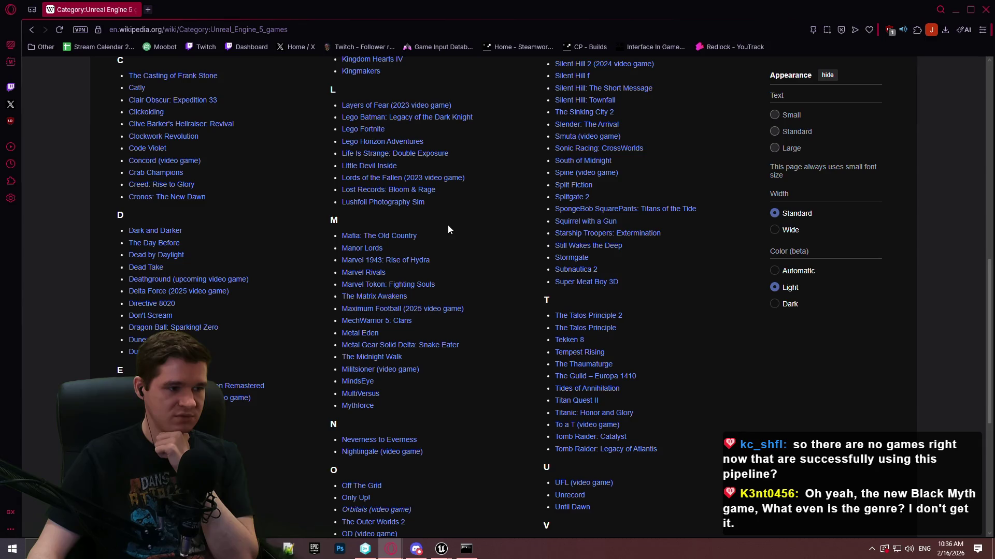
pyautogui.scroll(-1, 511, 243)
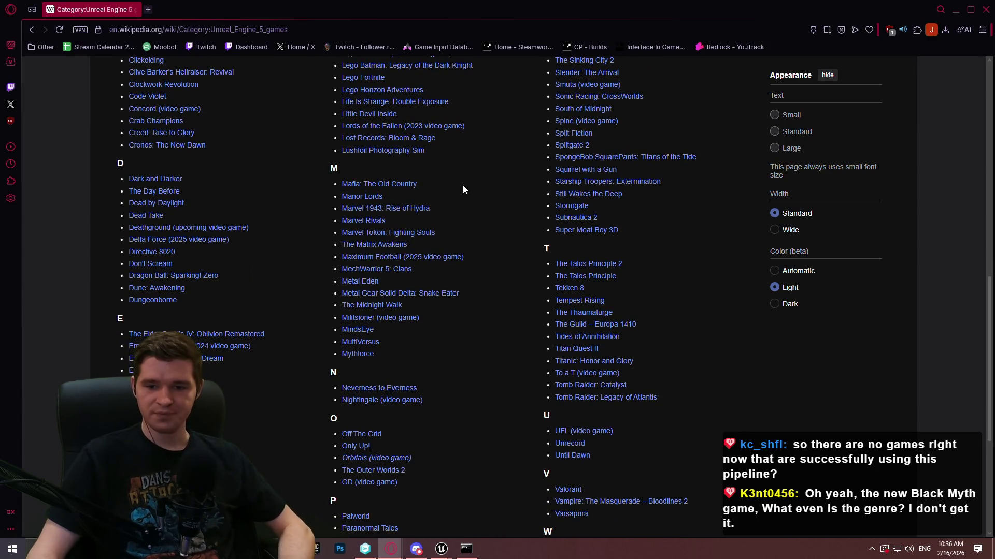
pyautogui.scroll(-1, 481, 206)
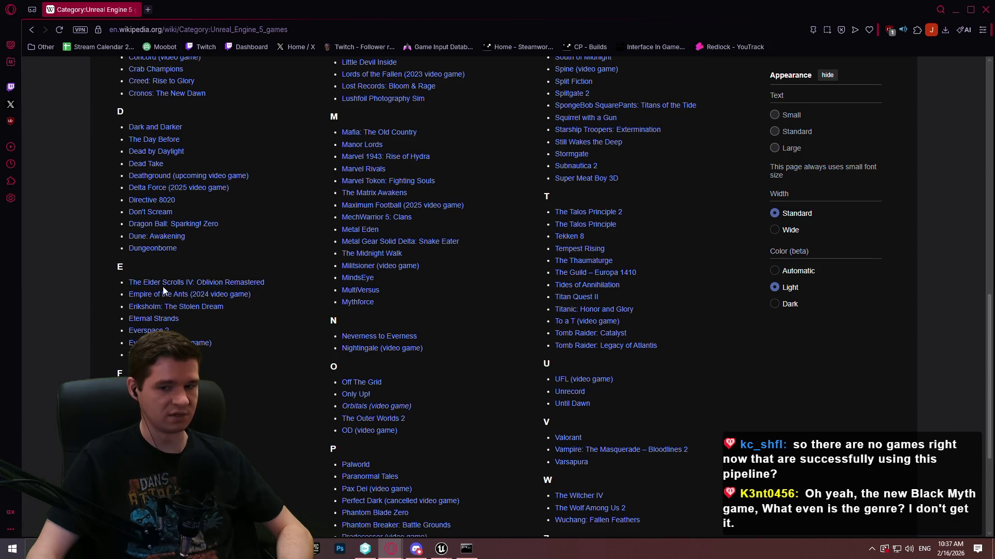
pyautogui.scroll(-1, 791, 341)
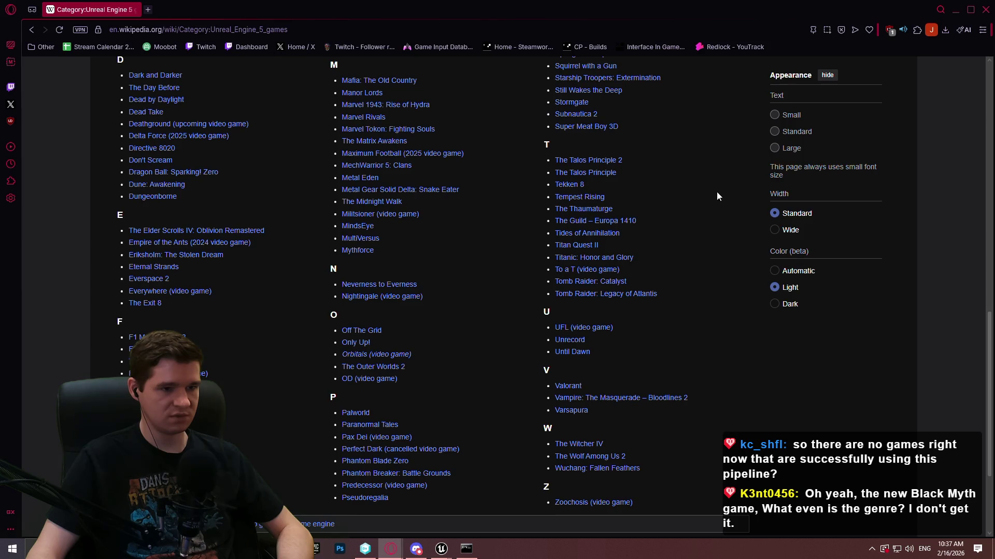
pyautogui.moveTo(571, 251)
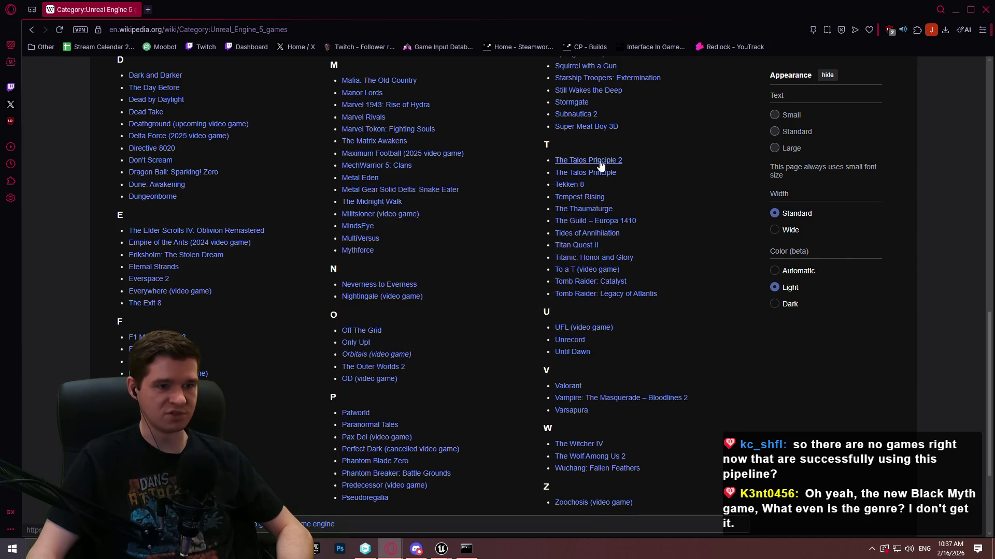
pyautogui.moveTo(585, 178)
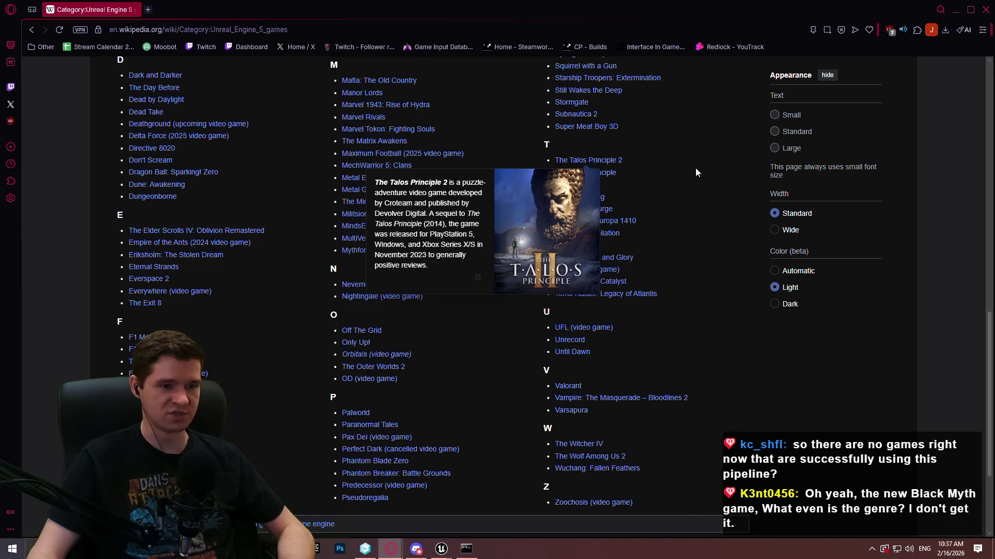
# Step: Scroll back up the list and close the Wikipedia window
pyautogui.scroll(-1, 716, 216)
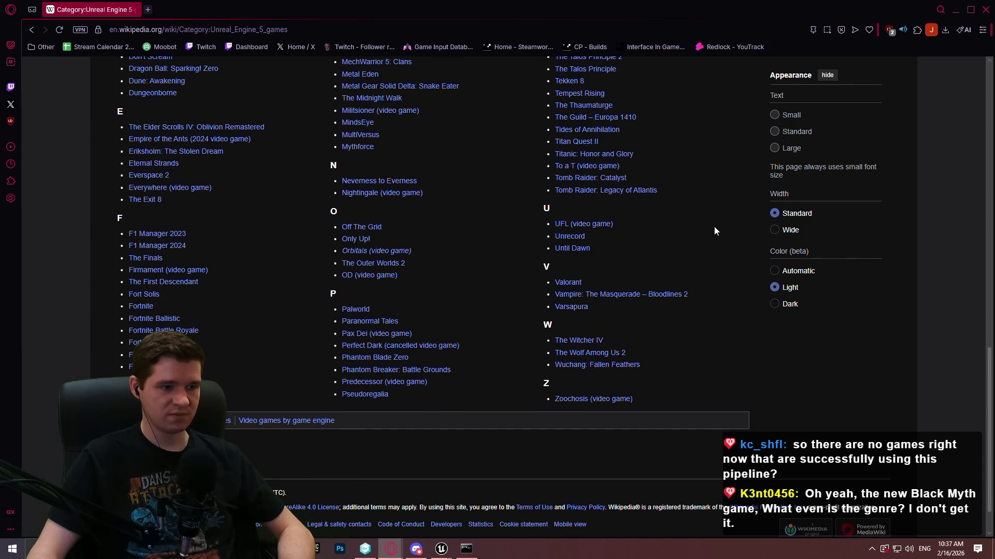
pyautogui.scroll(2, 714, 226)
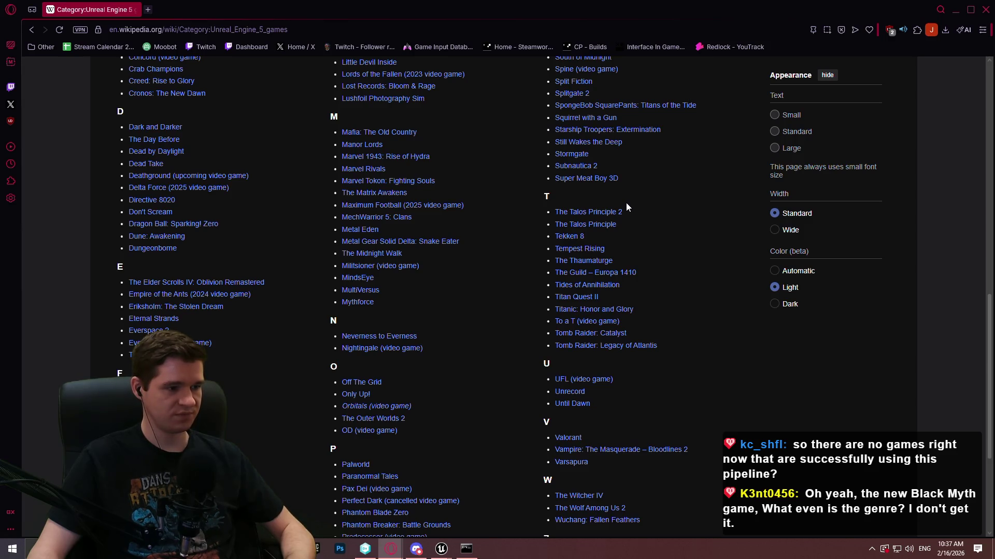
pyautogui.scroll(5, 675, 200)
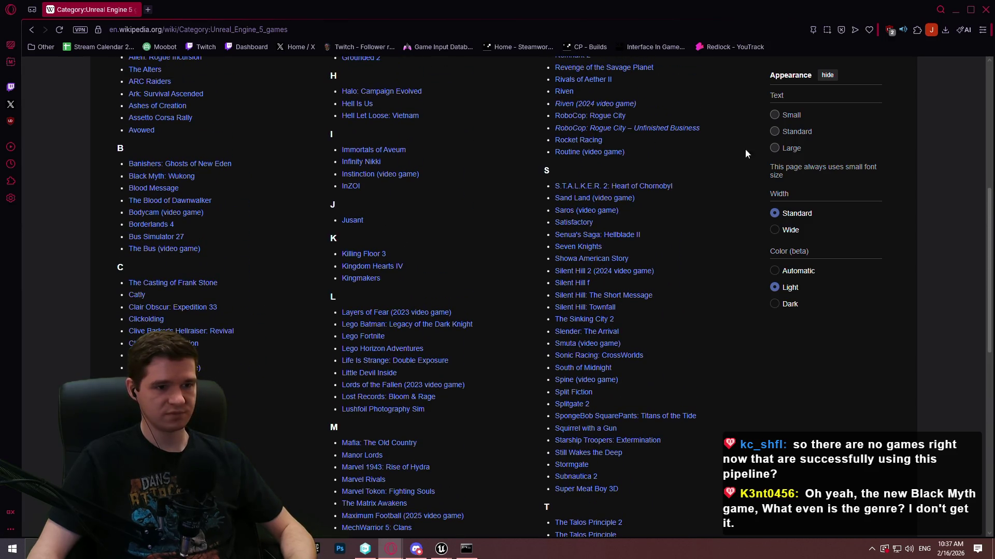
pyautogui.click(991, 3)
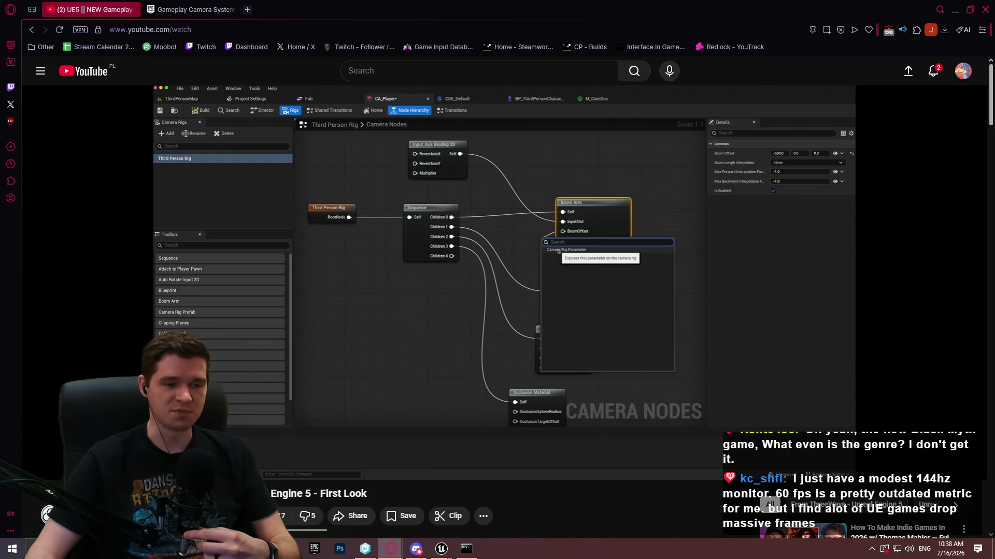
pyautogui.moveTo(441, 549)
pyautogui.moveTo(535, 509)
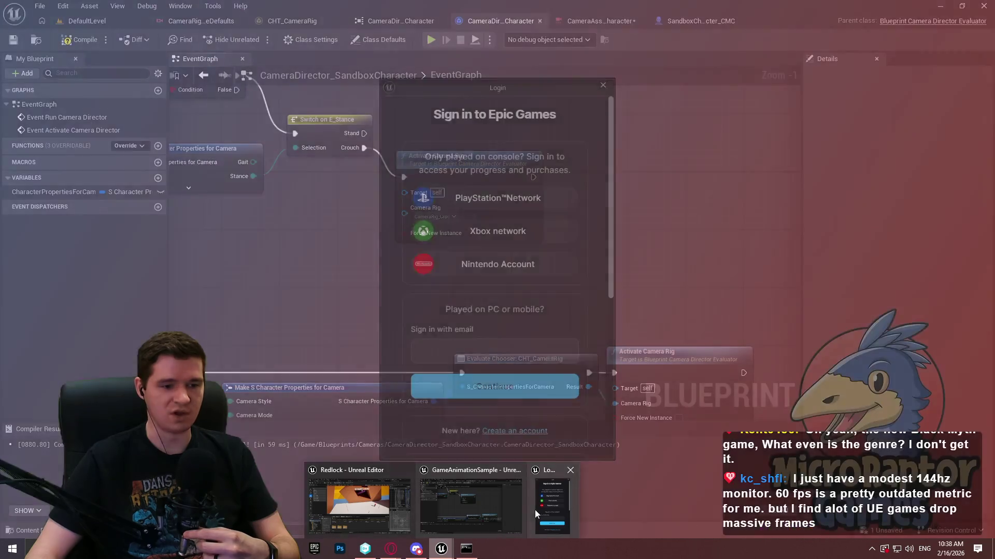
# Step: Dismiss the Epic sign-in window and search Project Settings for 'lumen'
pyautogui.click(570, 470)
pyautogui.click(406, 509)
pyautogui.click(63, 6)
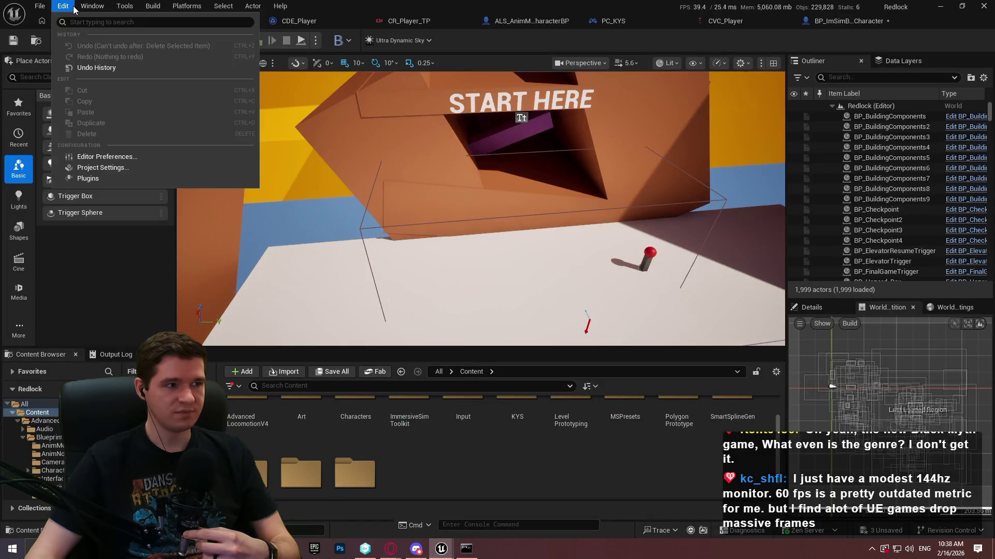
pyautogui.click(122, 167)
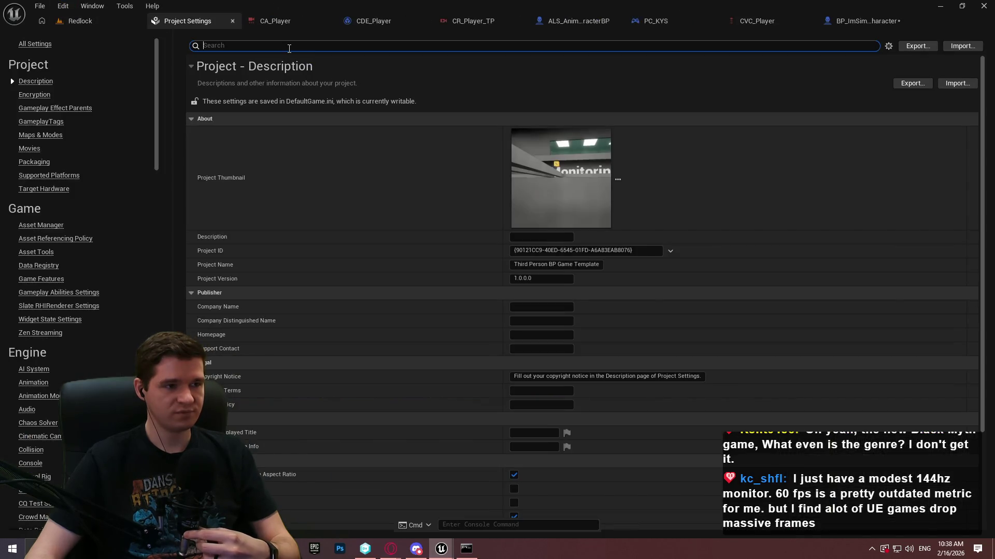
pyautogui.write('l')
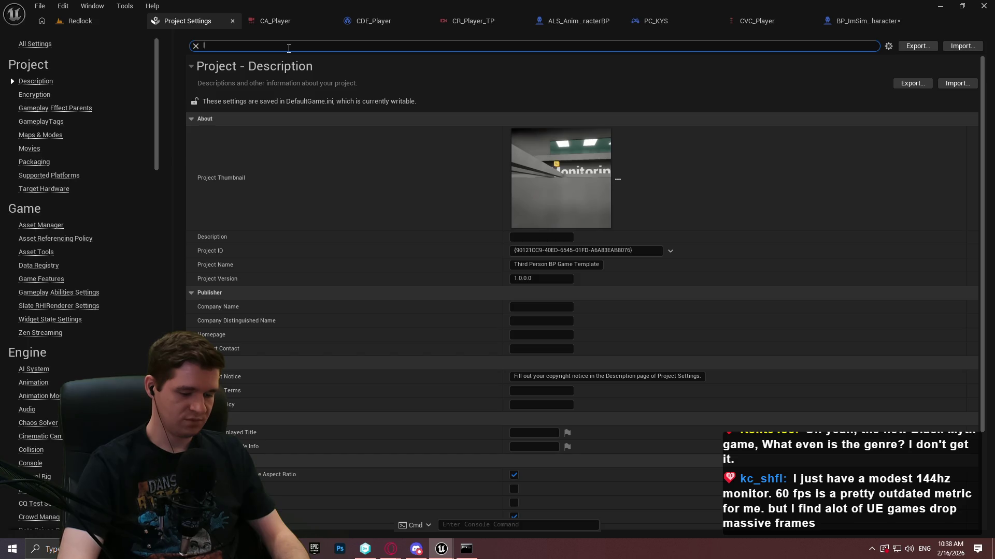
pyautogui.write('umen')
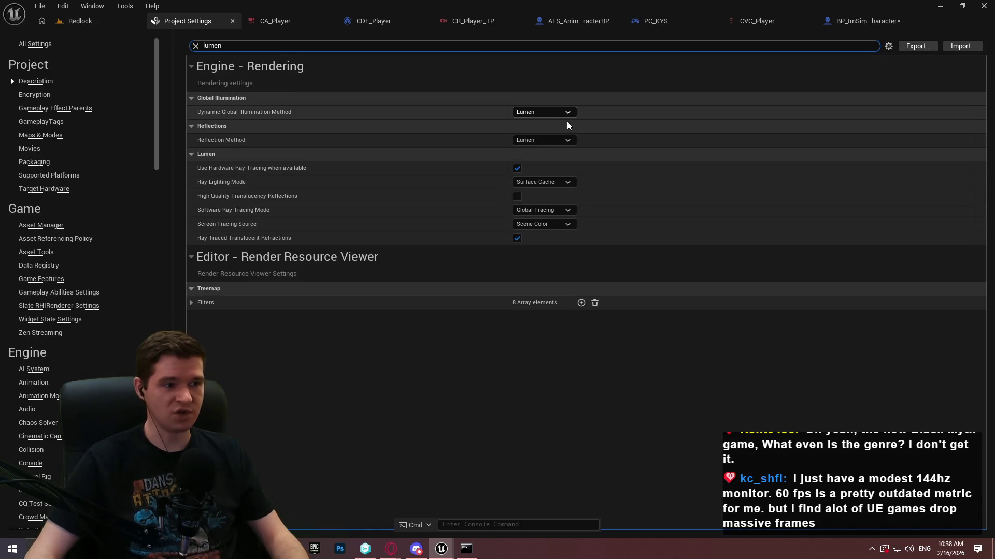
# Step: Keep Lumen for global illumination and reflections, then return to the Redlock level
pyautogui.click(532, 113)
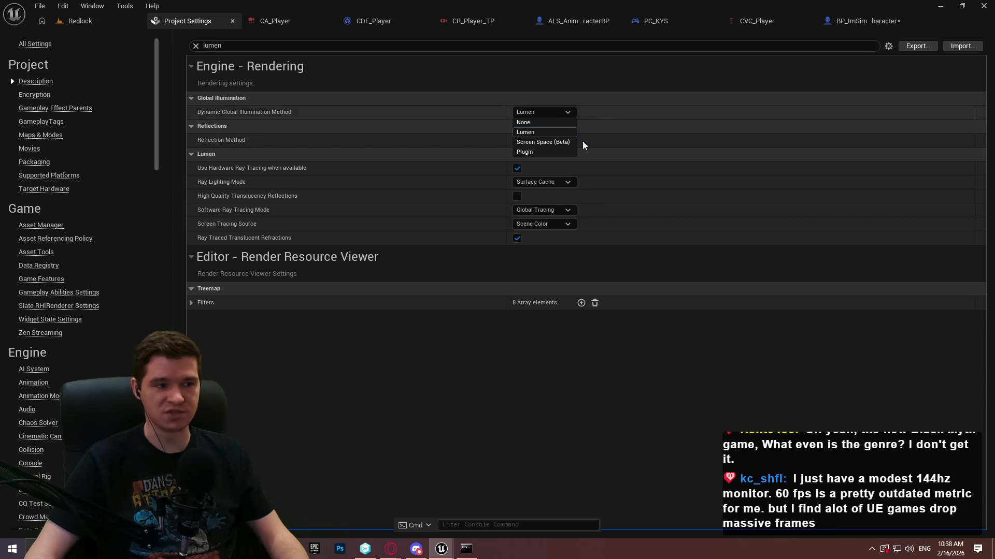
pyautogui.click(536, 138)
pyautogui.click(539, 140)
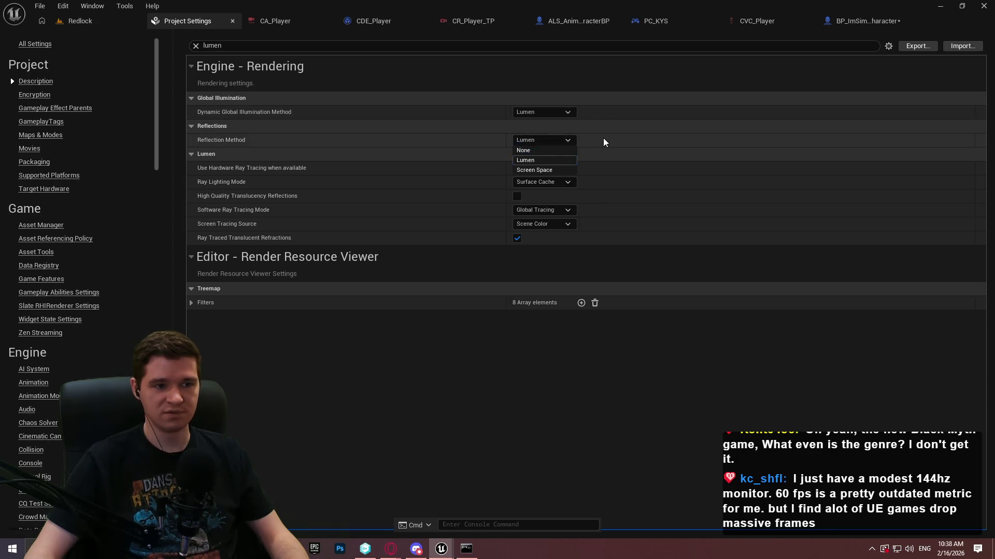
pyautogui.click(603, 141)
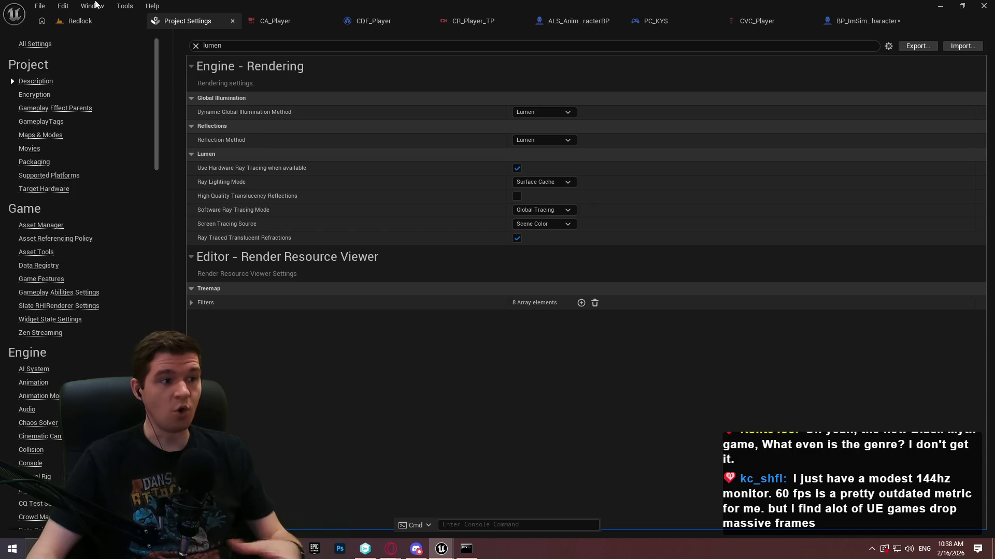
pyautogui.click(75, 21)
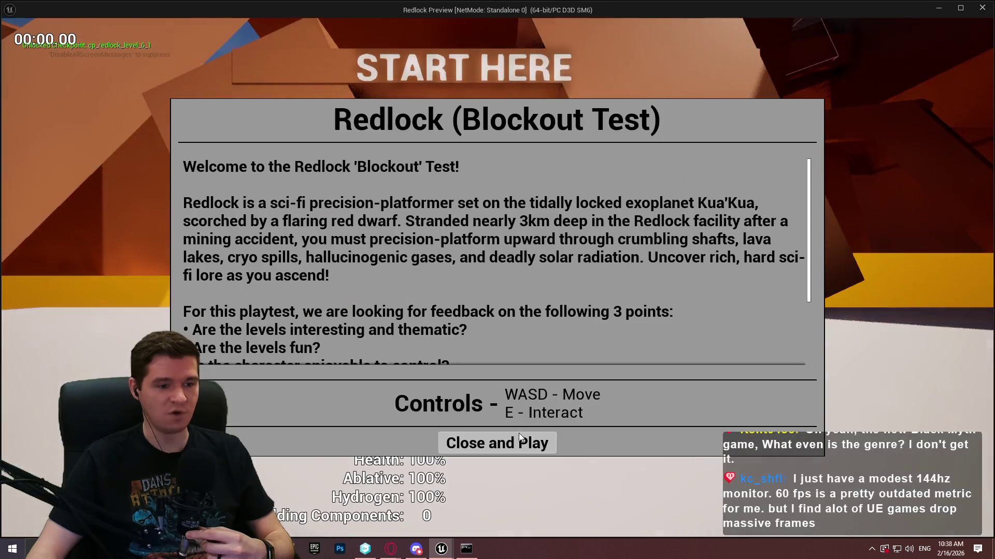
# Step: Start playtesting the level and run the sg.GlobalIlluminationQuality console command
pyautogui.click(518, 435)
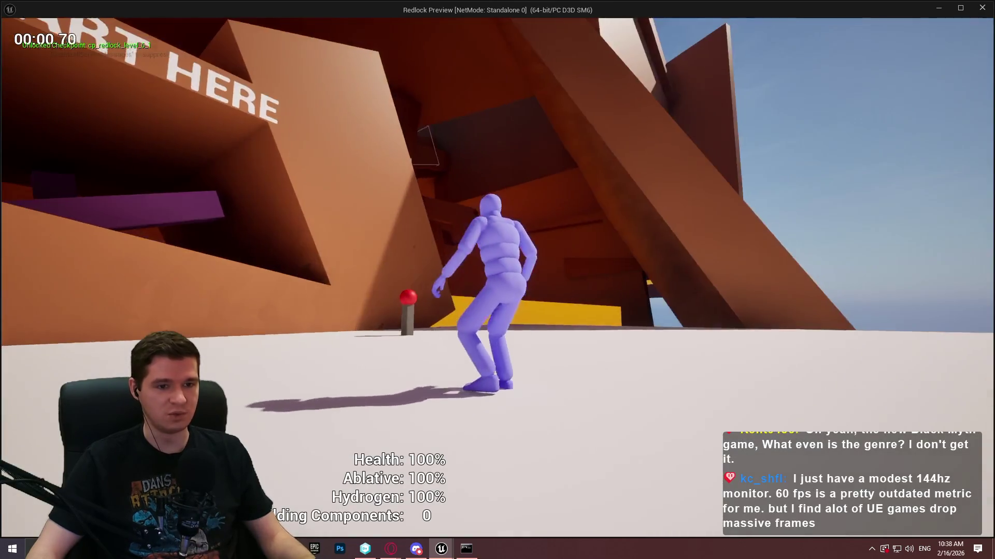
pyautogui.press('`')
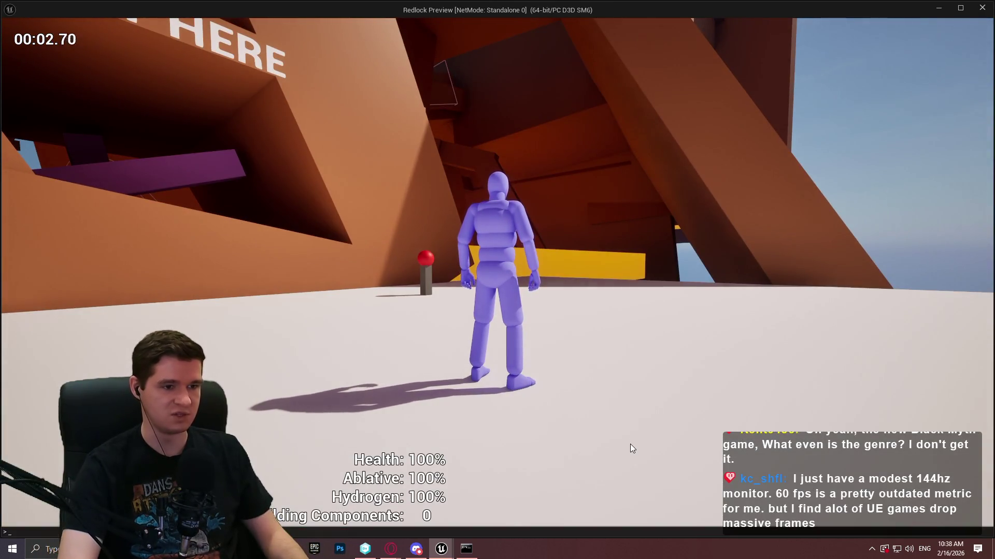
pyautogui.write('sg')
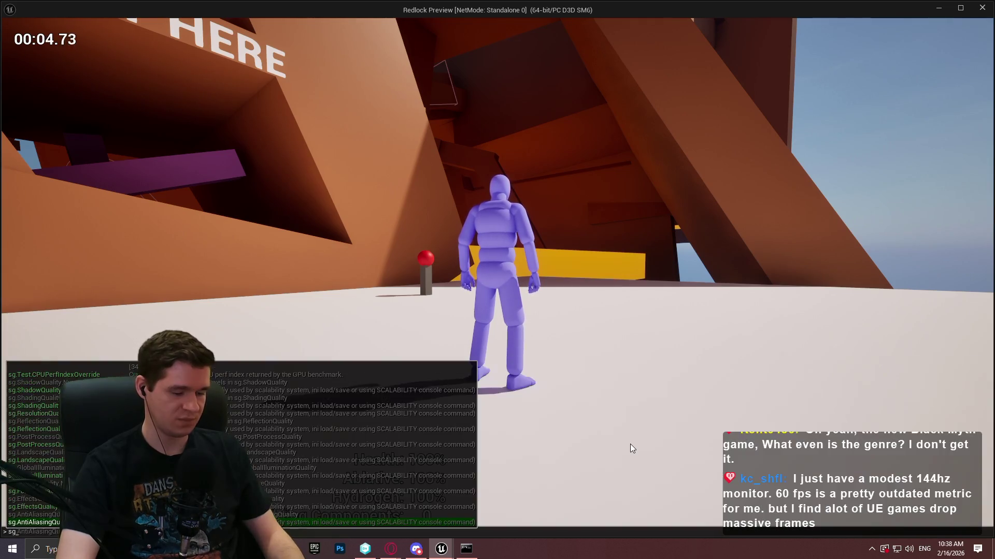
pyautogui.write('.g')
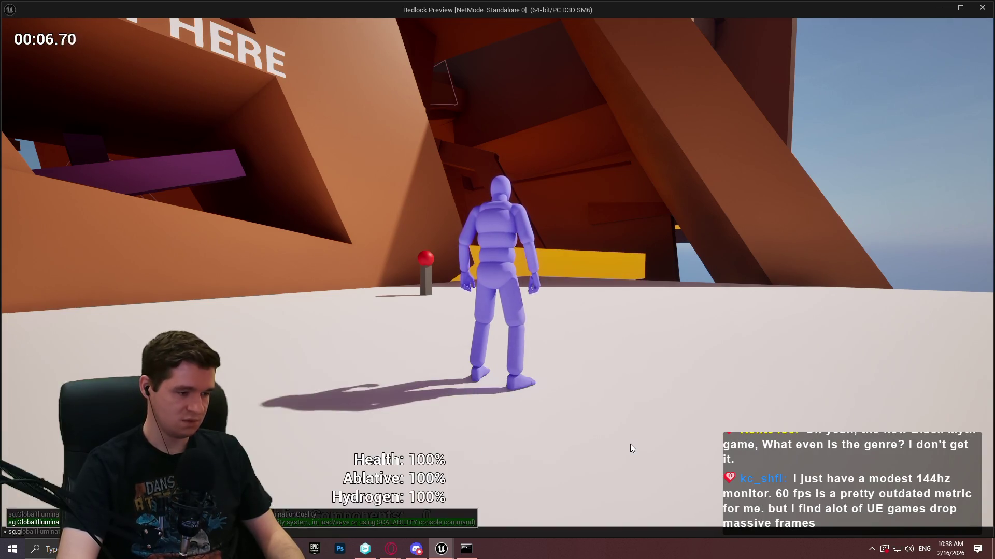
pyautogui.press('Tab')
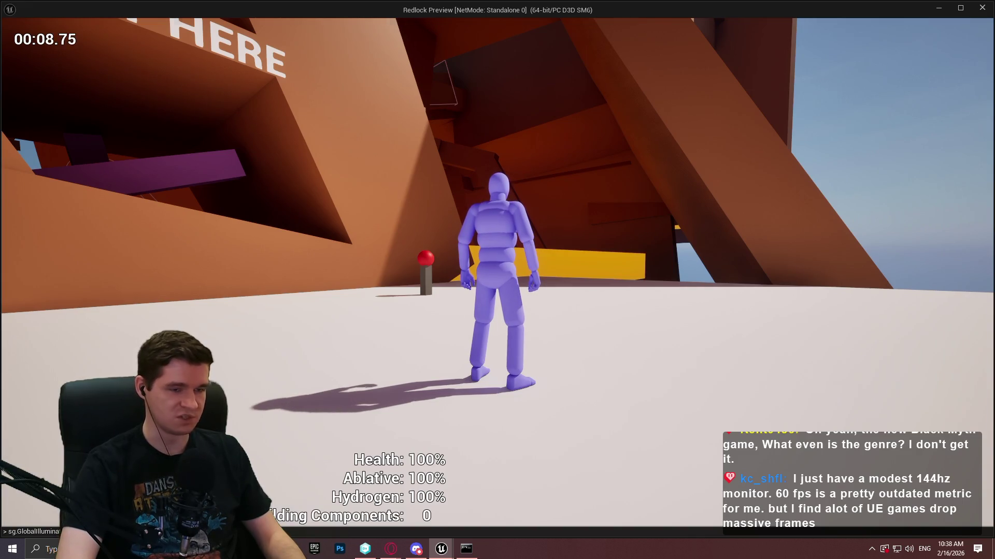
pyautogui.press('Return')
pyautogui.press('w')
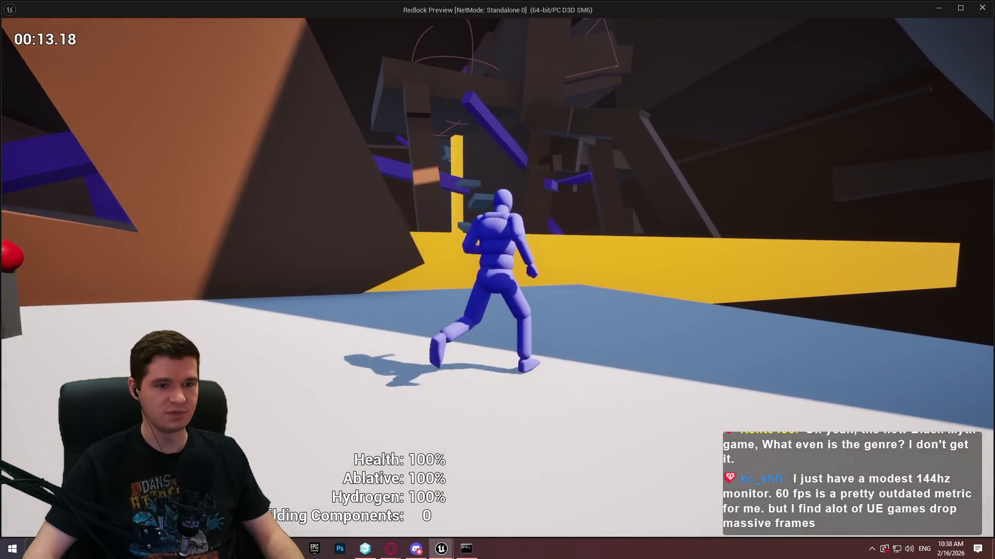
# Step: Enter 'stat gpu' in the console to show the GPU timing statistics
pyautogui.press('`')
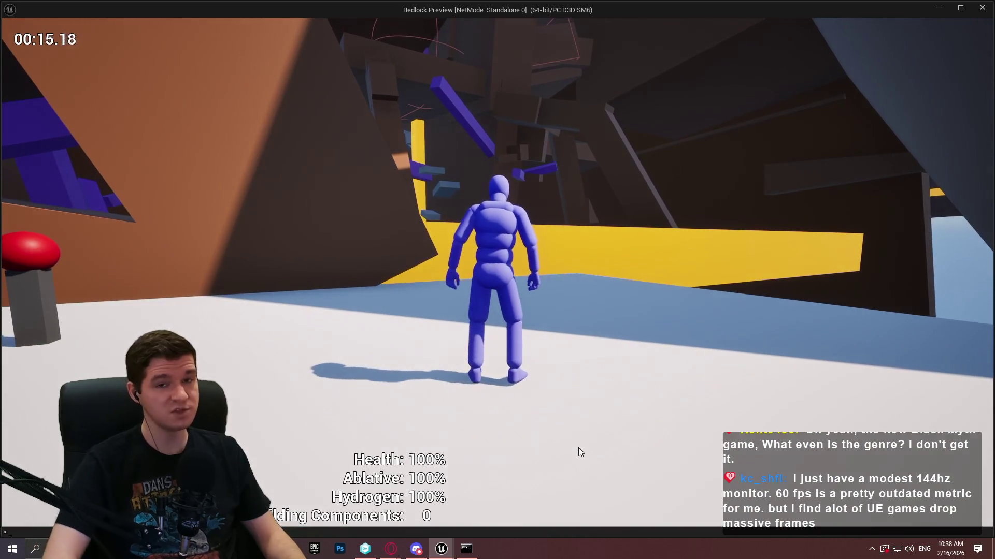
pyautogui.write('stat gopu')
pyautogui.press('Return')
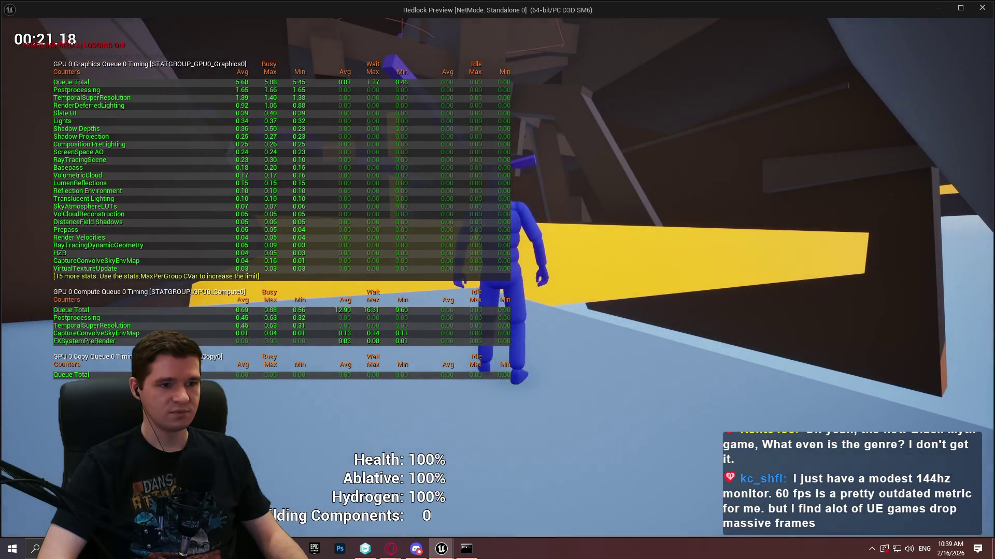
# Step: Set r.AntiAliasingMethod to 2 in the console to compare GPU cost
pyautogui.press('`')
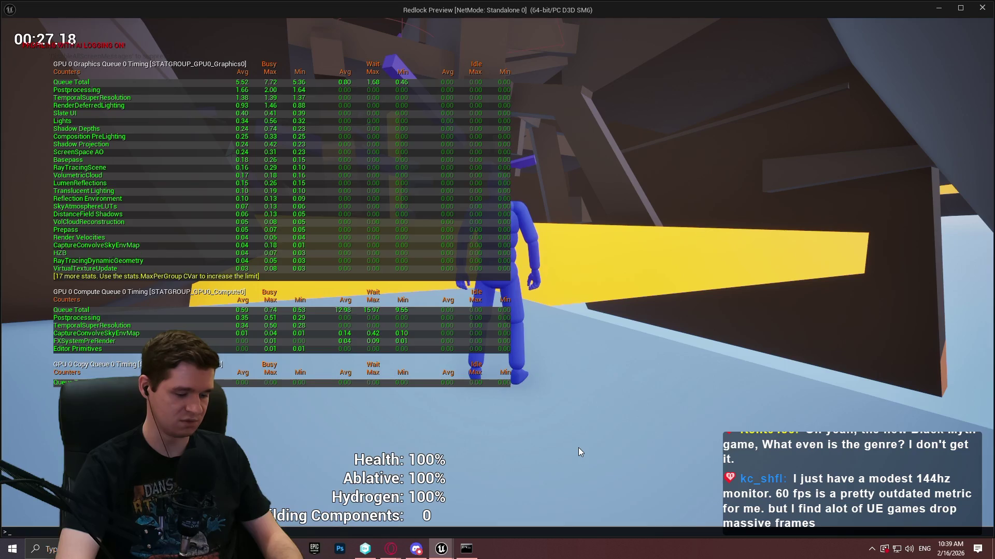
pyautogui.write('r.antiAliasingMet')
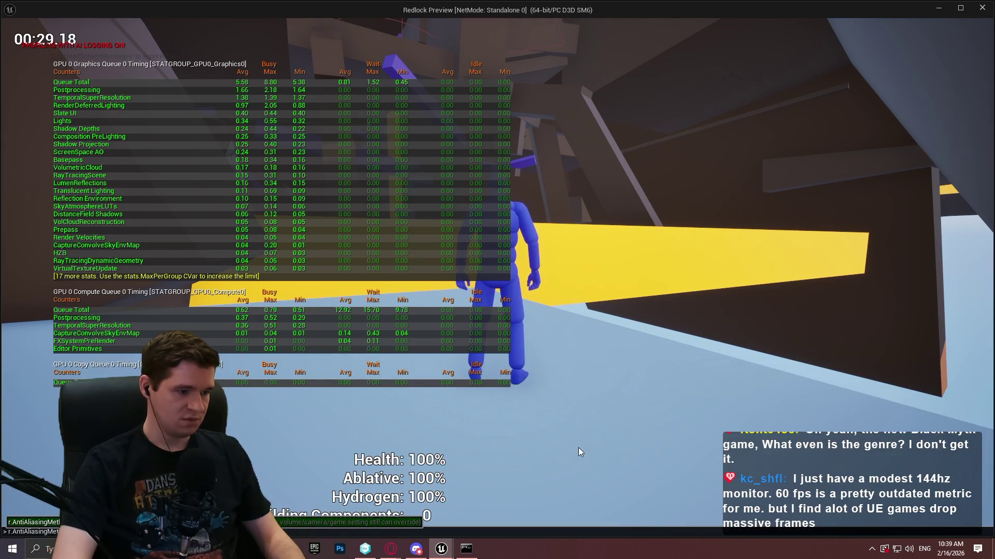
pyautogui.write('hod 2')
pyautogui.press('Return')
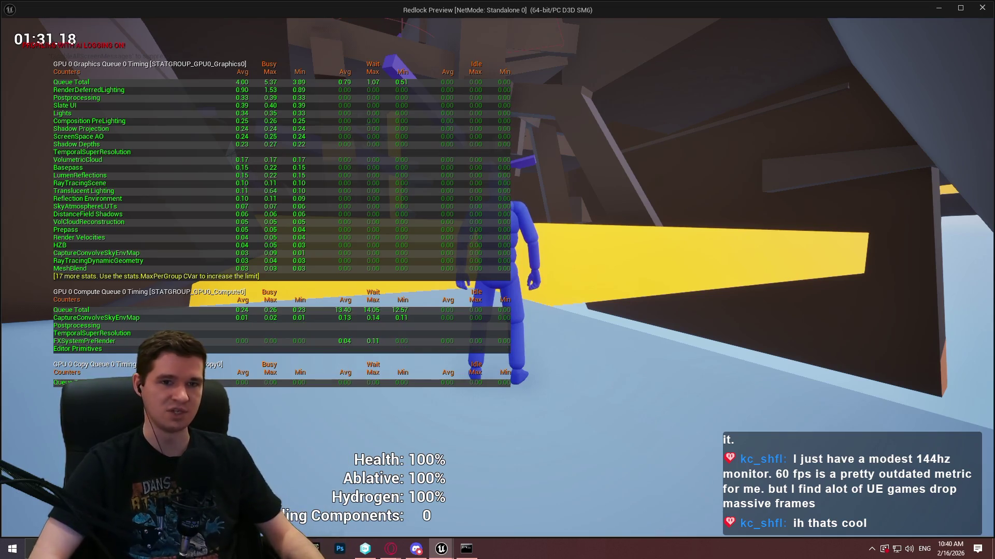
# Step: Switch anti-aliasing back to Temporal Super Resolution and enable global illumination
pyautogui.press('`')
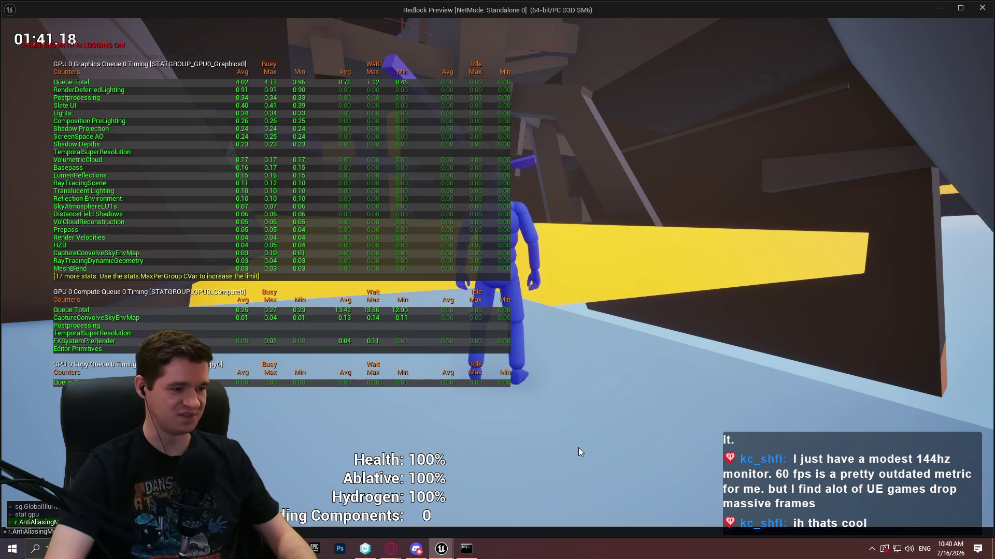
pyautogui.press('Return')
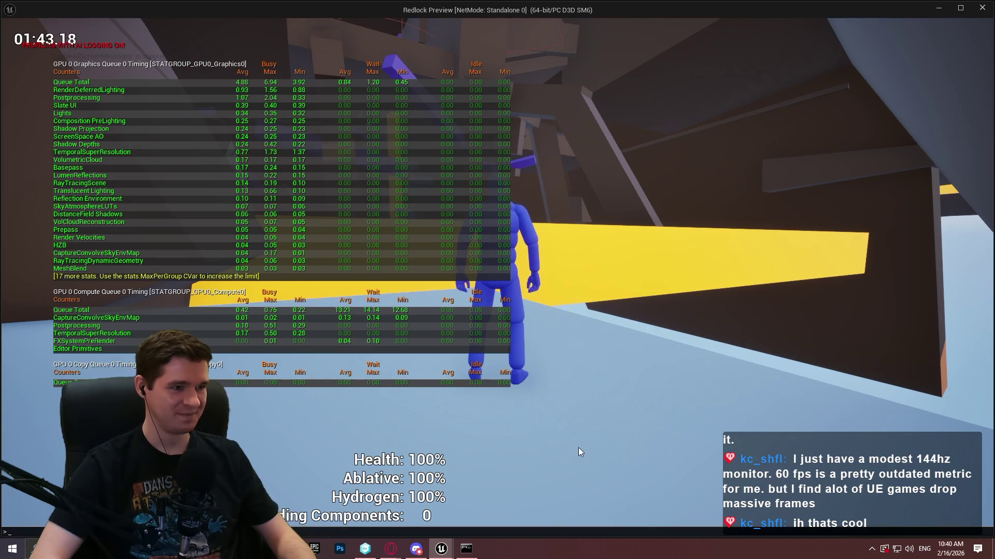
pyautogui.press('Return')
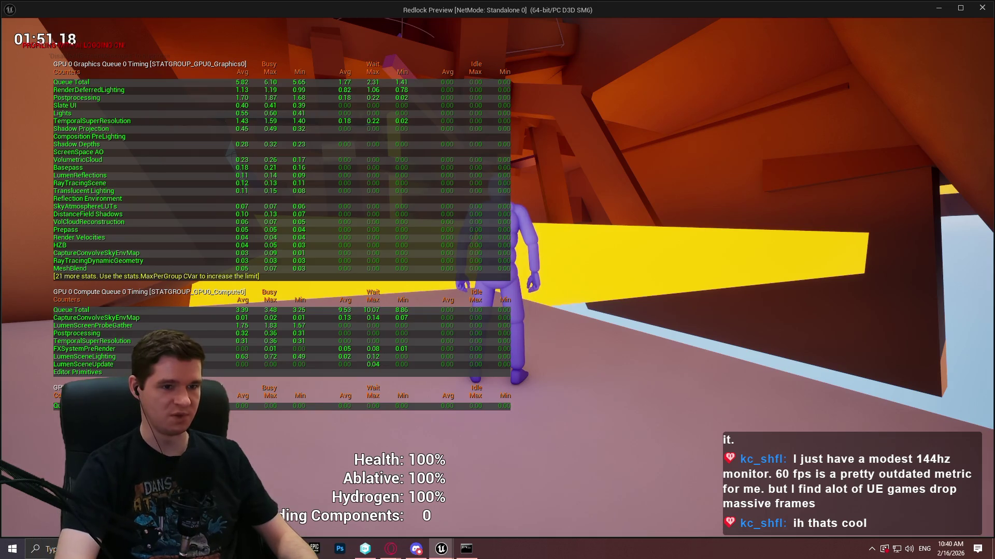
# Step: Run 'stat gpu' again in the console to hide the GPU statistics overlay
pyautogui.press('`')
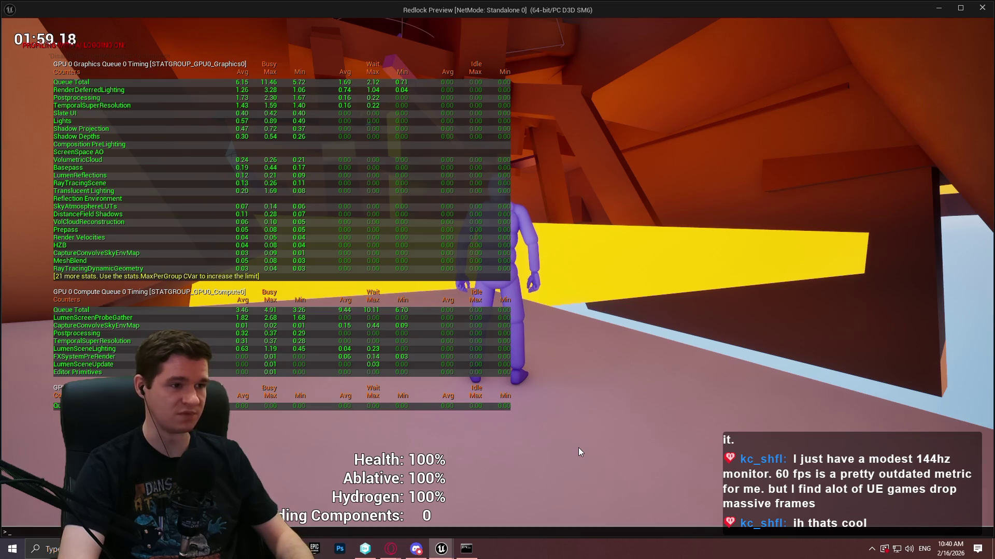
pyautogui.write('stat gpu')
pyautogui.press('Return')
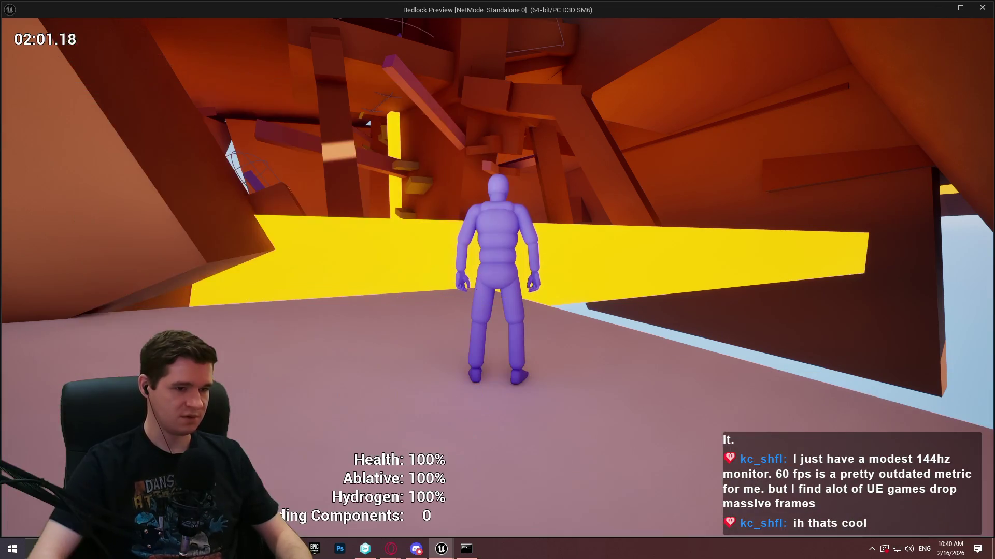
# Step: Run the character around the orange level, through the START HERE opening and over the wall
pyautogui.press('w')
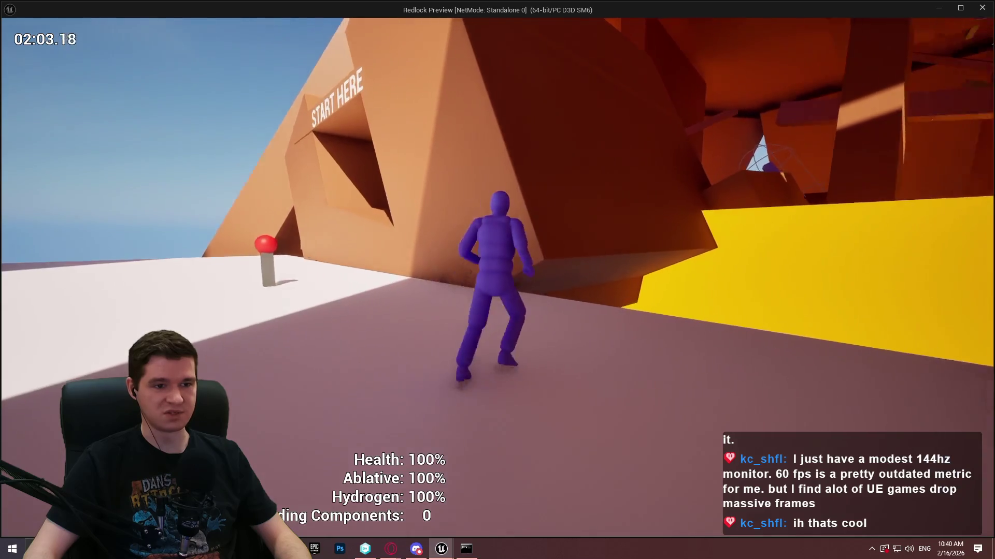
pyautogui.press('w')
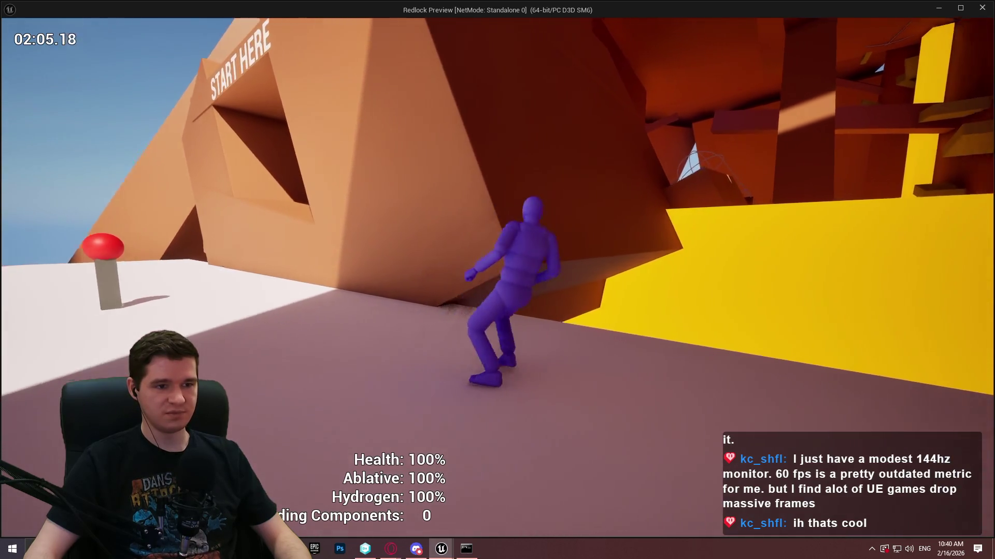
pyautogui.press('w')
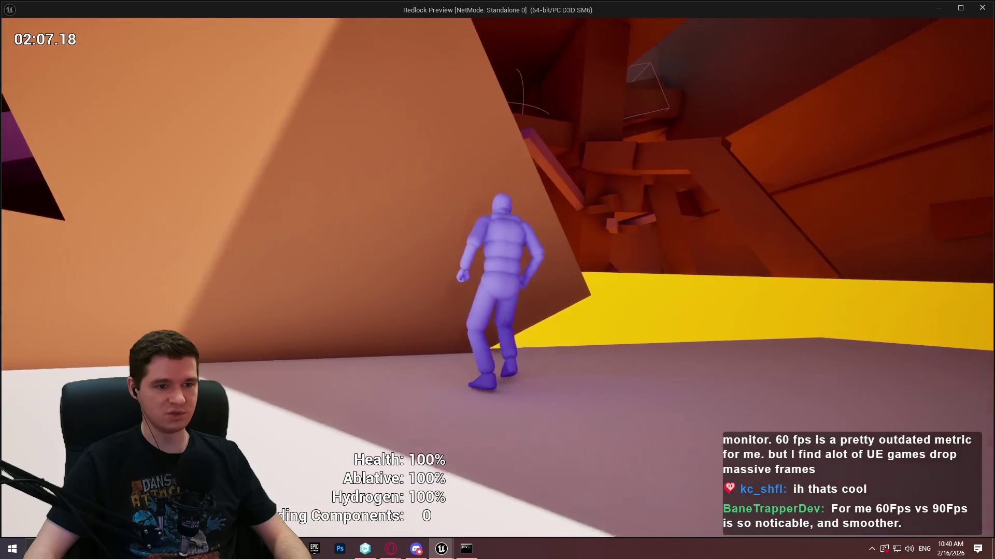
pyautogui.press('w')
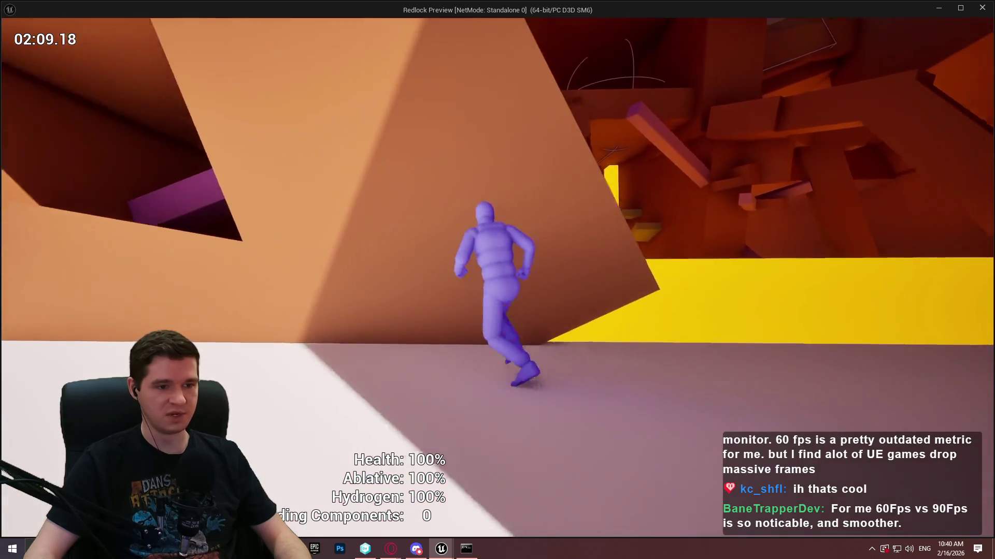
pyautogui.press('w')
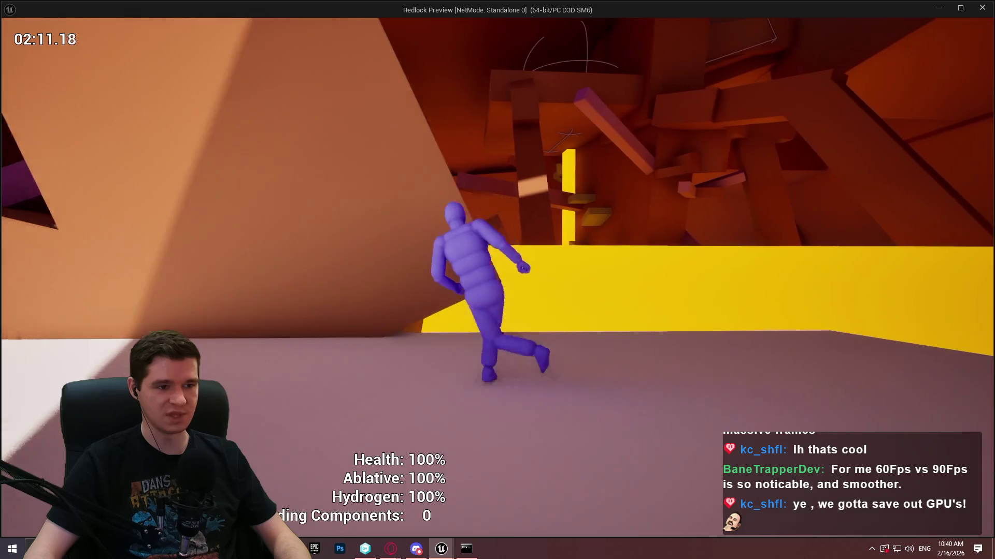
pyautogui.press('w')
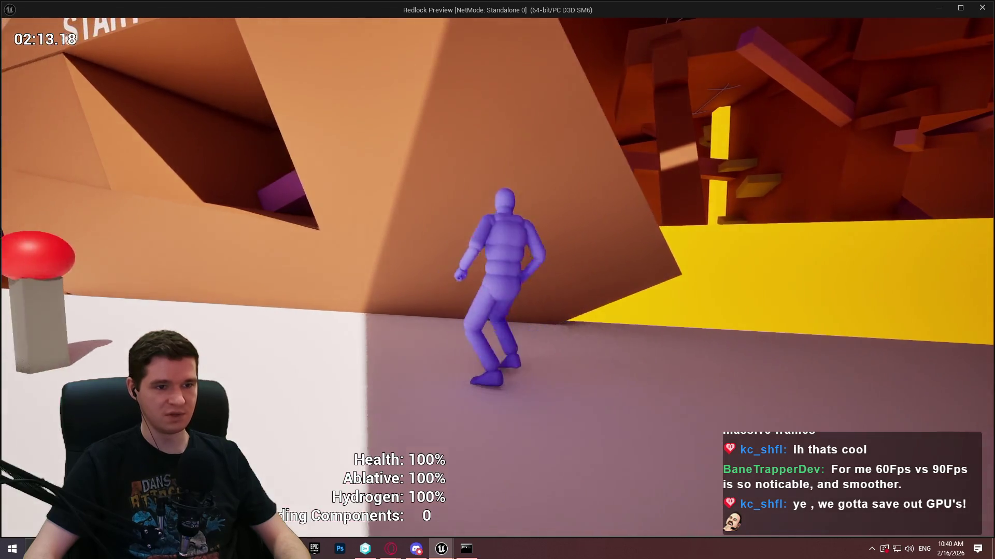
pyautogui.press('w')
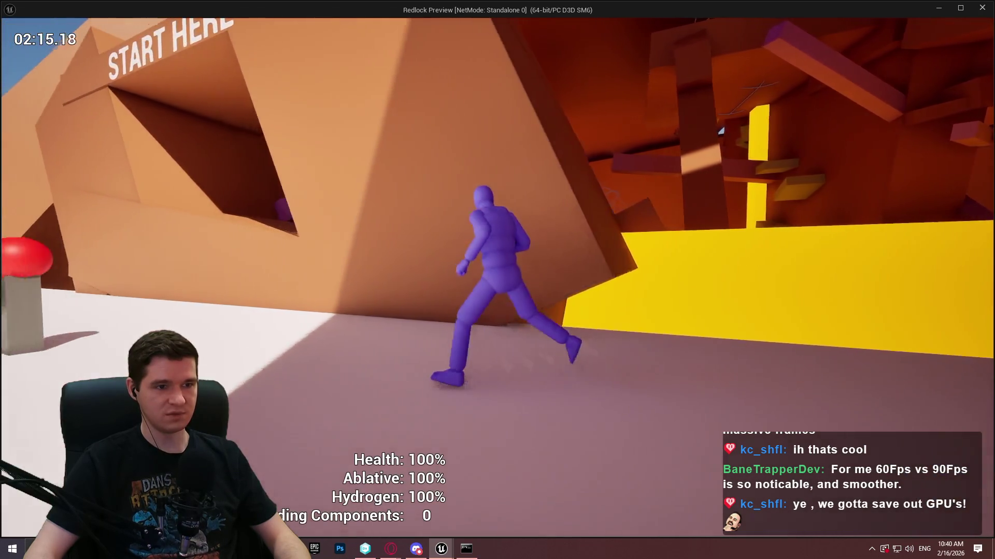
pyautogui.press('w')
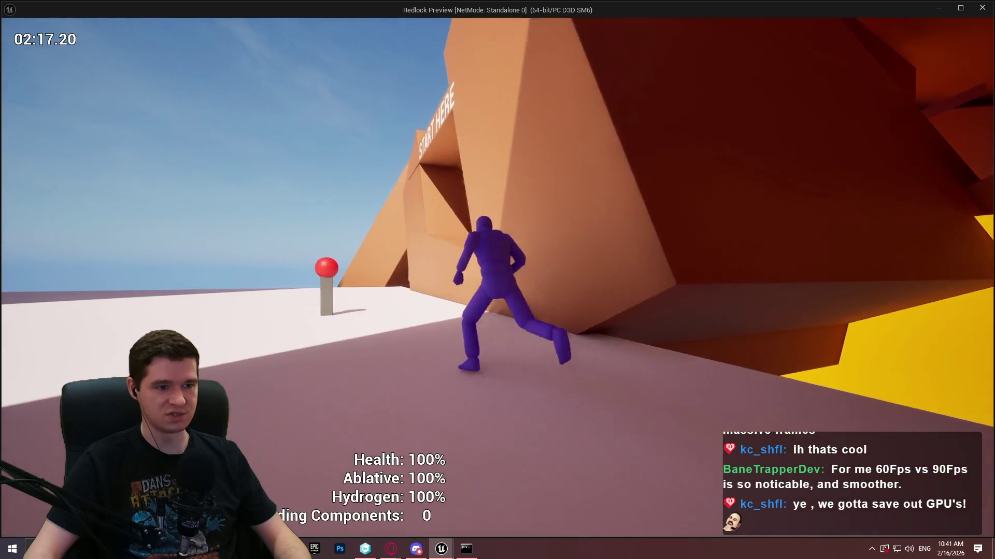
pyautogui.press('w')
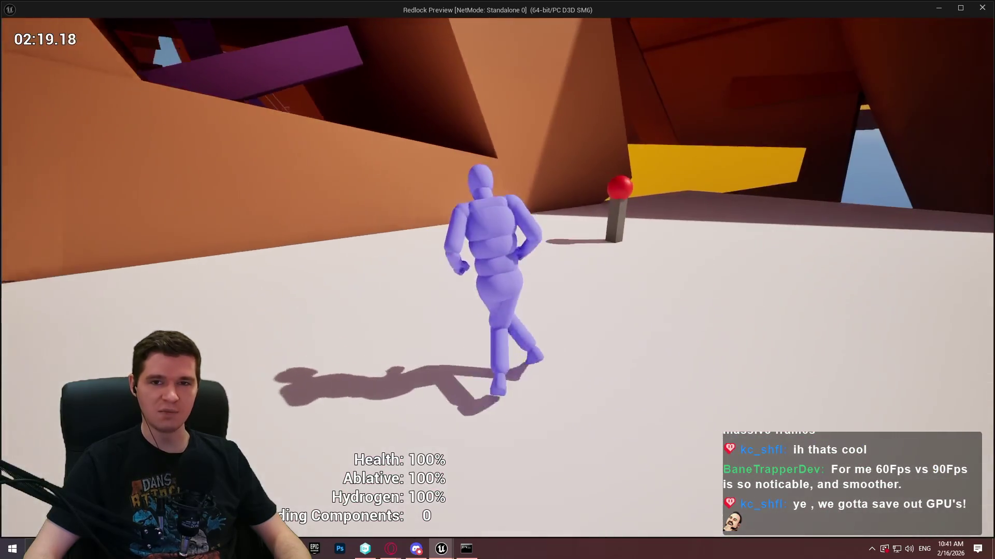
pyautogui.press('w')
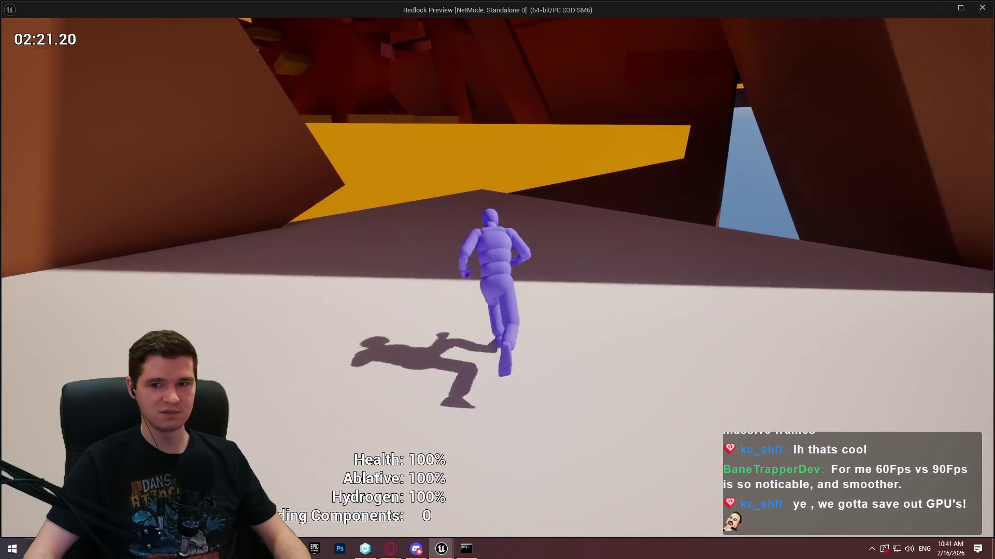
pyautogui.press('w')
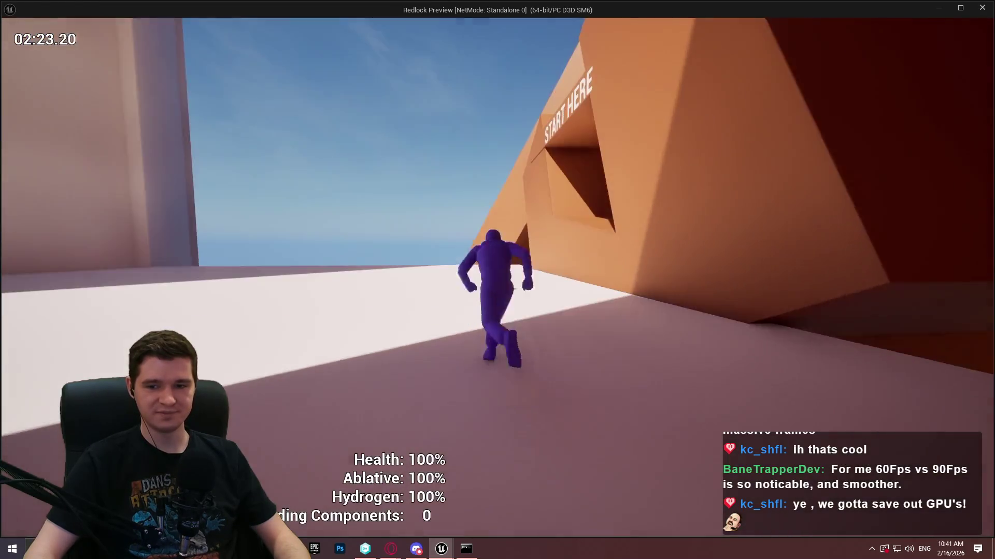
pyautogui.press('w')
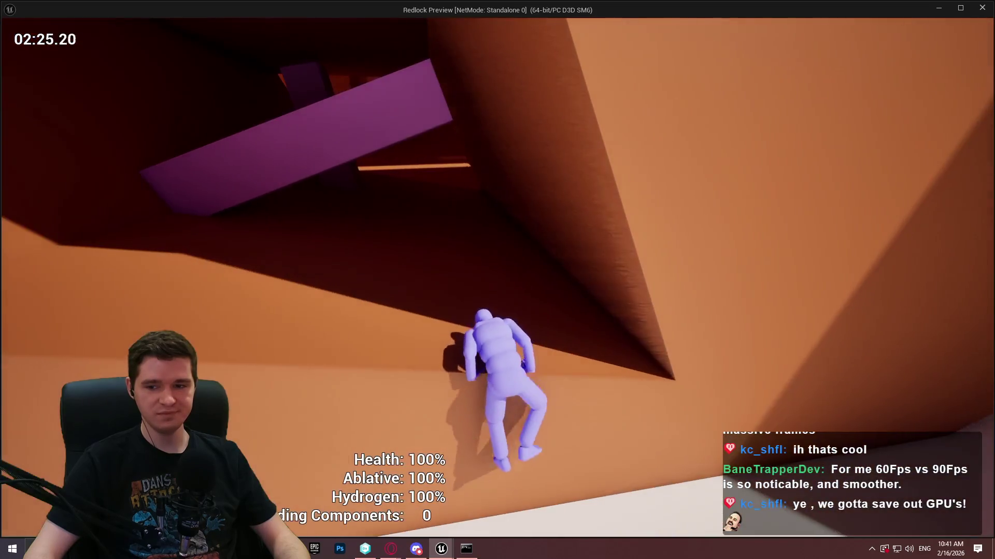
# Step: Run up the corridor and ramp, climbing across the ledges to the upper level
pyautogui.press('w')
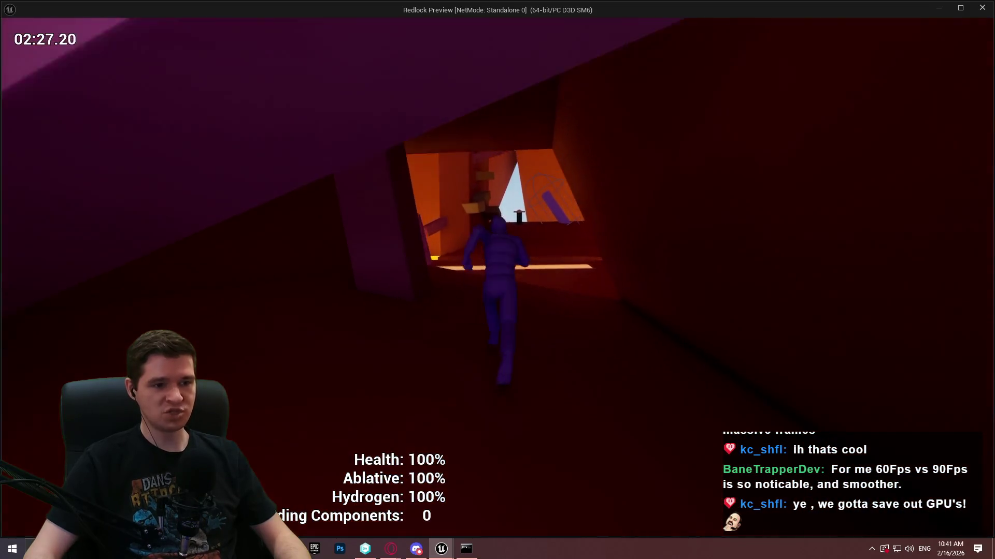
pyautogui.press('w')
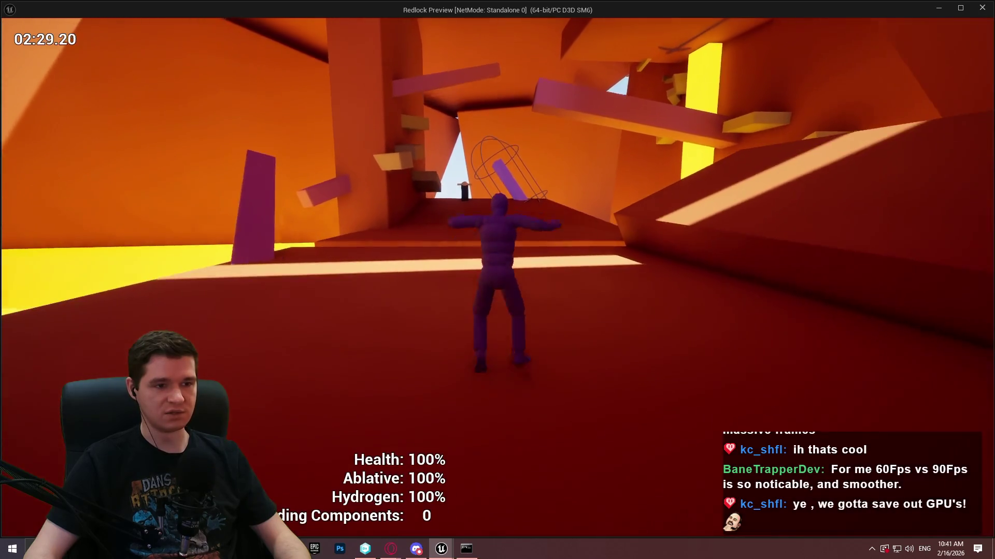
pyautogui.press('w')
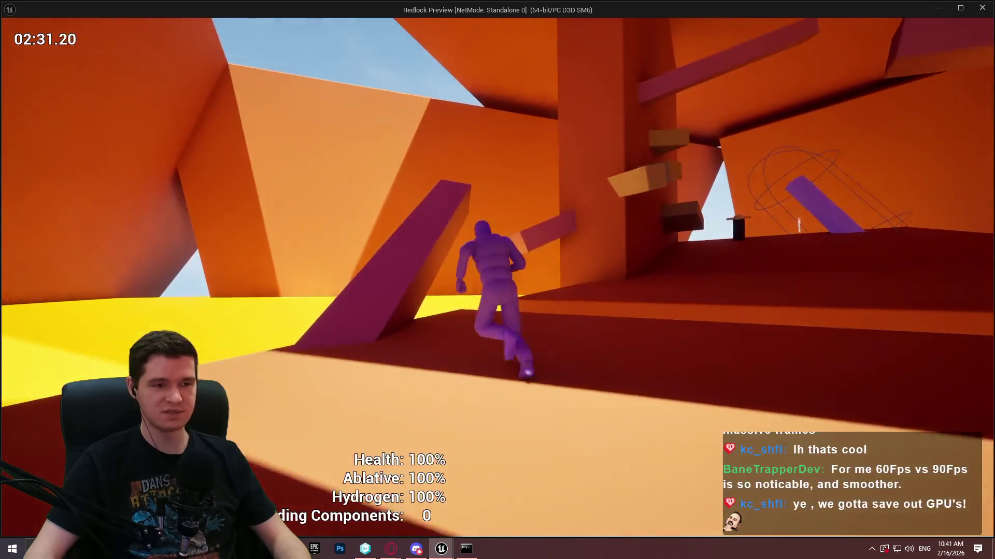
pyautogui.press('w')
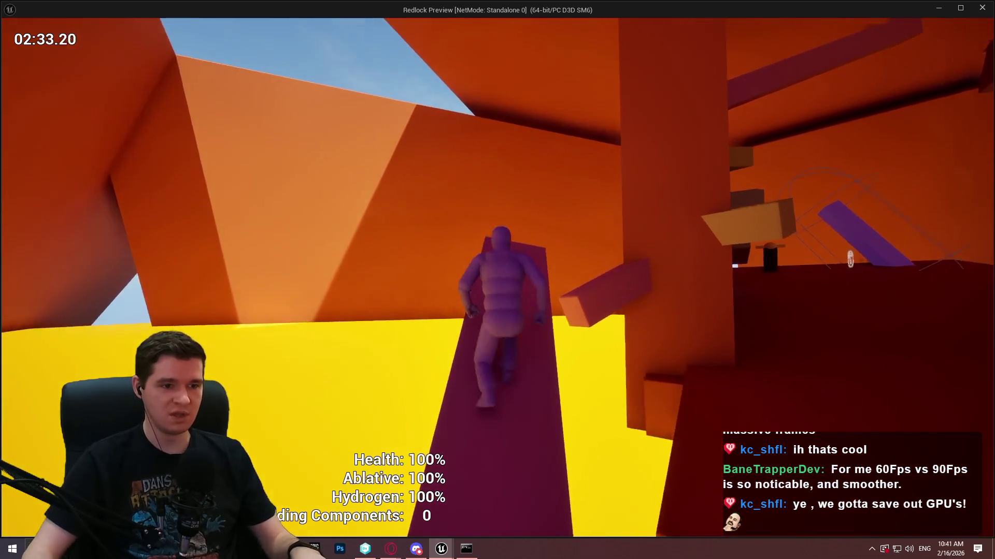
pyautogui.press('w')
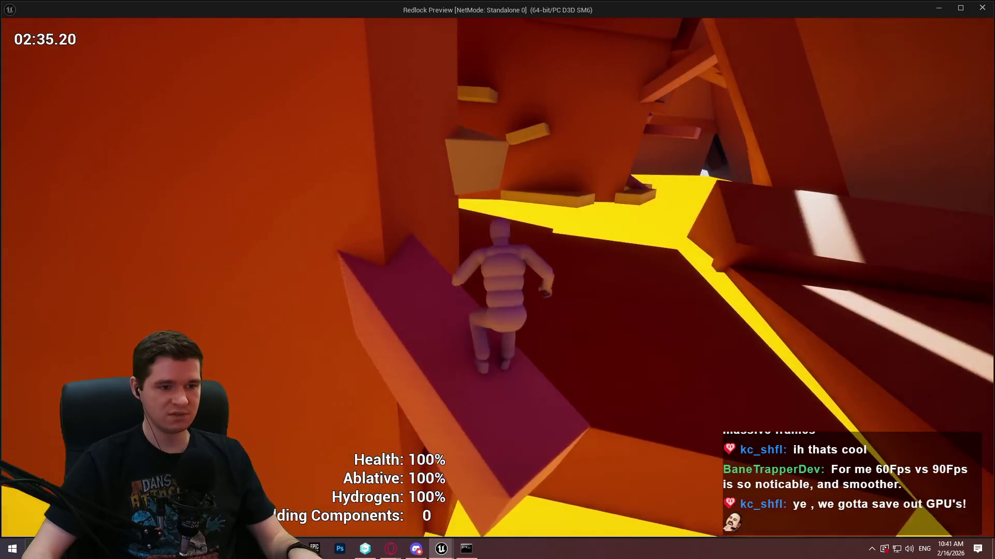
pyautogui.press('w')
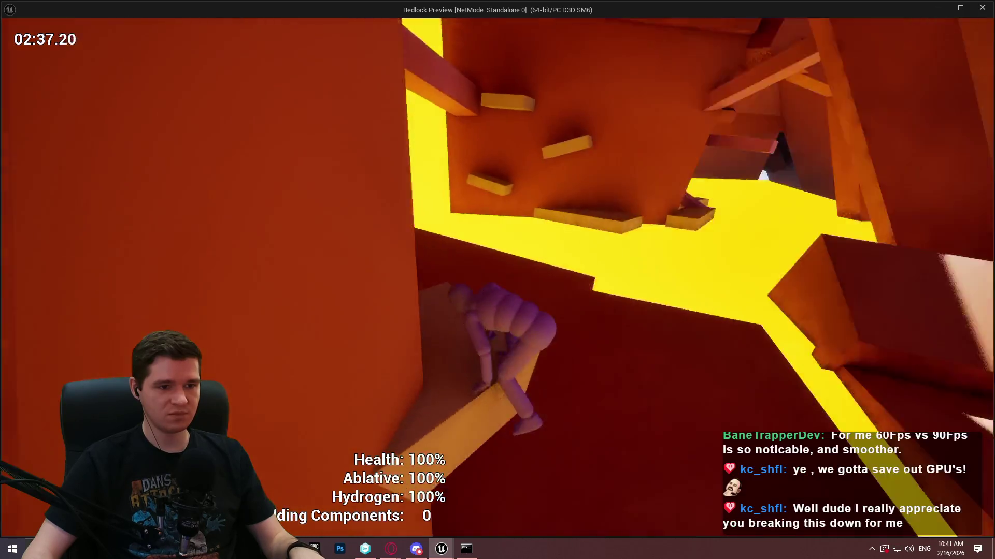
pyautogui.press('w')
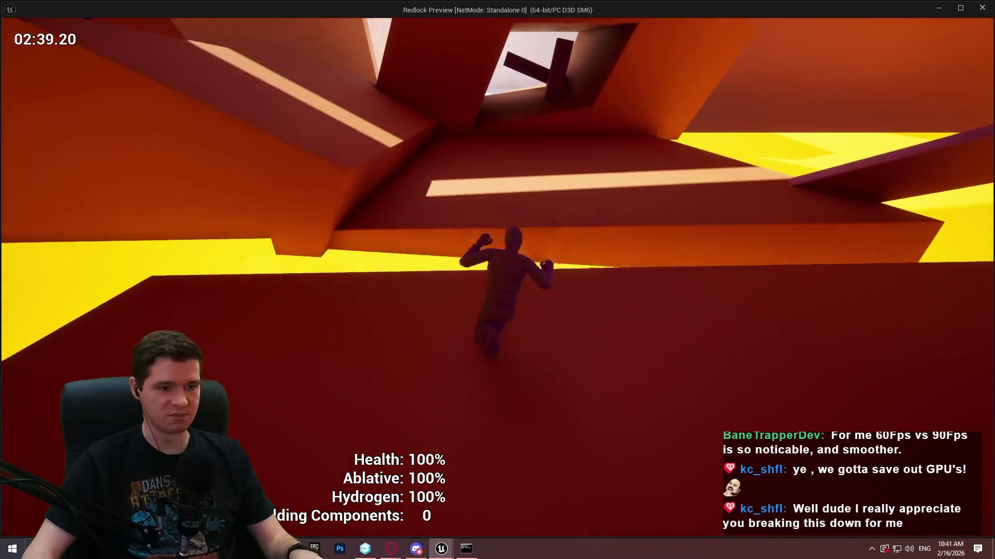
pyautogui.press('w')
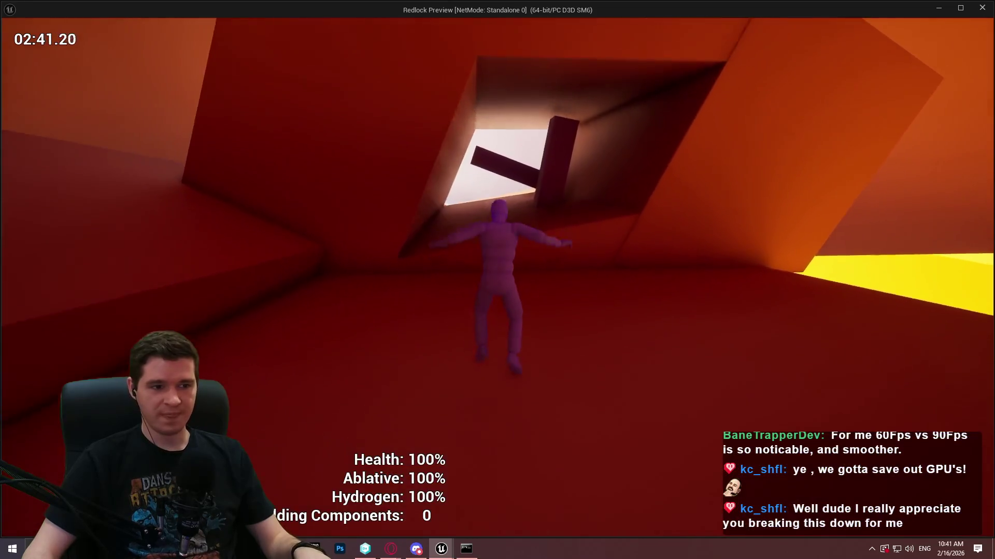
pyautogui.press('w')
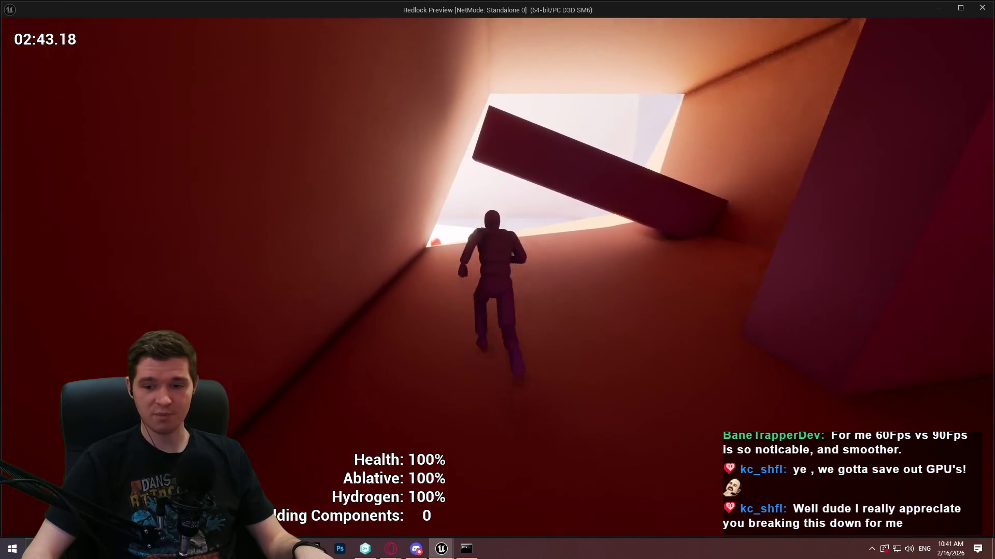
# Step: Jump into the opening beneath START HERE, then end the play session
pyautogui.press('w')
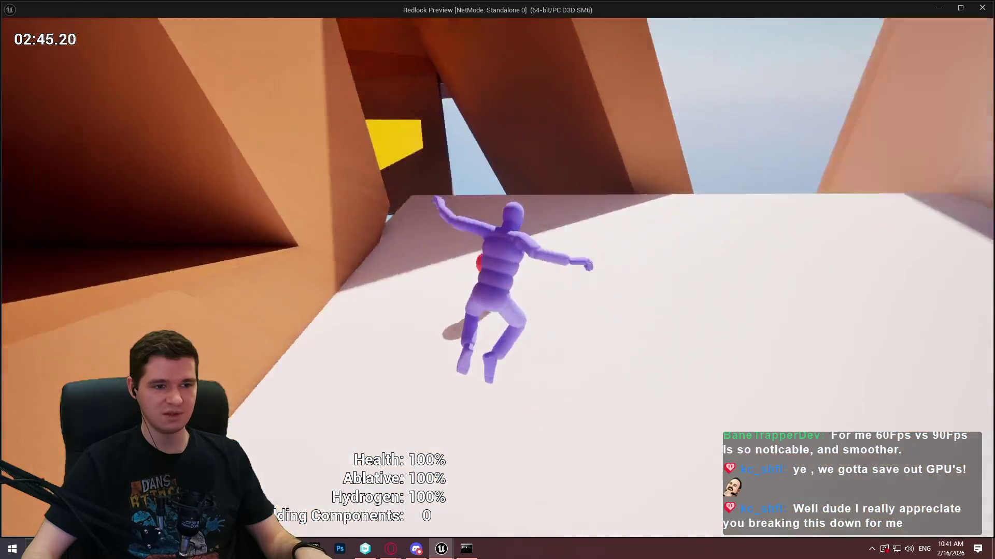
pyautogui.press('w')
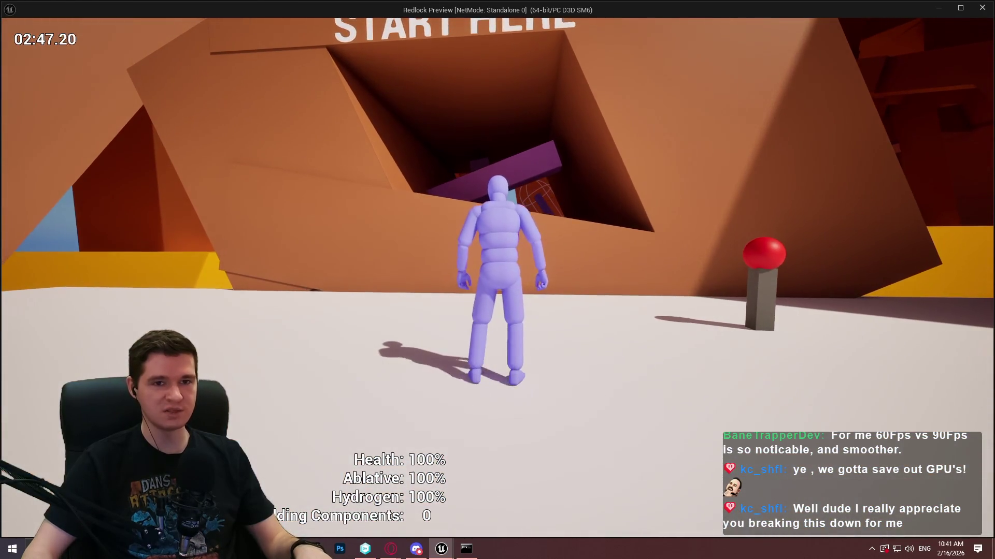
pyautogui.press('w')
pyautogui.press('space')
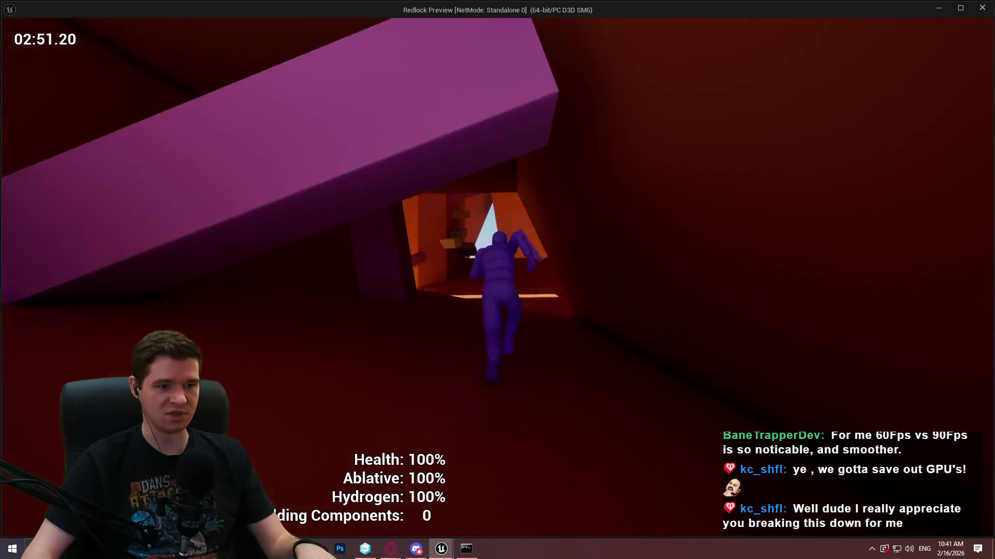
pyautogui.hotkey('alt', 'Tab')
pyautogui.press('Escape')
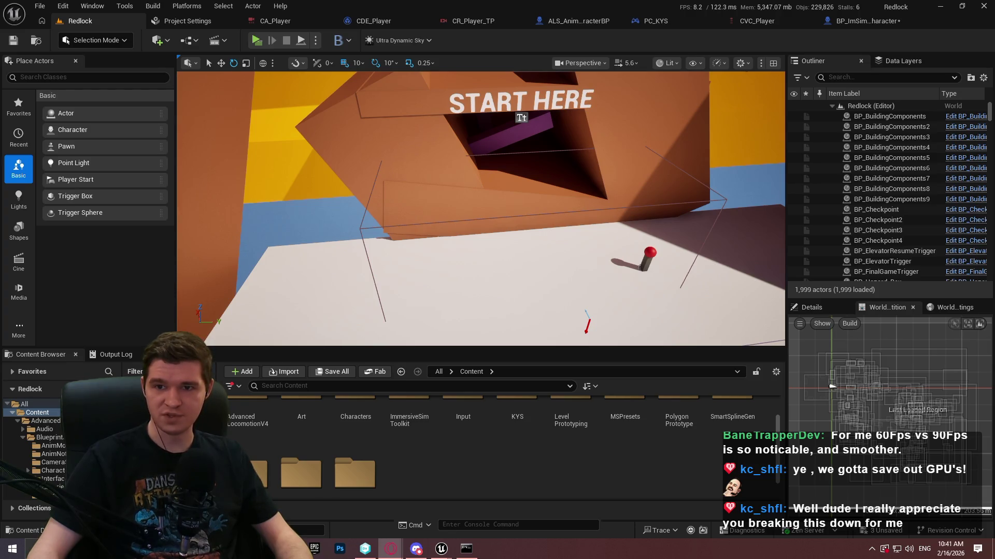
# Step: Switch to the Nanite SIGGRAPH PDF in Opera GX and drag down to page 71
pyautogui.hotkey('alt', 'Tab')
pyautogui.moveTo(991, 103); pyautogui.dragTo(984, 299)
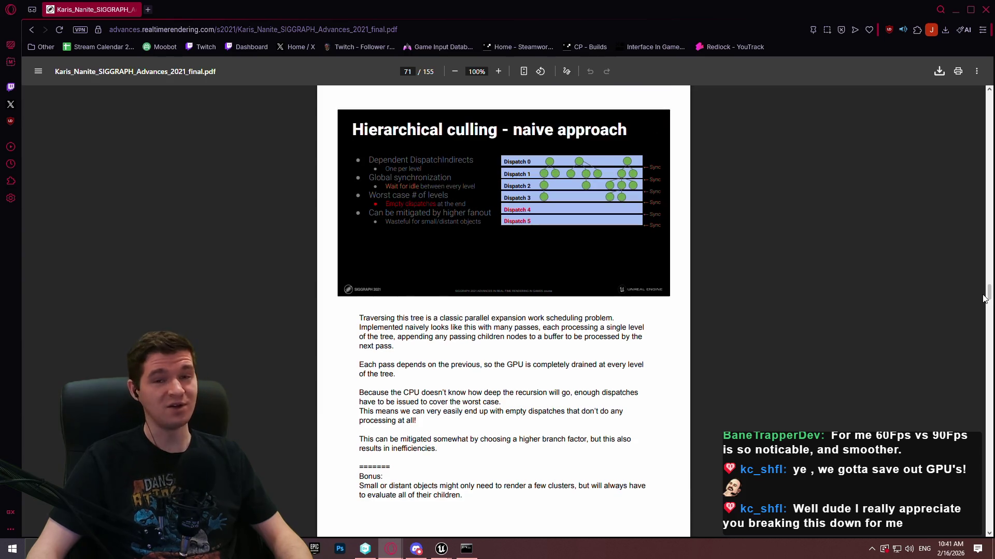
# Step: Drag and scroll through the slides to 'Culling and addressing to pages'
pyautogui.moveTo(990, 295)
pyautogui.mouseDown()
pyautogui.moveTo(990, 515)
pyautogui.moveTo(986, 433)
pyautogui.mouseUp()
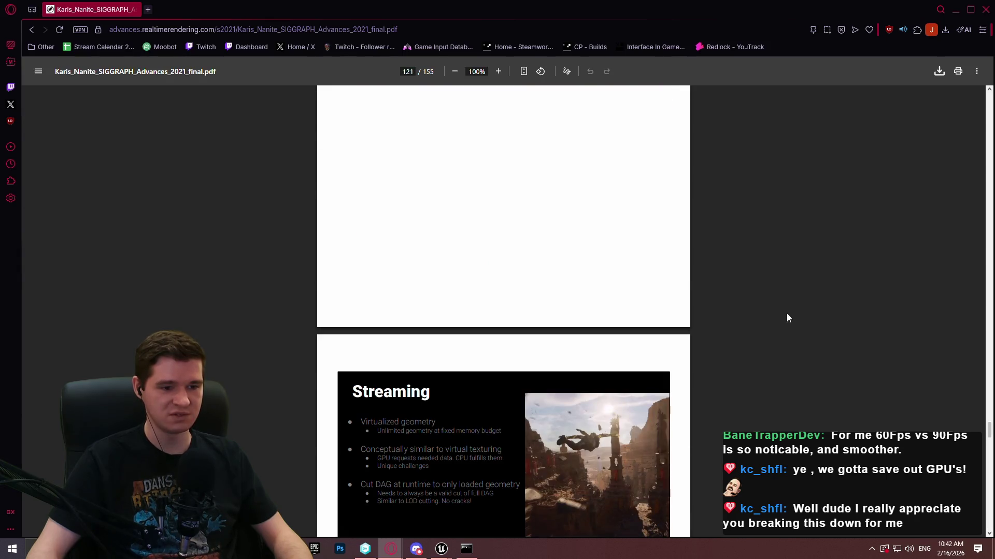
pyautogui.scroll(-6, 772, 279)
pyautogui.scroll(2, 765, 265)
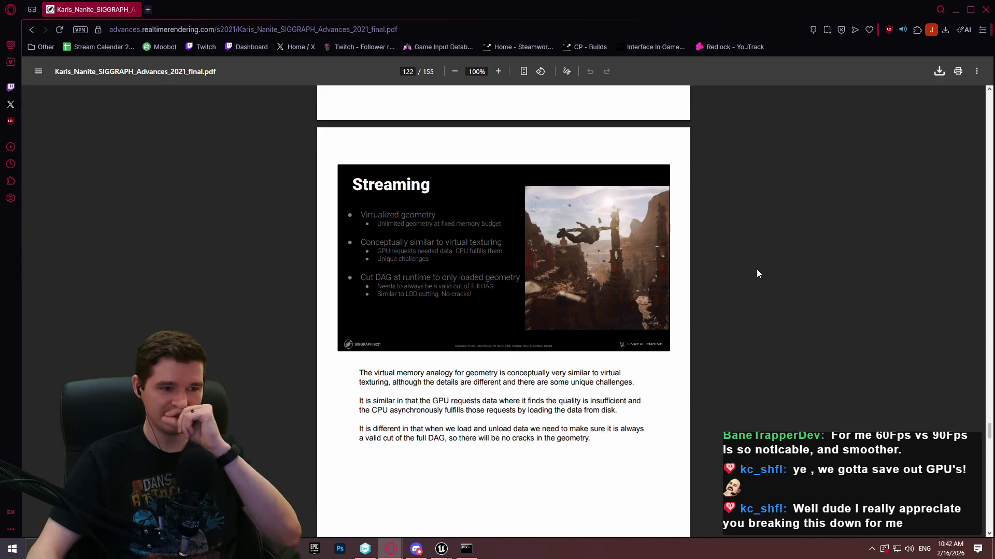
pyautogui.scroll(2, 708, 279)
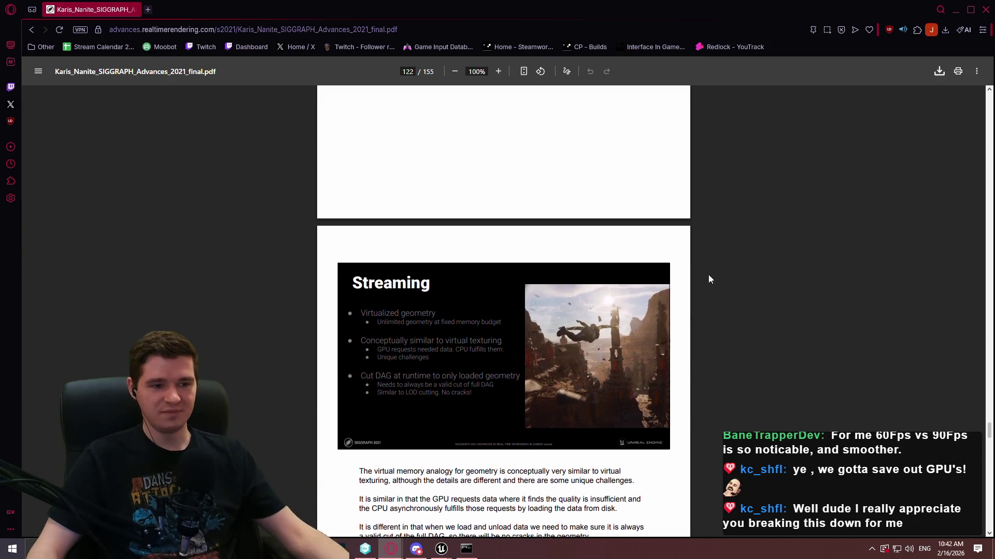
pyautogui.scroll(10, 855, 262)
pyautogui.moveTo(990, 431); pyautogui.dragTo(990, 424)
# Step: Scroll on to the 'Virtual shadow maps' slide on page 115
pyautogui.scroll(-4, 788, 318)
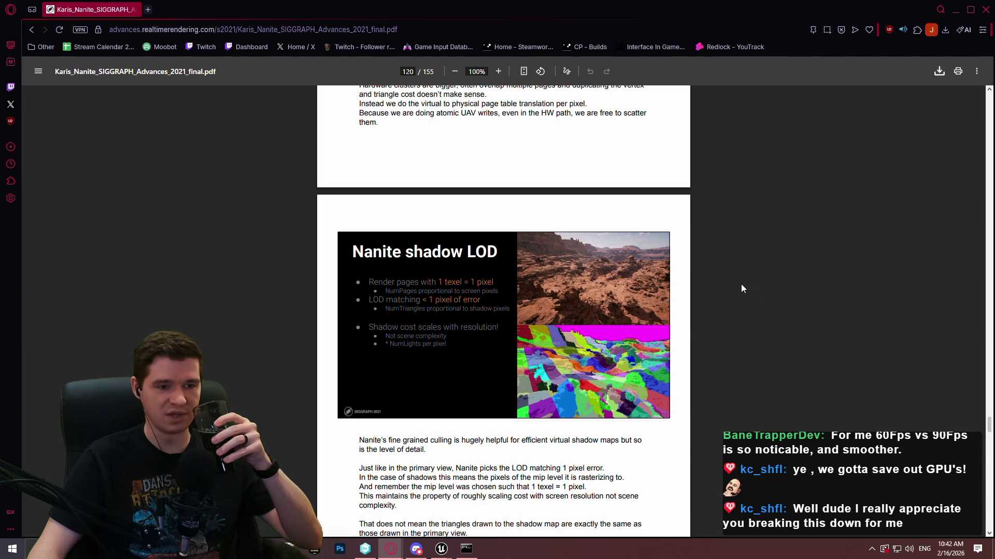
pyautogui.scroll(-3, 716, 274)
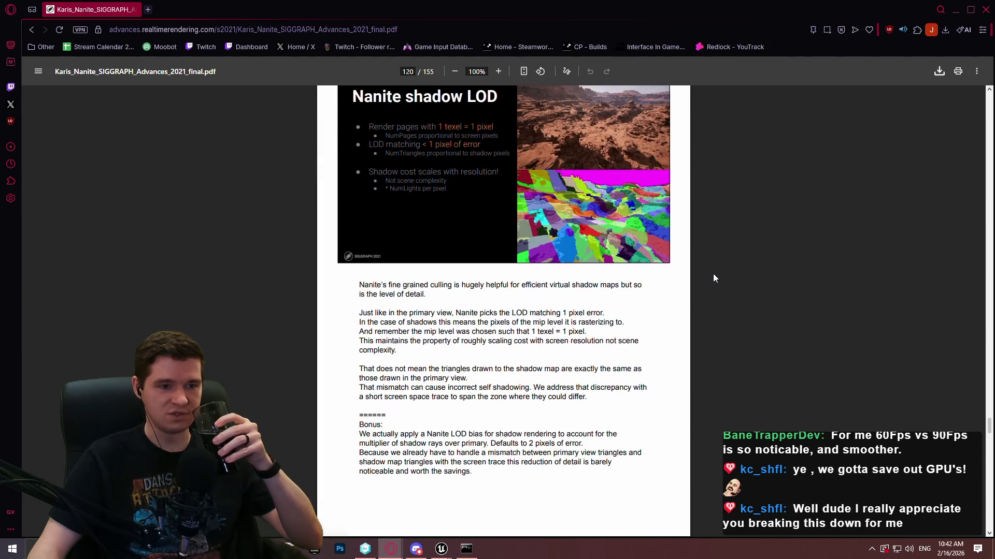
pyautogui.scroll(2, 713, 269)
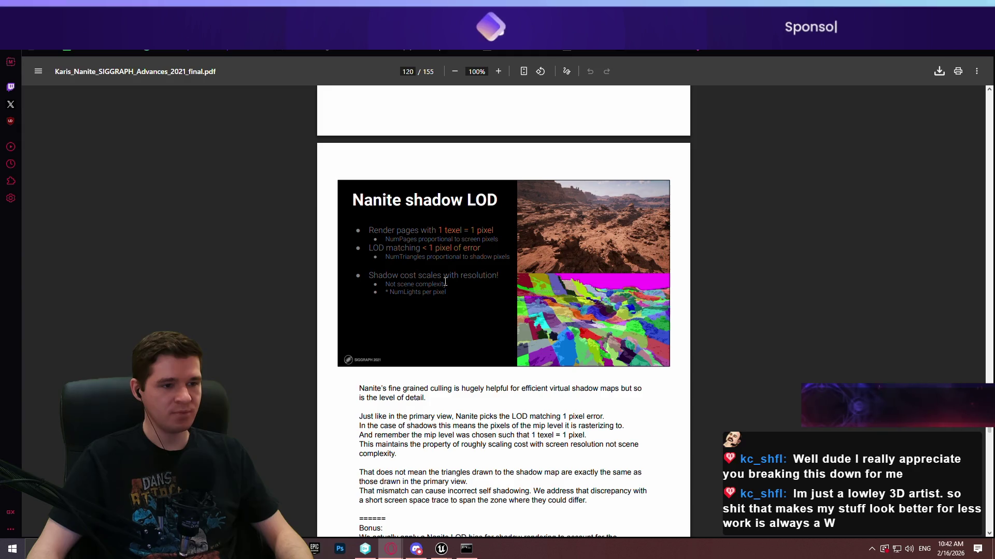
pyautogui.scroll(-5, 445, 282)
pyautogui.scroll(12, 696, 230)
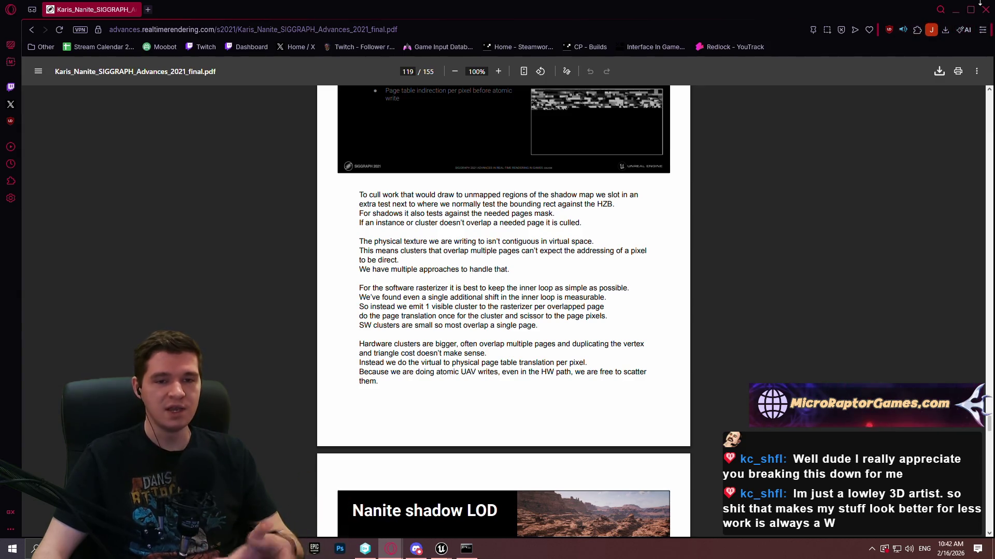
pyautogui.scroll(2, 855, 151)
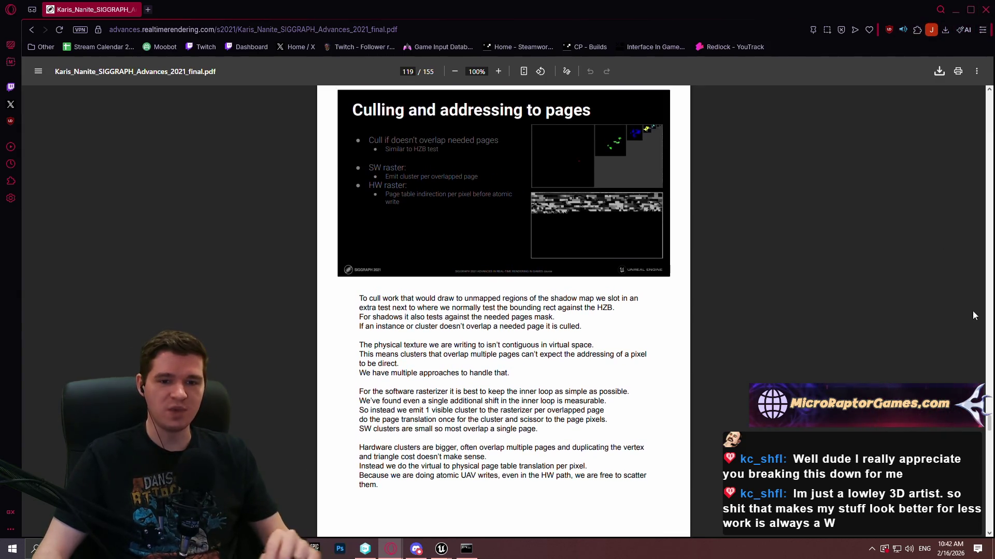
pyautogui.click(991, 409)
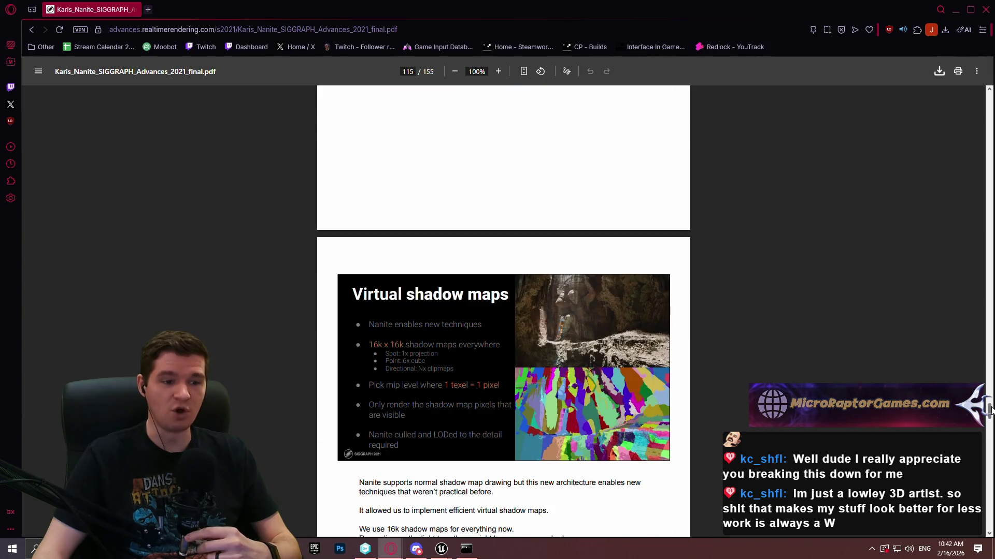
# Step: Scroll back to page 109 and close the Nanite PDF window
pyautogui.scroll(-3, 617, 349)
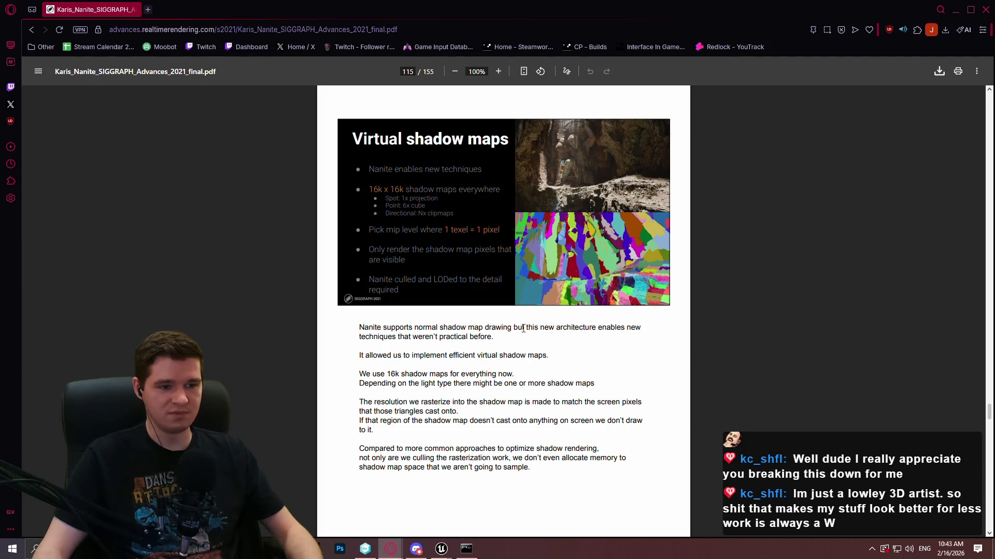
pyautogui.scroll(7, 527, 312)
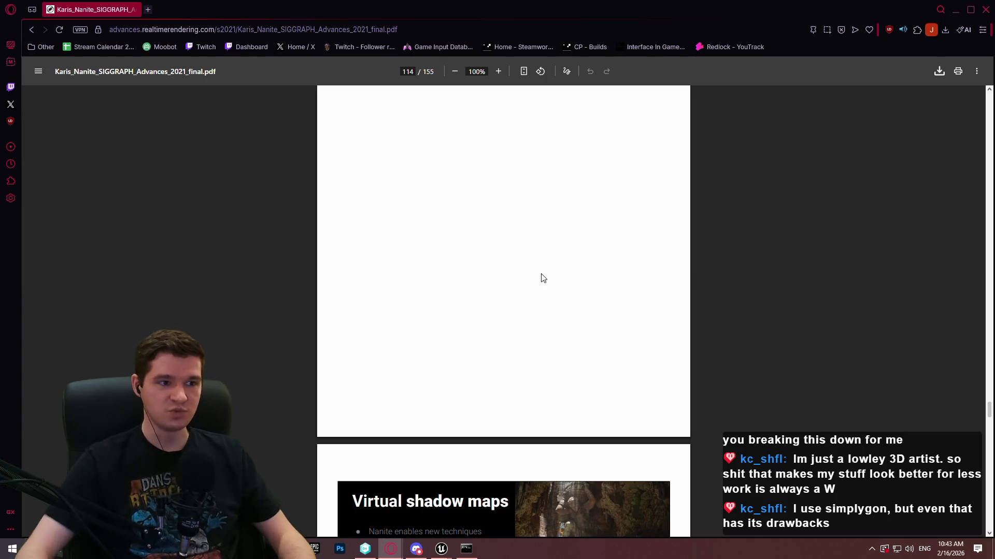
pyautogui.moveTo(989, 412); pyautogui.dragTo(989, 400)
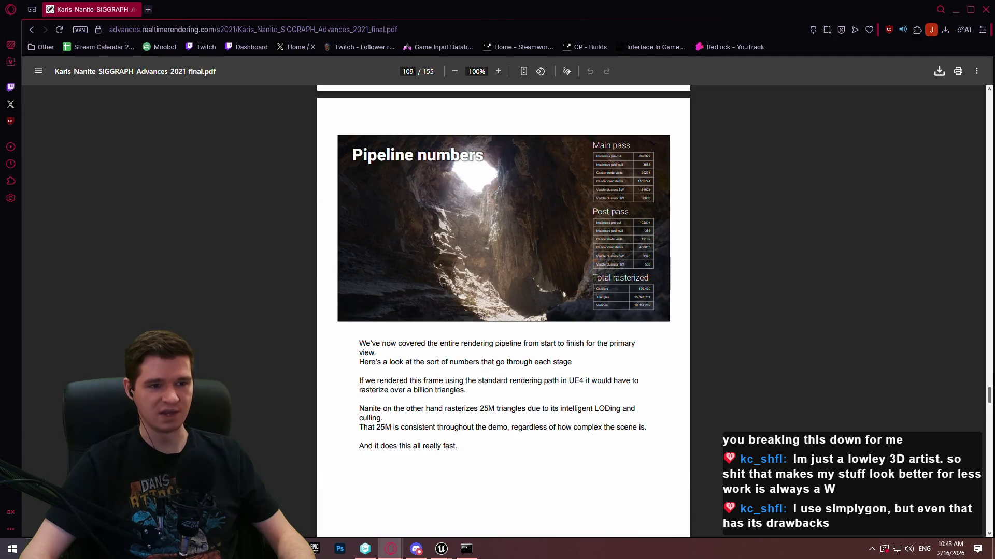
pyautogui.scroll(3, 903, 356)
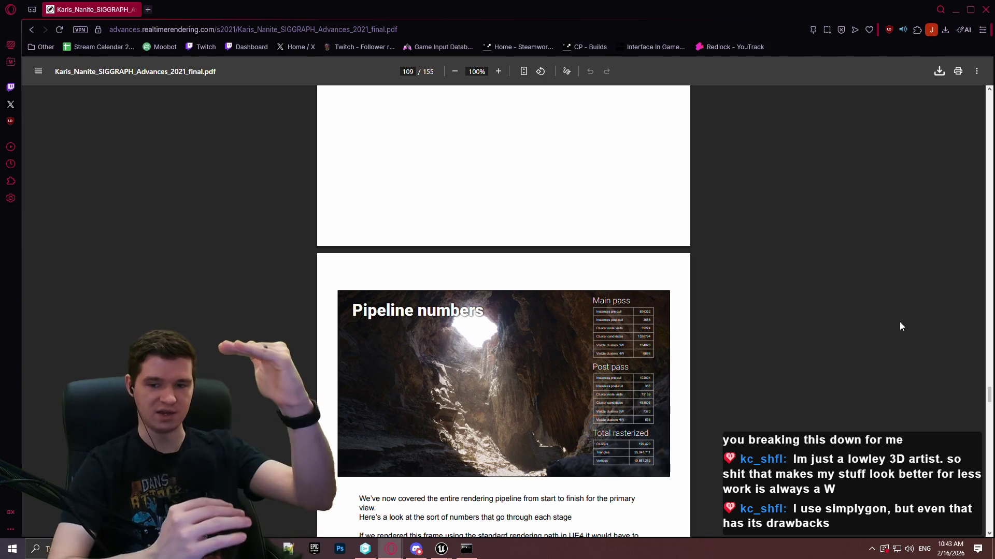
pyautogui.click(985, 9)
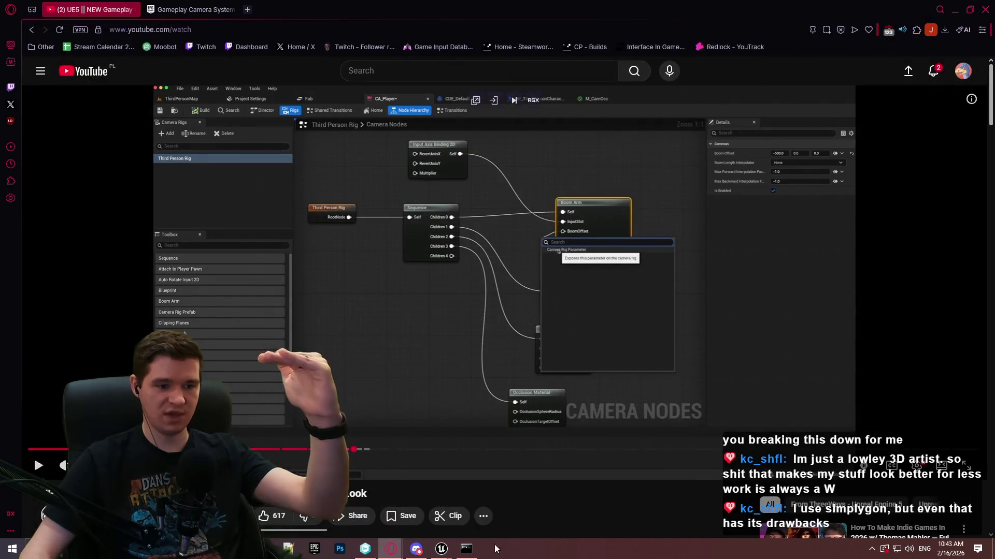
# Step: Launch Paint 3D from the Windows search by typing 'paint'
pyautogui.moveTo(441, 548)
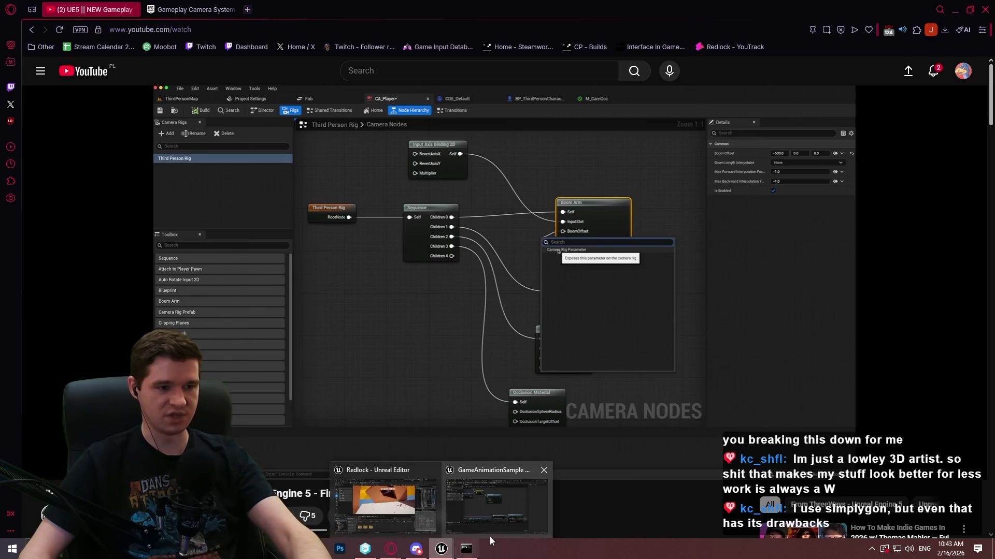
pyautogui.press('super')
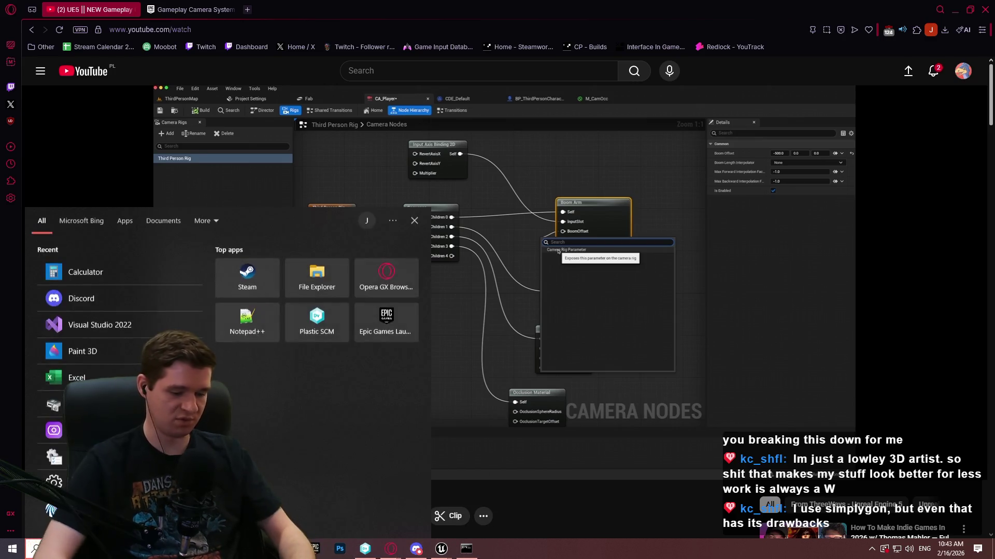
pyautogui.write('plaint')
pyautogui.press('Return')
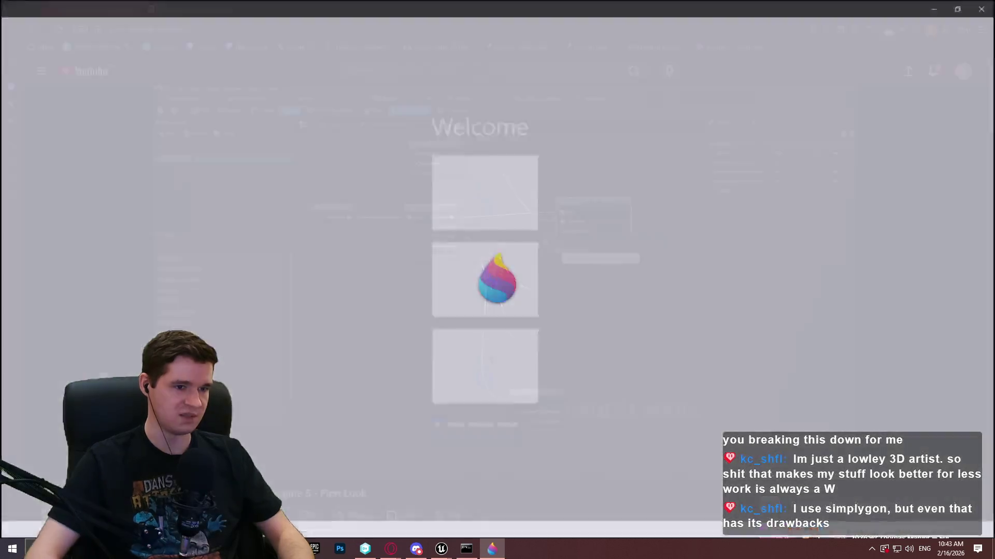
# Step: Start a blank canvas and draw black vertical and horizontal graph axes with the Marker
pyautogui.click(322, 212)
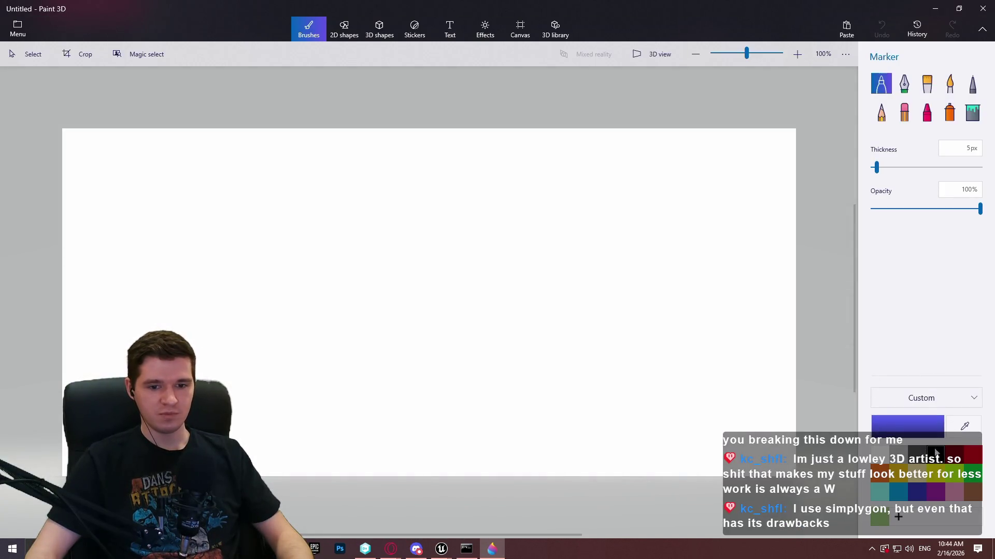
pyautogui.click(936, 455)
pyautogui.moveTo(217, 168); pyautogui.dragTo(217, 321)
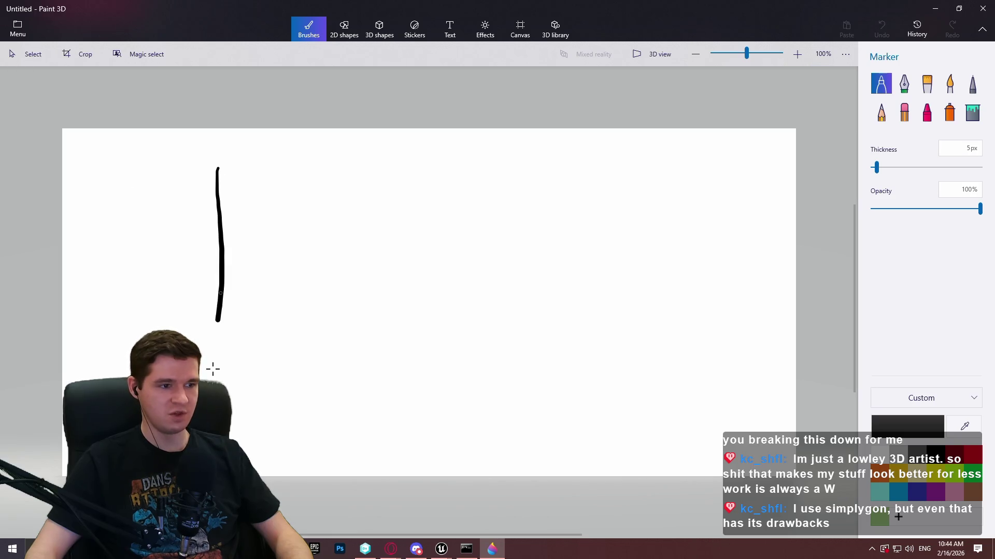
pyautogui.moveTo(332, 413); pyautogui.dragTo(701, 412)
# Step: Handwrite 'Cost' under the horizontal axis and 'num of tri' beside the vertical axis
pyautogui.moveTo(393, 437)
pyautogui.mouseDown()
pyautogui.moveTo(386, 442)
pyautogui.moveTo(399, 457)
pyautogui.moveTo(484, 434)
pyautogui.mouseUp()
pyautogui.moveTo(84, 224)
pyautogui.mouseDown()
pyautogui.moveTo(156, 246)
pyautogui.moveTo(110, 258)
pyautogui.moveTo(134, 274)
pyautogui.mouseUp()
pyautogui.moveTo(124, 261); pyautogui.dragTo(147, 265)
pyautogui.moveTo(92, 320)
pyautogui.mouseDown()
pyautogui.moveTo(92, 285)
pyautogui.moveTo(111, 296)
pyautogui.mouseUp()
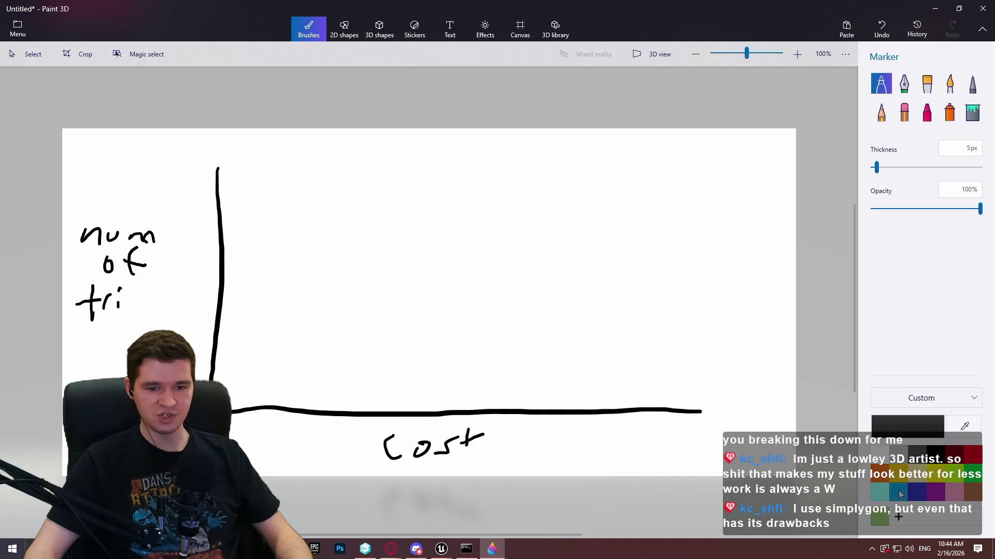
pyautogui.click(900, 492)
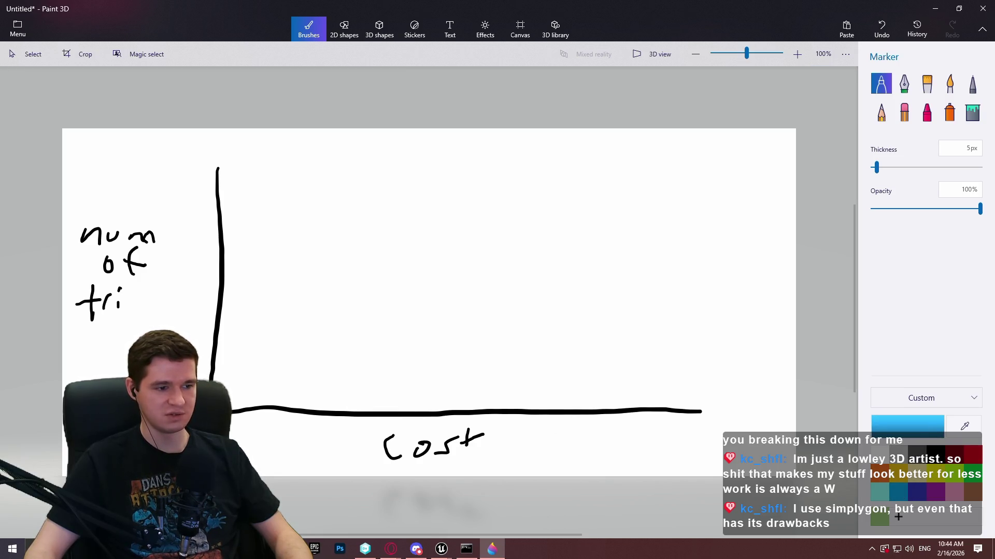
# Step: Draw a steep light-blue line from the origin and a flatter red line across the graph
pyautogui.moveTo(285, 381)
pyautogui.mouseDown()
pyautogui.moveTo(389, 334)
pyautogui.moveTo(688, 155)
pyautogui.mouseUp()
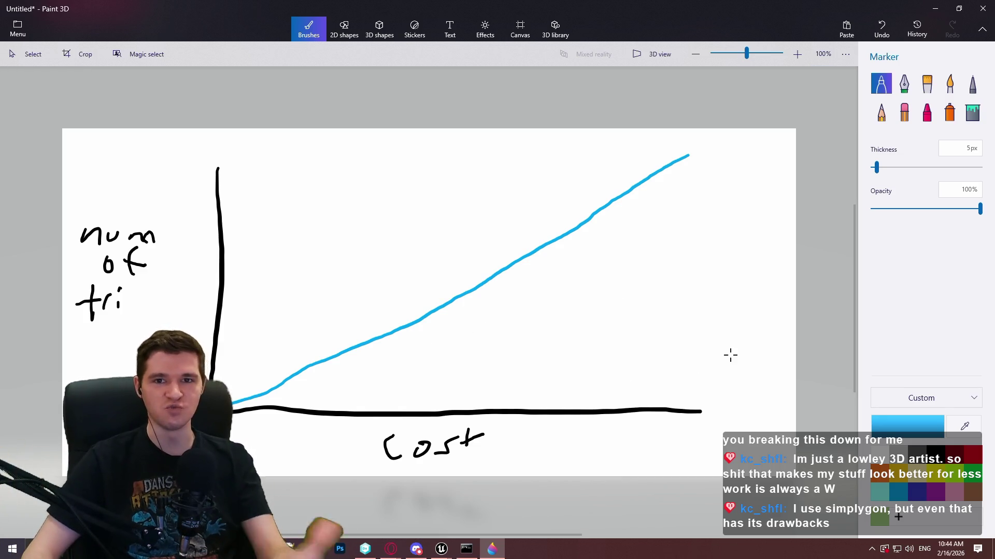
pyautogui.click(980, 457)
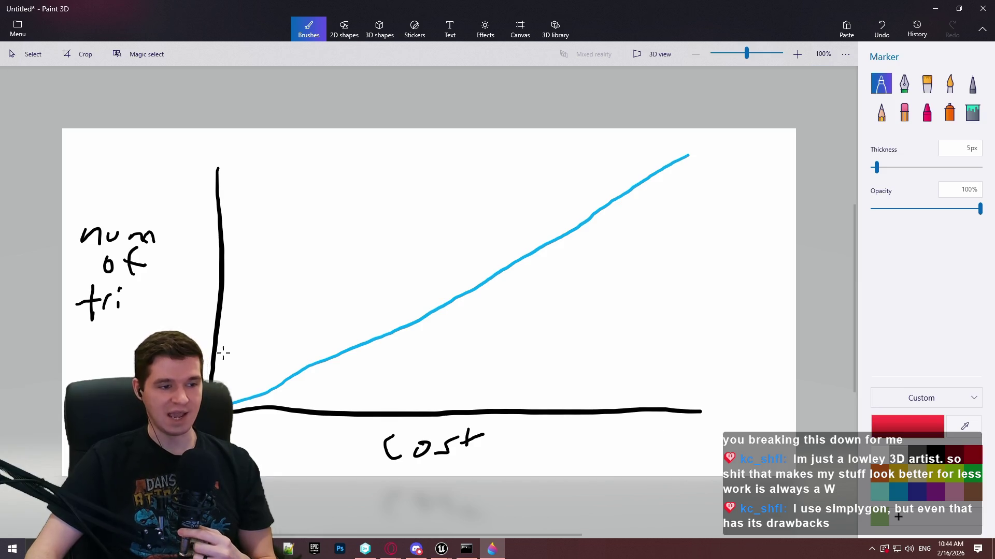
pyautogui.moveTo(212, 350); pyautogui.dragTo(744, 303)
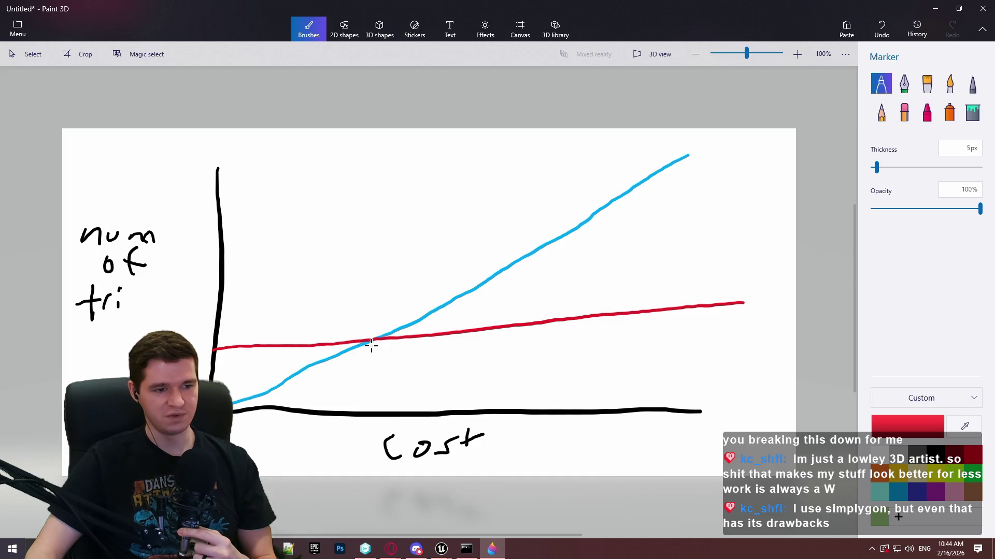
# Step: Replace the red arrow with a red circle around the lines' crossing point
pyautogui.moveTo(371, 333)
pyautogui.mouseDown()
pyautogui.moveTo(372, 345)
pyautogui.moveTo(306, 389)
pyautogui.moveTo(329, 400)
pyautogui.mouseUp()
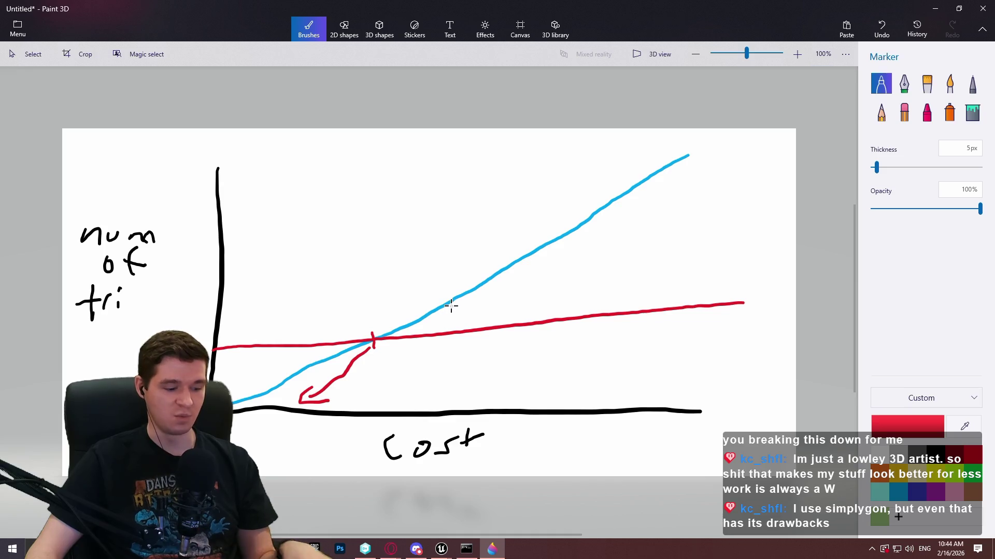
pyautogui.hotkey('ctrl', 'z')
pyautogui.hotkey('ctrl', 'z')
pyautogui.hotkey('ctrl', 'z')
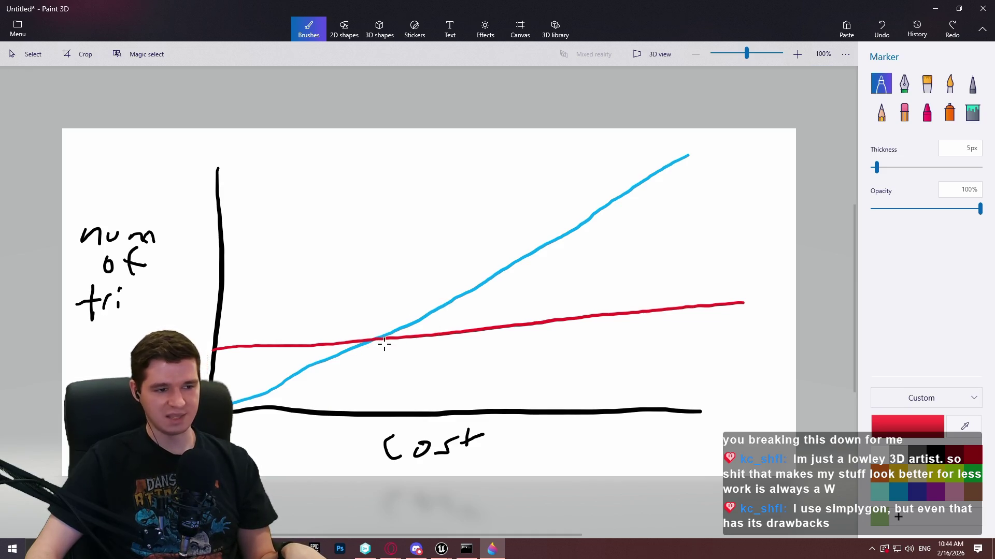
pyautogui.moveTo(365, 333)
pyautogui.mouseDown()
pyautogui.moveTo(377, 346)
pyautogui.moveTo(364, 331)
pyautogui.mouseUp()
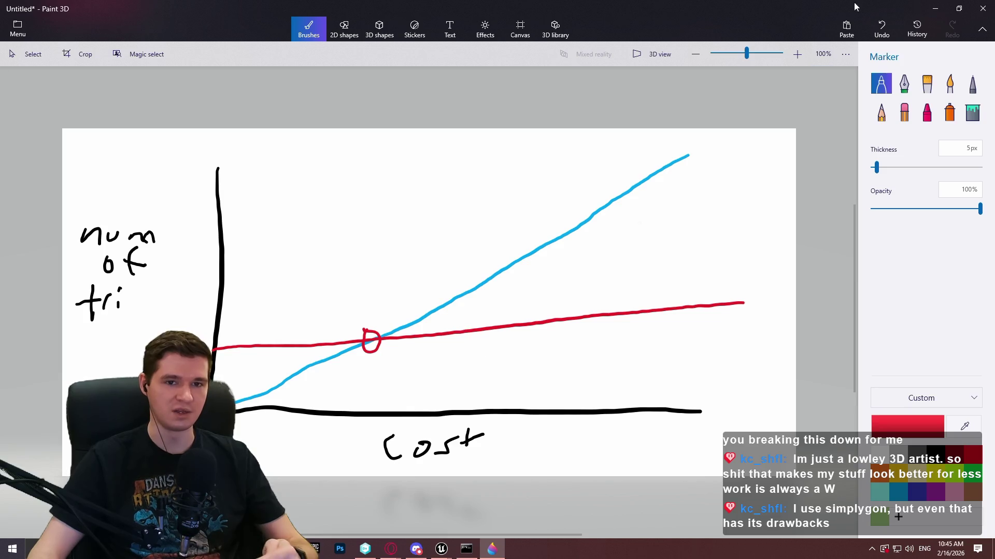
# Step: Close Paint 3D without saving the sketch and switch back to the Unreal Editor
pyautogui.click(987, 14)
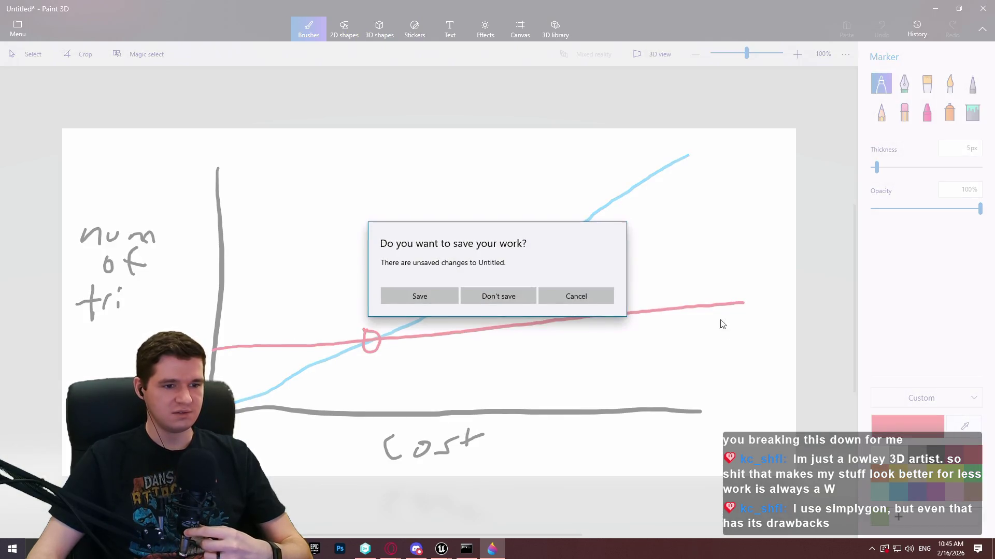
pyautogui.click(520, 299)
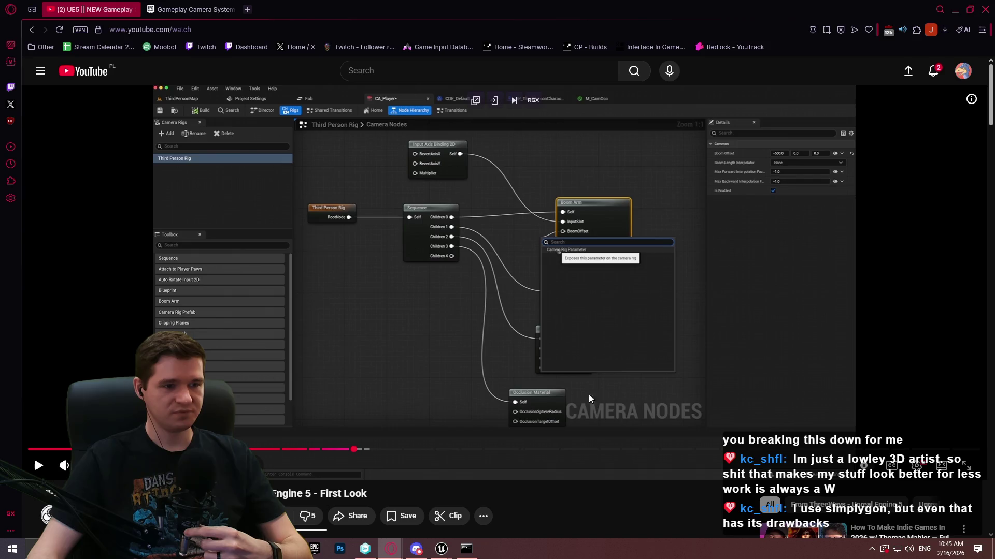
pyautogui.moveTo(443, 550)
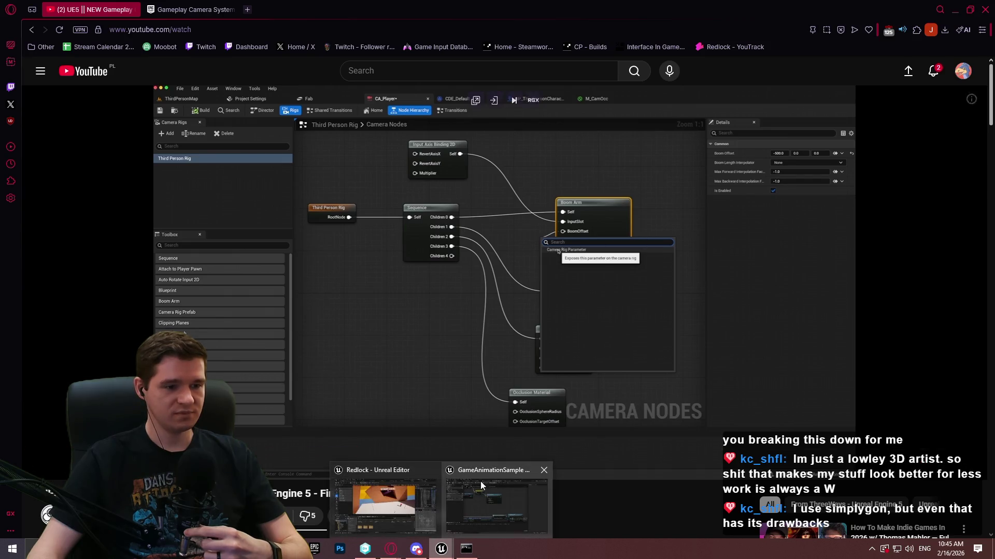
pyautogui.click(405, 503)
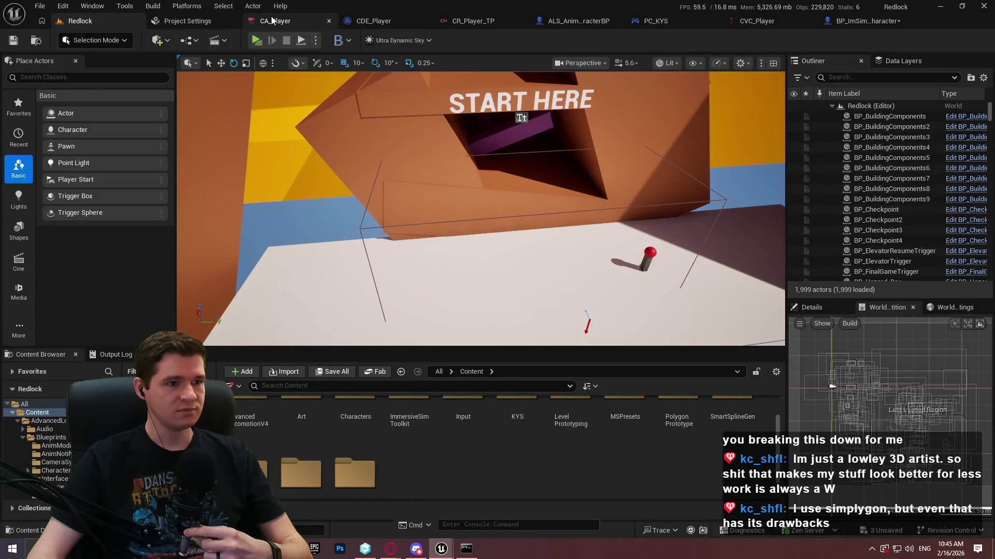
# Step: Look over the CA_Player and CDE_Player tabs, then return to the Redlock level's Details panel
pyautogui.click(272, 19)
pyautogui.click(355, 21)
pyautogui.click(107, 22)
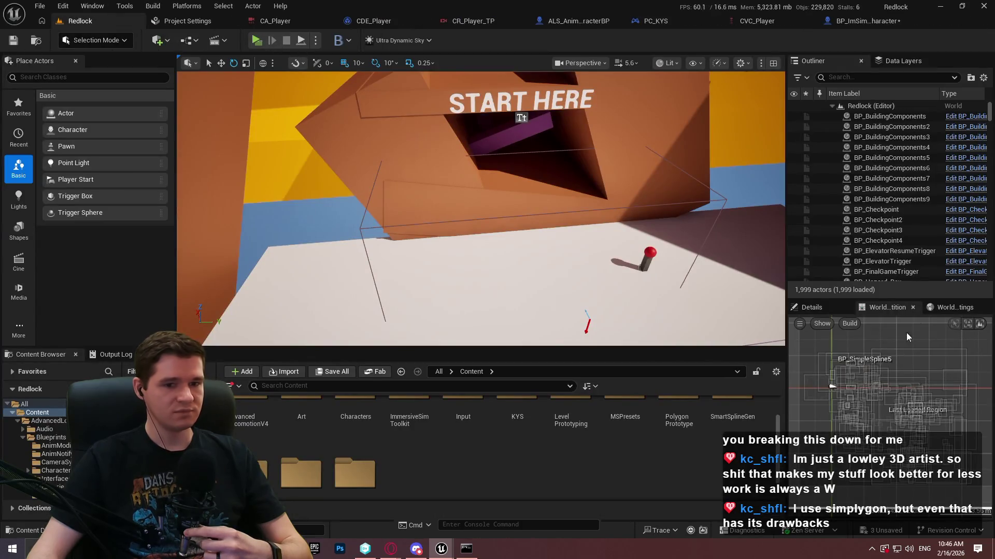
pyautogui.click(828, 310)
# Step: Playtest the Redlock level, running the character forward to the wall, then stop
pyautogui.click(256, 42)
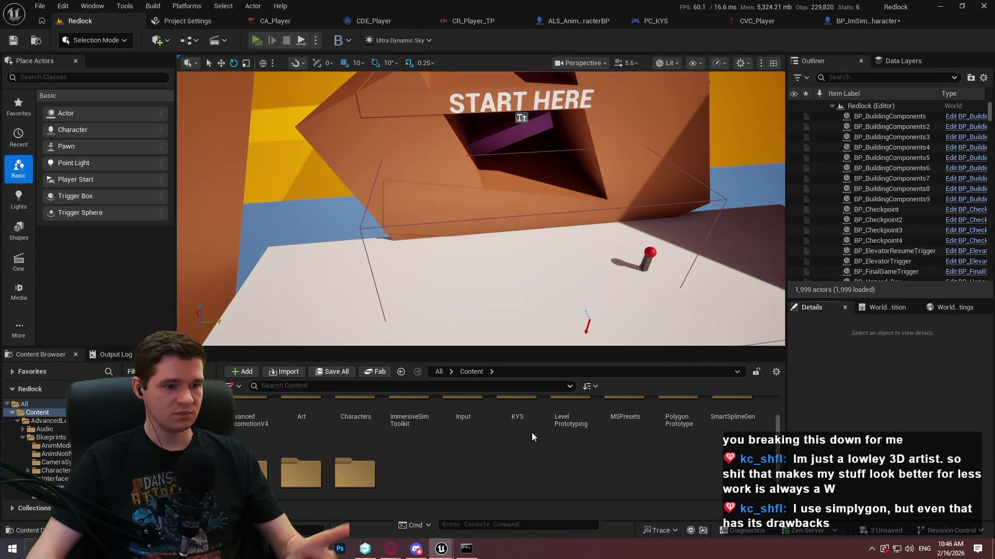
pyautogui.click(505, 443)
pyautogui.press('w')
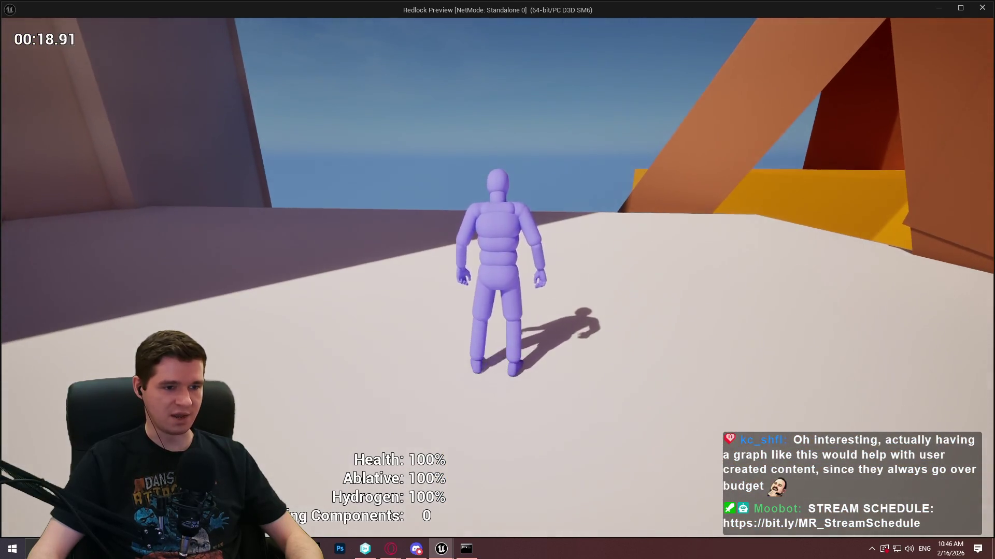
pyautogui.press('Escape')
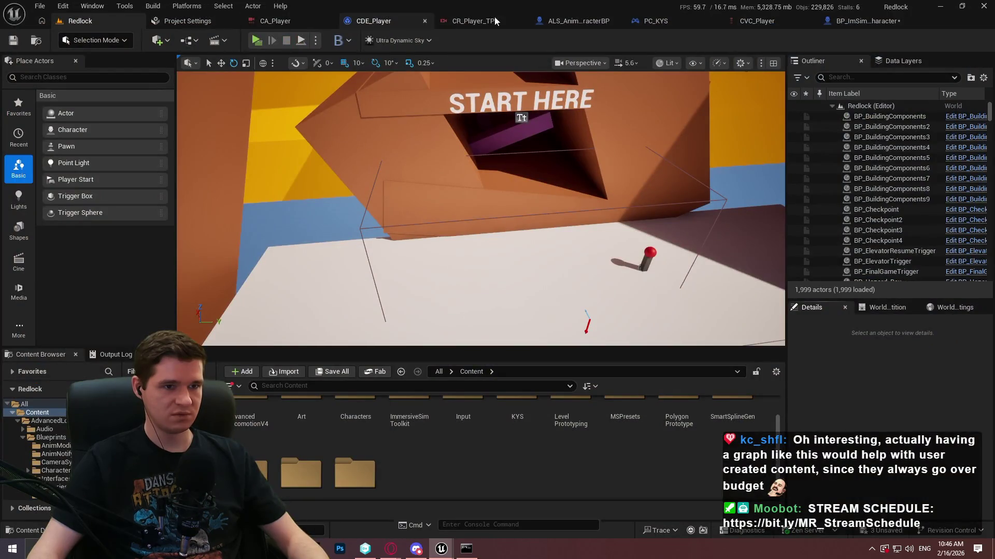
# Step: Open ALS_AnimMan_CharacterBP and enlarge the Components list to show GameplayCamera
pyautogui.click(548, 21)
pyautogui.scroll(-3, 62, 171)
pyautogui.scroll(3, 62, 171)
pyautogui.moveTo(151, 192)
pyautogui.mouseDown()
pyautogui.moveTo(259, 271)
pyautogui.moveTo(297, 254)
pyautogui.mouseUp()
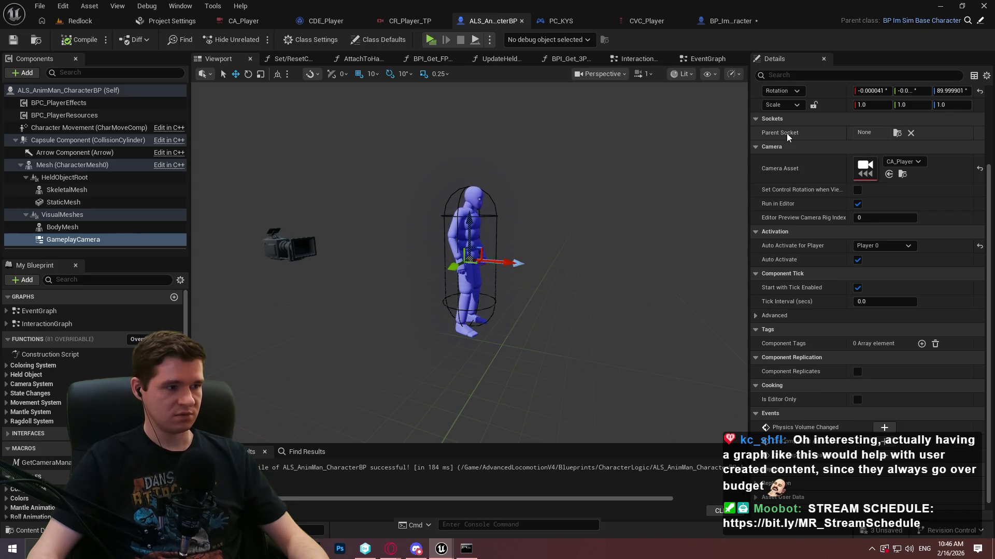
# Step: Fly the preview camera around the character to inspect it up close
pyautogui.press('w')
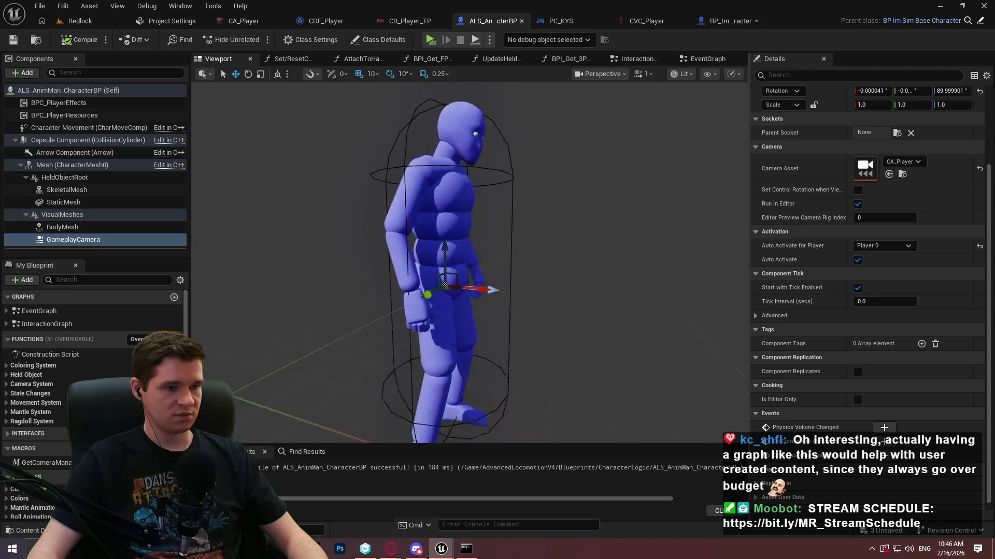
pyautogui.scroll(-2, 469, 262)
pyautogui.press('a')
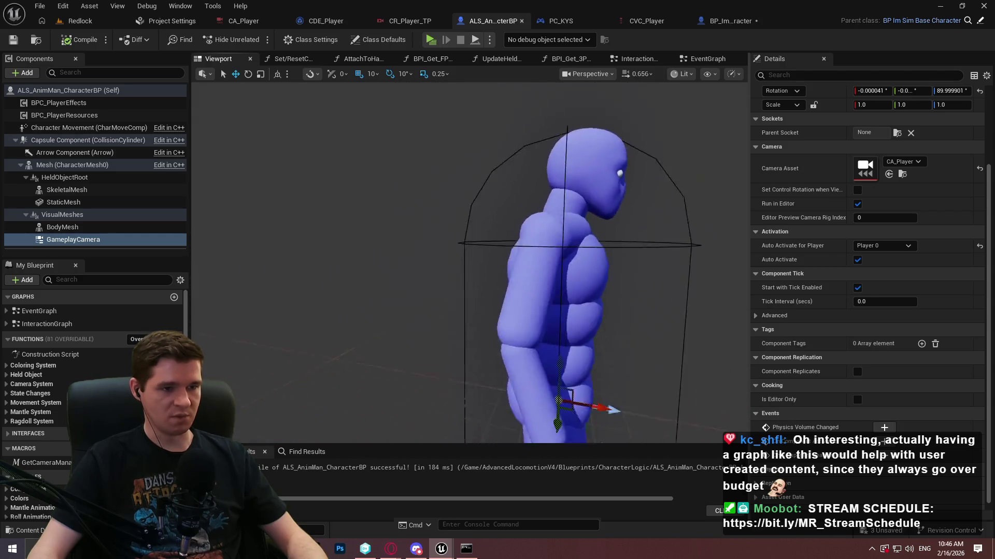
pyautogui.press('s')
pyautogui.press('w')
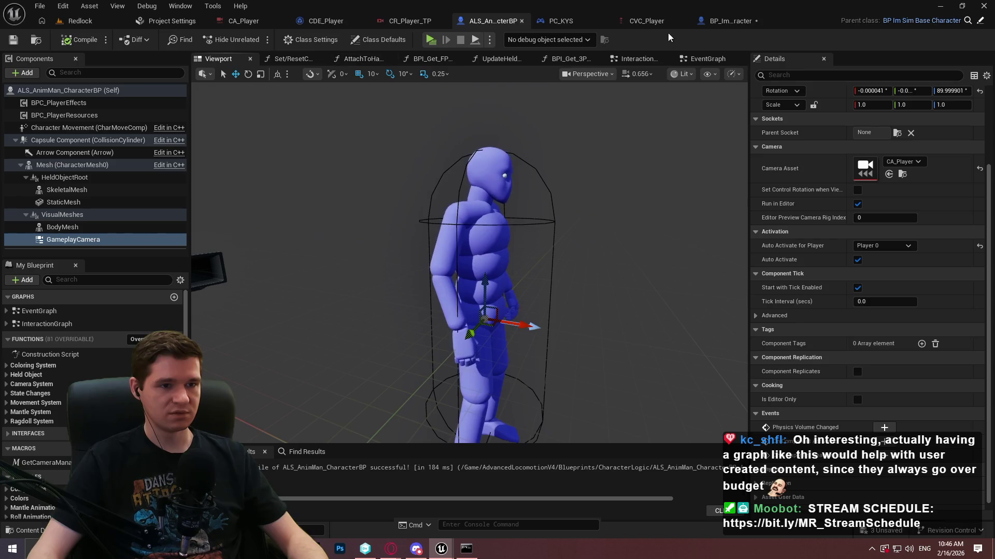
# Step: Open the character's EventGraph and pan away from the IMPORTANT comment
pyautogui.click(707, 58)
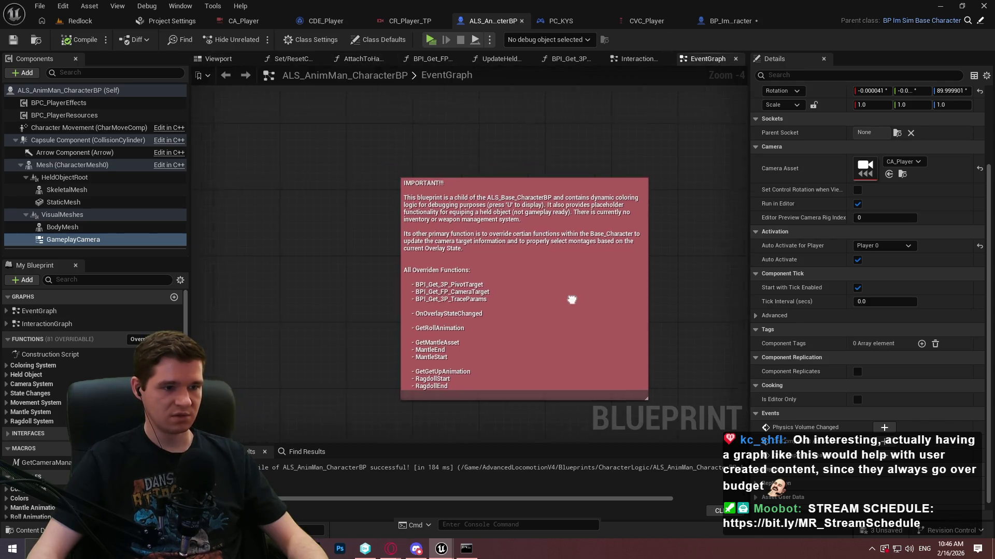
pyautogui.moveTo(571, 299); pyautogui.dragTo(566, 231)
pyautogui.scroll(-3, 566, 231)
pyautogui.scroll(2, 365, 214)
pyautogui.scroll(3, 365, 214)
# Step: Pan to the Check Surface nodes and place a Gameplay Camera reference node beside them
pyautogui.moveTo(365, 214); pyautogui.dragTo(195, 156)
pyautogui.scroll(-4, 535, 207)
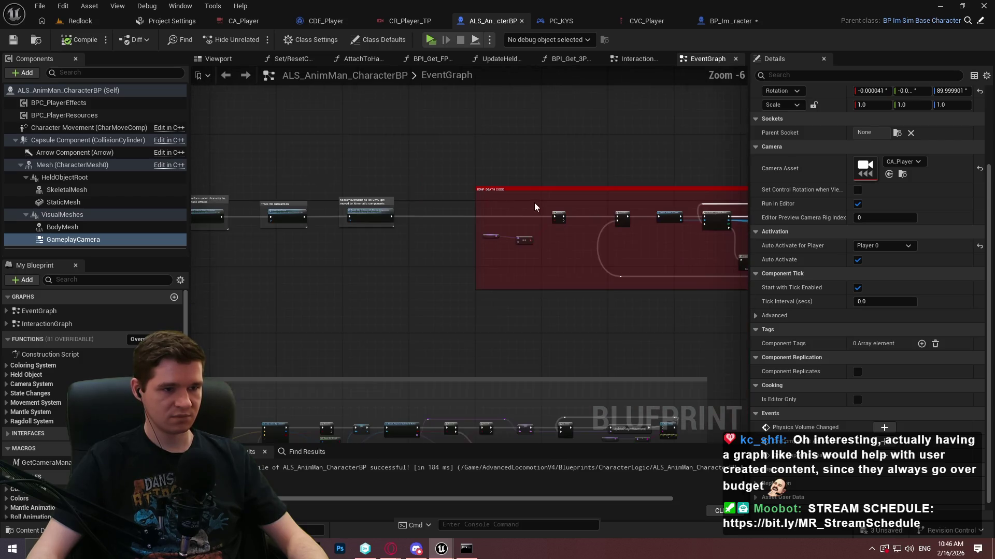
pyautogui.moveTo(535, 207); pyautogui.dragTo(807, 243)
pyautogui.scroll(3, 598, 210)
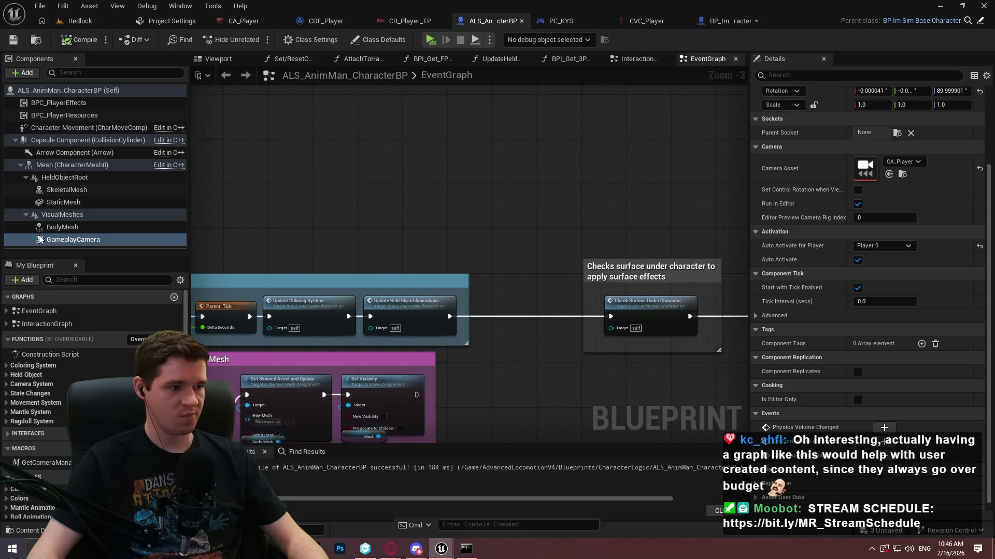
pyautogui.moveTo(39, 239)
pyautogui.mouseDown()
pyautogui.moveTo(60, 244)
pyautogui.moveTo(316, 171)
pyautogui.moveTo(490, 169)
pyautogui.mouseUp()
pyautogui.click(353, 176)
# Step: Search the action menus for 'attach compo' and 'get bone' without adding a node
pyautogui.write('attach')
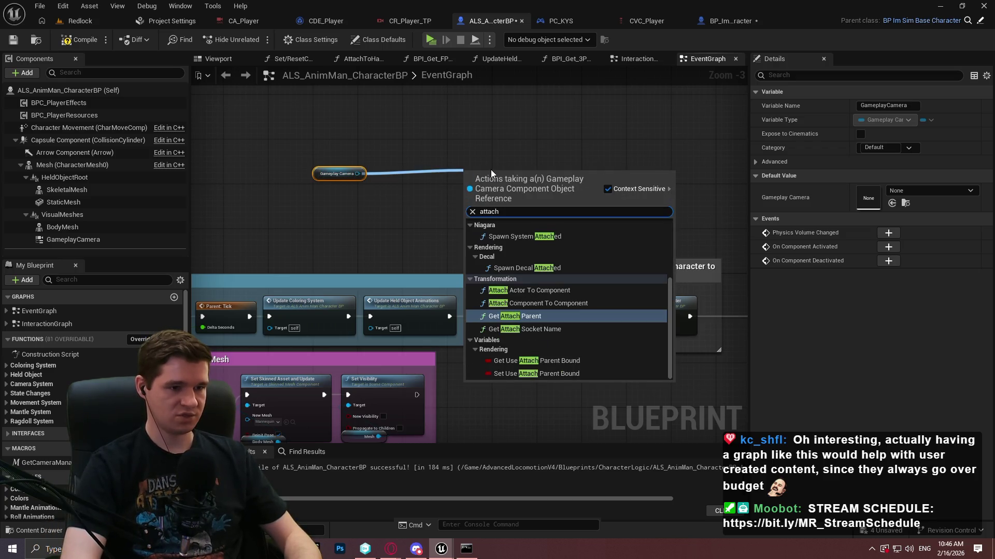
pyautogui.write(' compo')
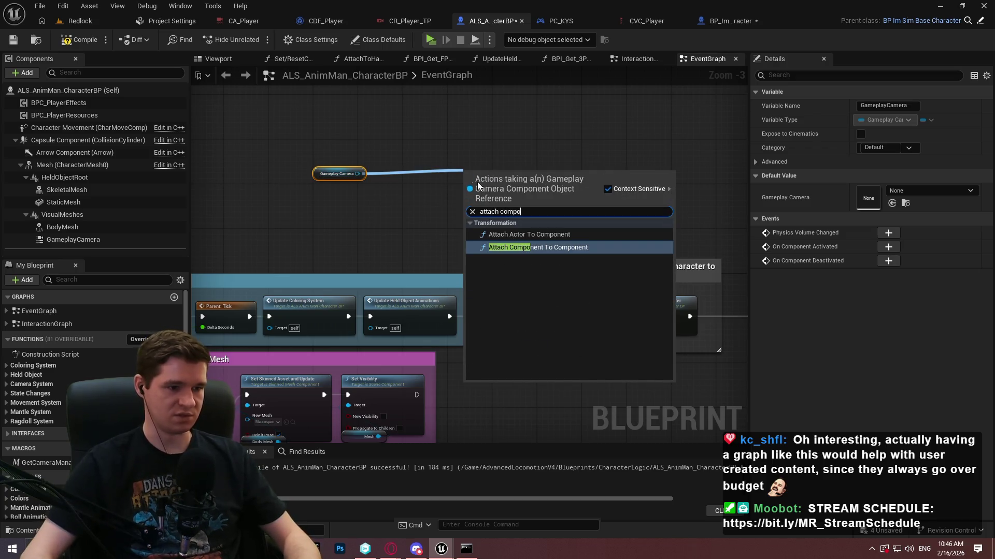
pyautogui.press('Escape')
pyautogui.rightClick(322, 252)
pyautogui.write('get bone')
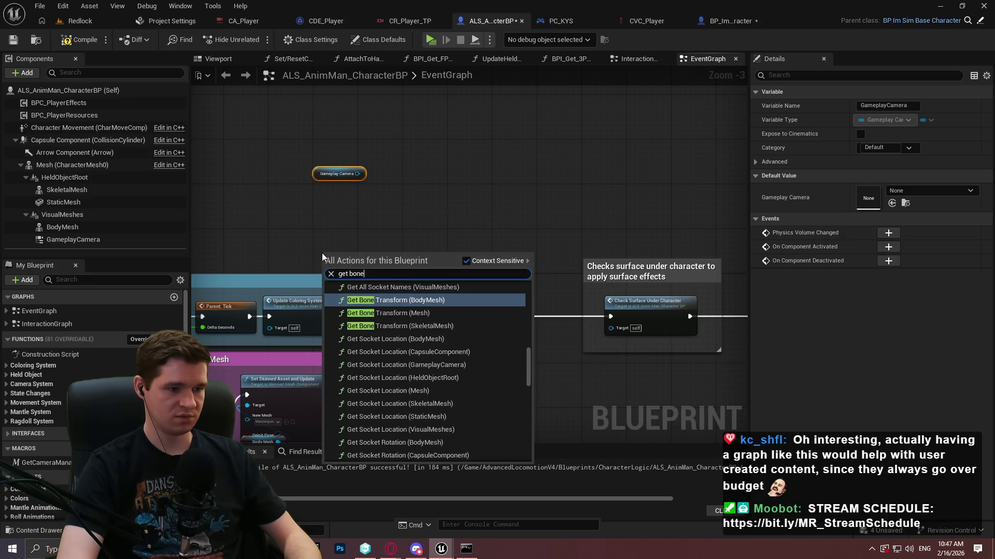
pyautogui.press('BackSpace')
pyautogui.press('BackSpace')
pyautogui.press('BackSpace')
# Step: Browse the full action list's 'attach' results, then close it without choosing
pyautogui.write('attach')
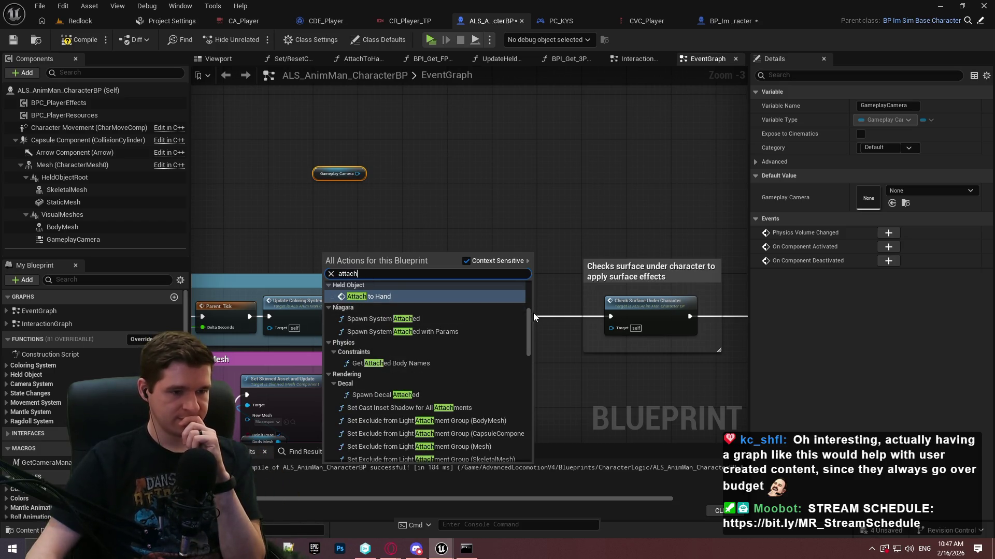
pyautogui.scroll(-5, 529, 340)
pyautogui.moveTo(530, 341); pyautogui.dragTo(530, 383)
pyautogui.scroll(3, 529, 388)
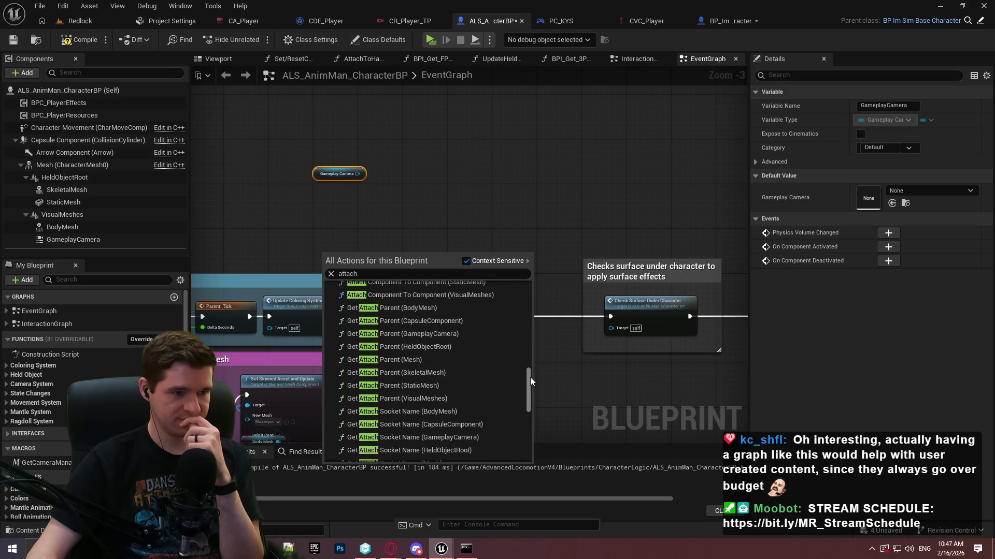
pyautogui.scroll(-6, 529, 391)
pyautogui.moveTo(526, 399)
pyautogui.mouseDown()
pyautogui.moveTo(520, 434)
pyautogui.moveTo(512, 280)
pyautogui.mouseUp()
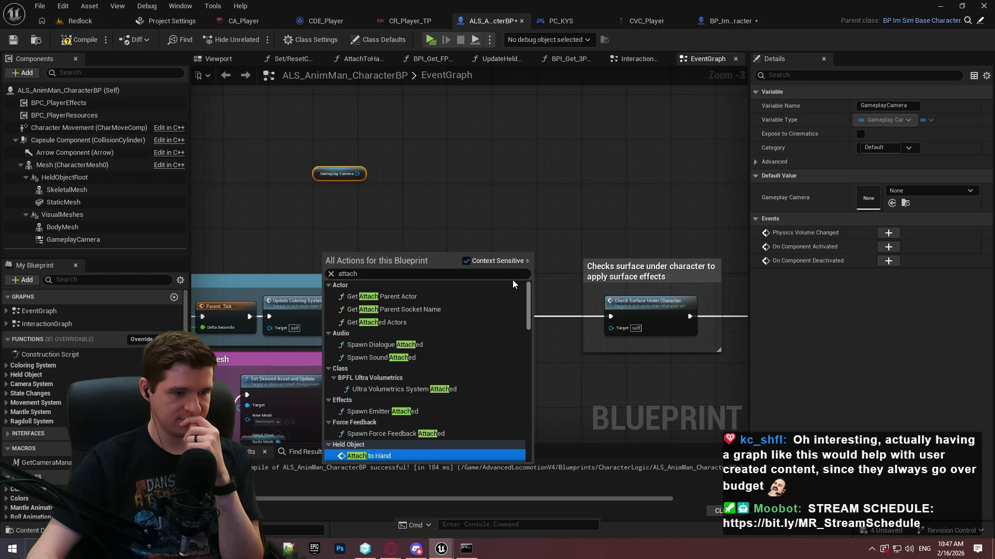
pyautogui.press('Escape')
# Step: Add Attach Component To Component from the Gameplay Camera pin via an 'attach' search
pyautogui.scroll(3, 356, 176)
pyautogui.moveTo(362, 177); pyautogui.dragTo(431, 162)
pyautogui.write('attachj')
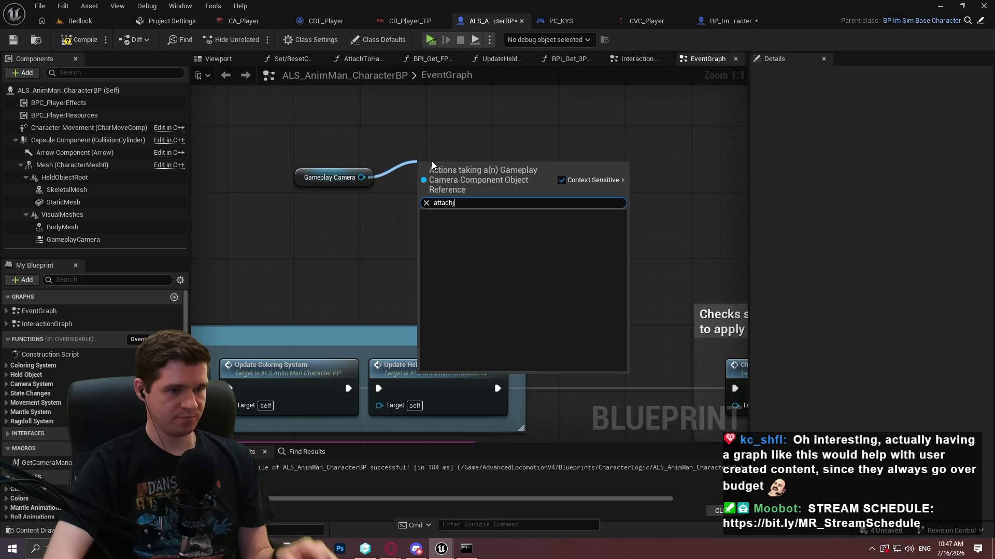
pyautogui.press('BackSpace')
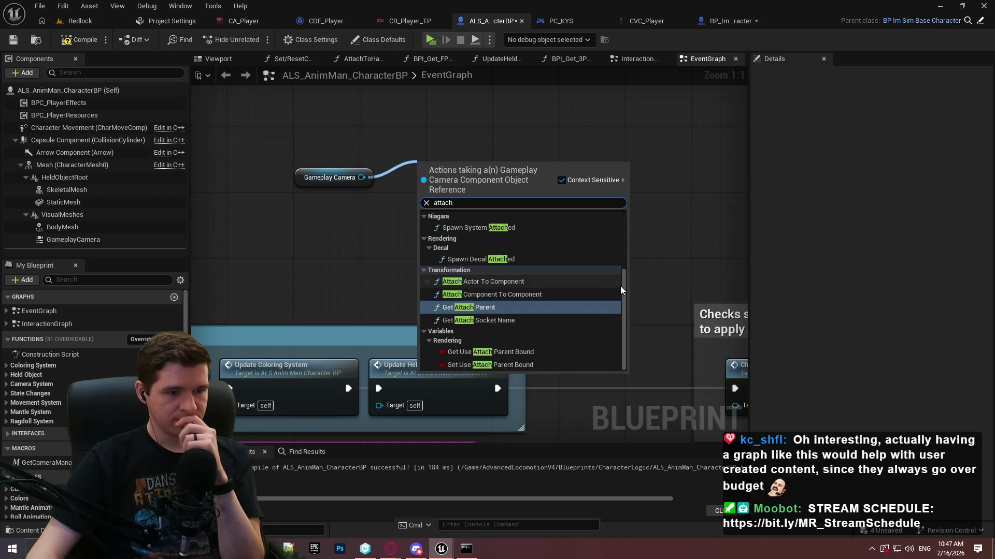
pyautogui.moveTo(625, 293)
pyautogui.mouseDown()
pyautogui.moveTo(626, 331)
pyautogui.moveTo(632, 229)
pyautogui.moveTo(620, 310)
pyautogui.mouseUp()
pyautogui.click(549, 301)
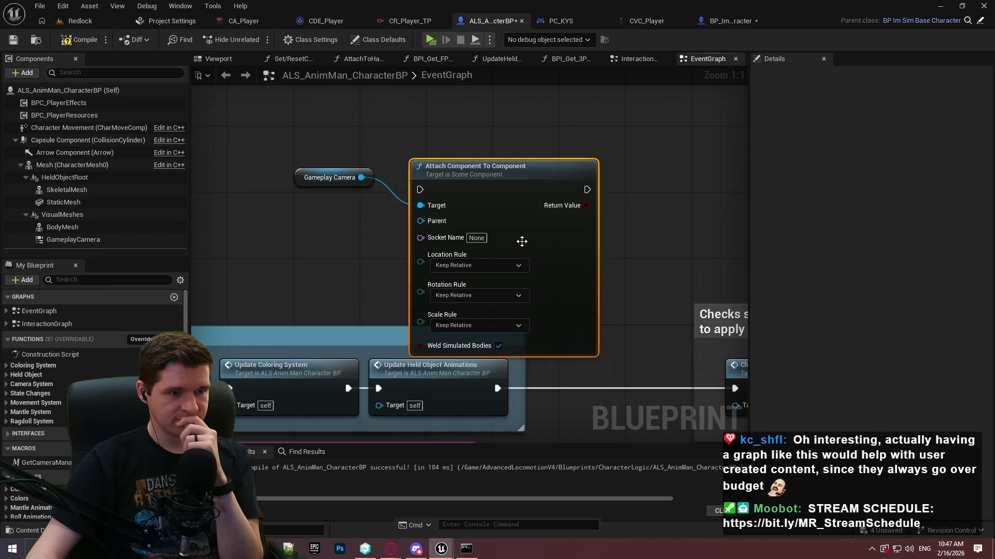
pyautogui.moveTo(518, 207); pyautogui.dragTo(558, 152)
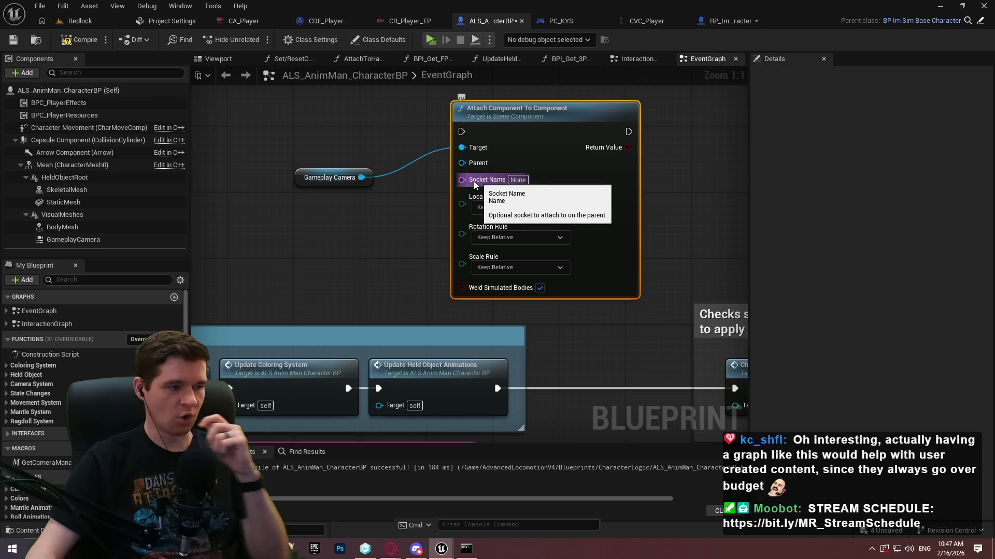
pyautogui.moveTo(114, 229)
pyautogui.mouseDown()
pyautogui.moveTo(471, 158)
pyautogui.moveTo(460, 164)
pyautogui.mouseUp()
pyautogui.moveTo(386, 153); pyautogui.dragTo(320, 244)
pyautogui.click(356, 238)
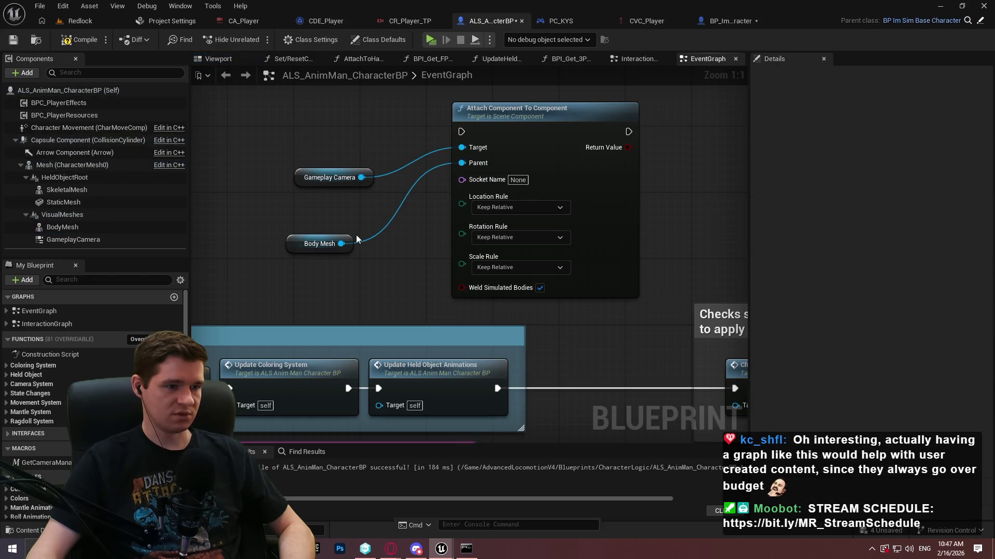
pyautogui.click(353, 244)
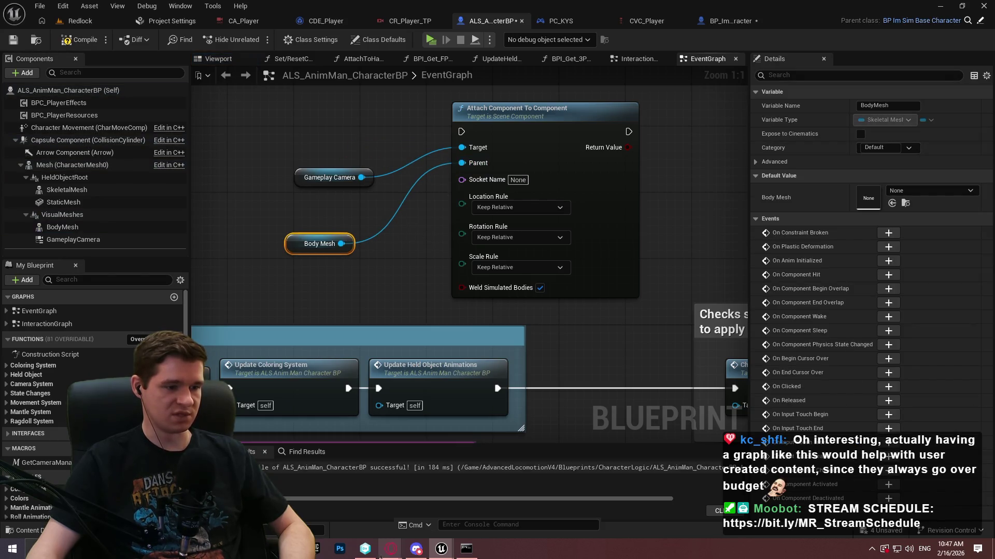
pyautogui.click(307, 452)
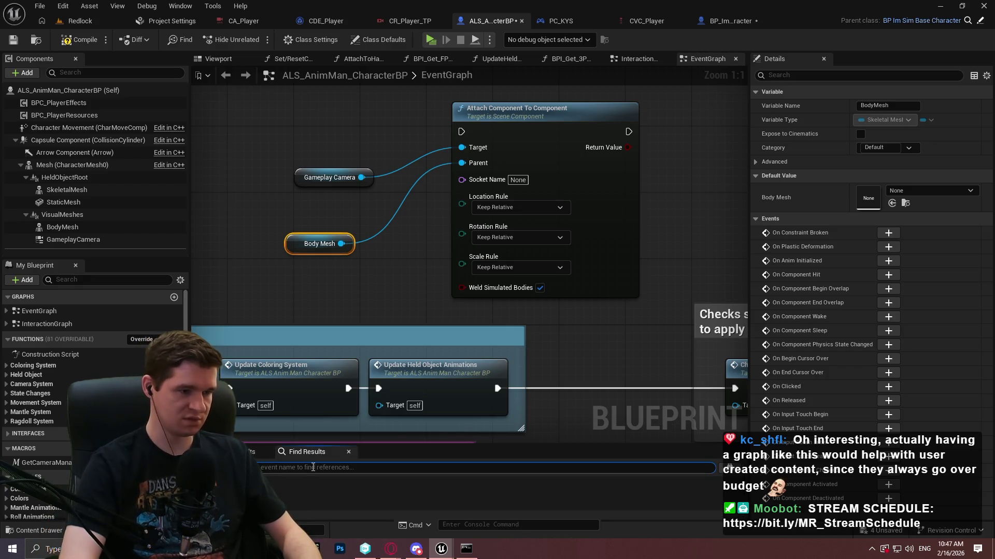
pyautogui.doubleClick(321, 505)
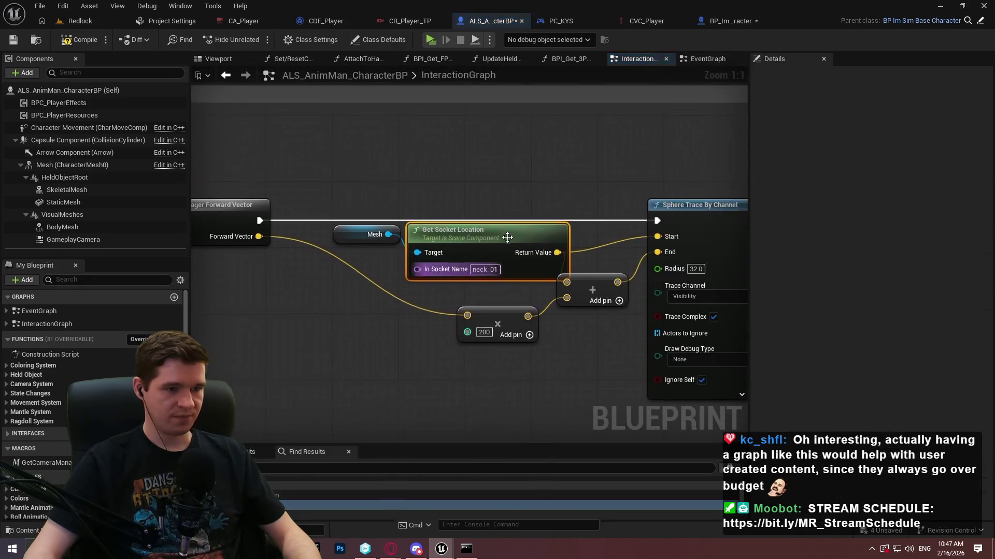
pyautogui.click(372, 297)
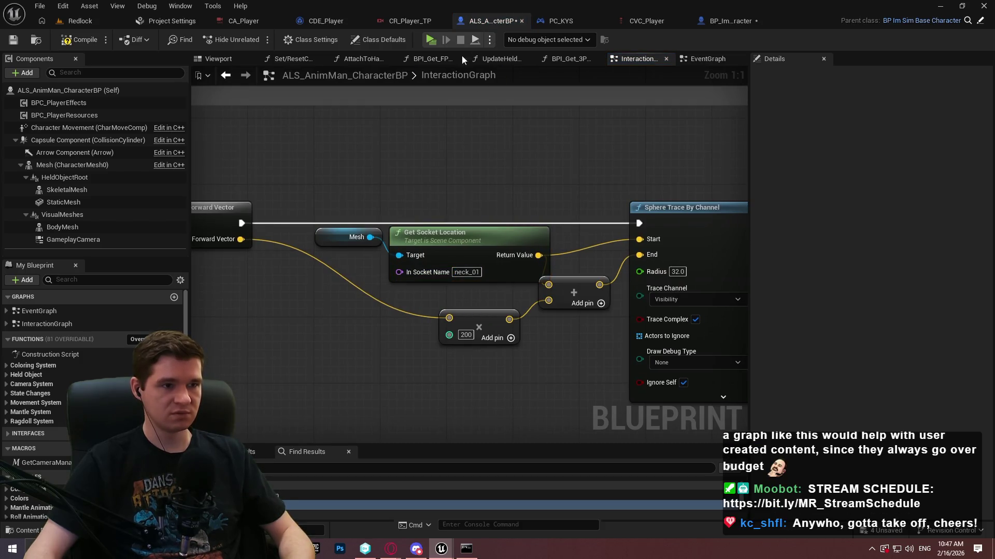
pyautogui.click(703, 59)
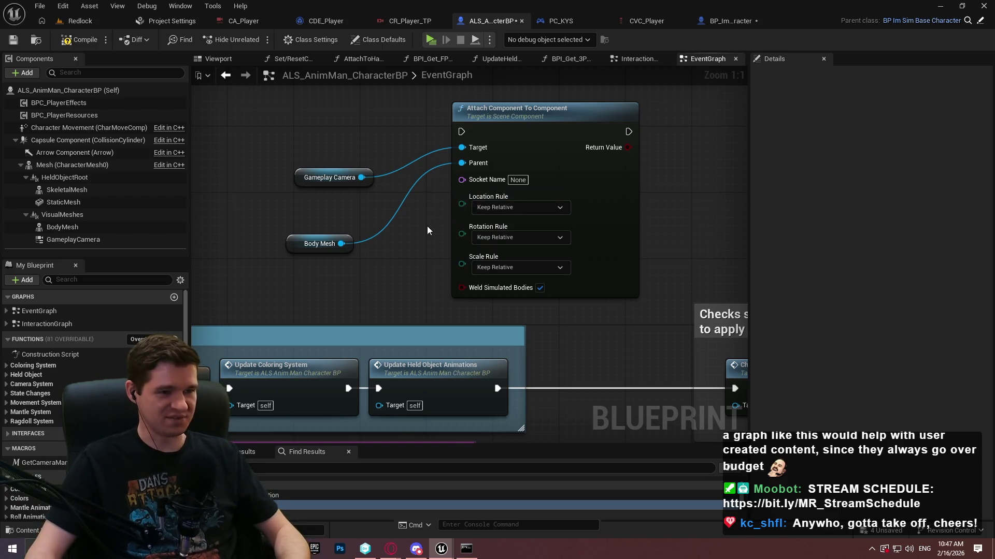
# Step: Set Socket Name to neck_01 and wire the Attach node between Update Held Object Animations and Check Surface
pyautogui.click(518, 180)
pyautogui.write('neck_01')
pyautogui.press('Return')
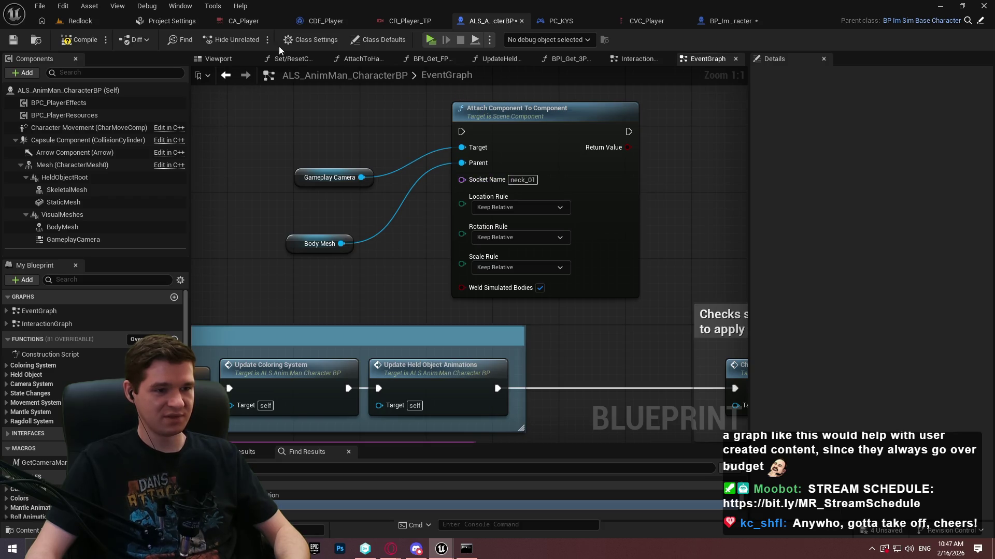
pyautogui.moveTo(498, 389)
pyautogui.mouseDown()
pyautogui.moveTo(458, 212)
pyautogui.moveTo(459, 135)
pyautogui.mouseUp()
pyautogui.moveTo(628, 132)
pyautogui.mouseDown()
pyautogui.moveTo(829, 357)
pyautogui.moveTo(492, 387)
pyautogui.mouseUp()
# Step: Move the Attach and Body Mesh nodes beside Gameplay Camera, then launch a playtest
pyautogui.moveTo(474, 205)
pyautogui.mouseDown()
pyautogui.moveTo(594, 166)
pyautogui.moveTo(540, 155)
pyautogui.mouseUp()
pyautogui.moveTo(283, 338)
pyautogui.mouseDown()
pyautogui.moveTo(305, 290)
pyautogui.moveTo(301, 296)
pyautogui.moveTo(299, 266)
pyautogui.moveTo(340, 231)
pyautogui.moveTo(408, 209)
pyautogui.mouseUp()
pyautogui.click(425, 308)
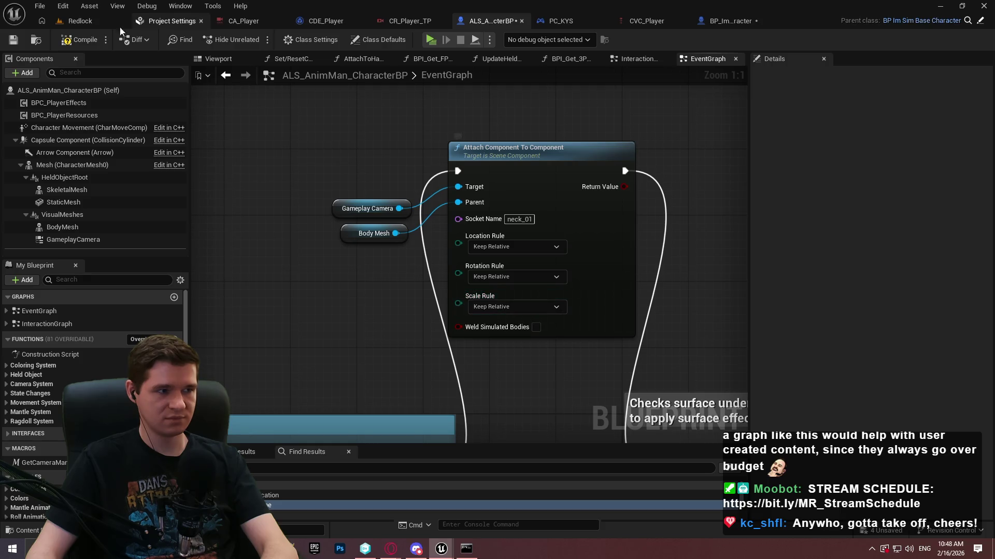
pyautogui.click(430, 40)
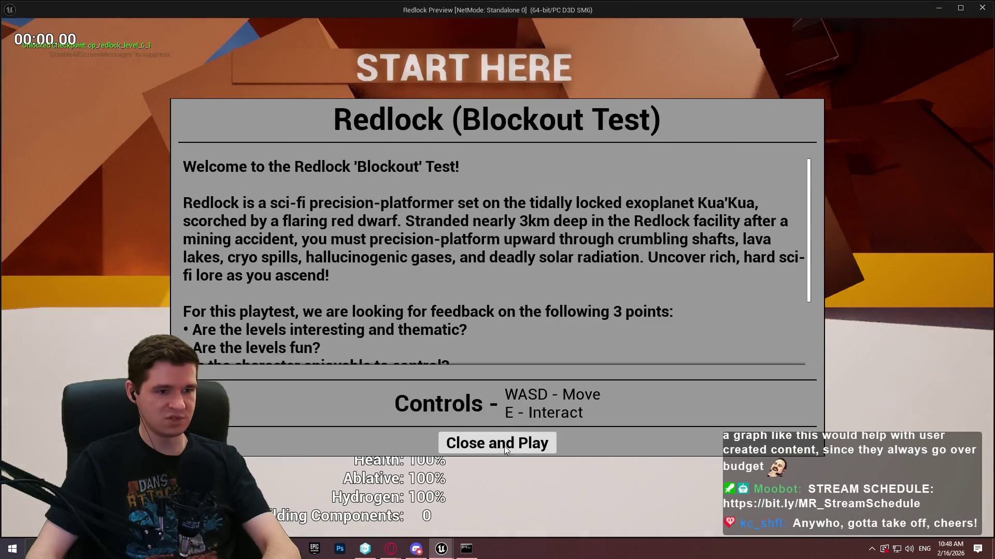
pyautogui.click(496, 444)
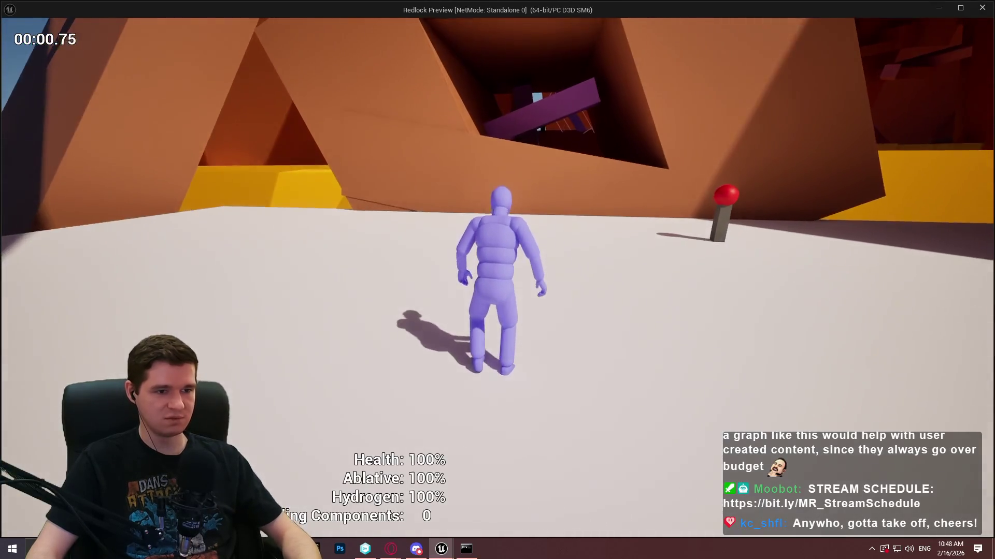
pyautogui.press('w')
pyautogui.press('w')
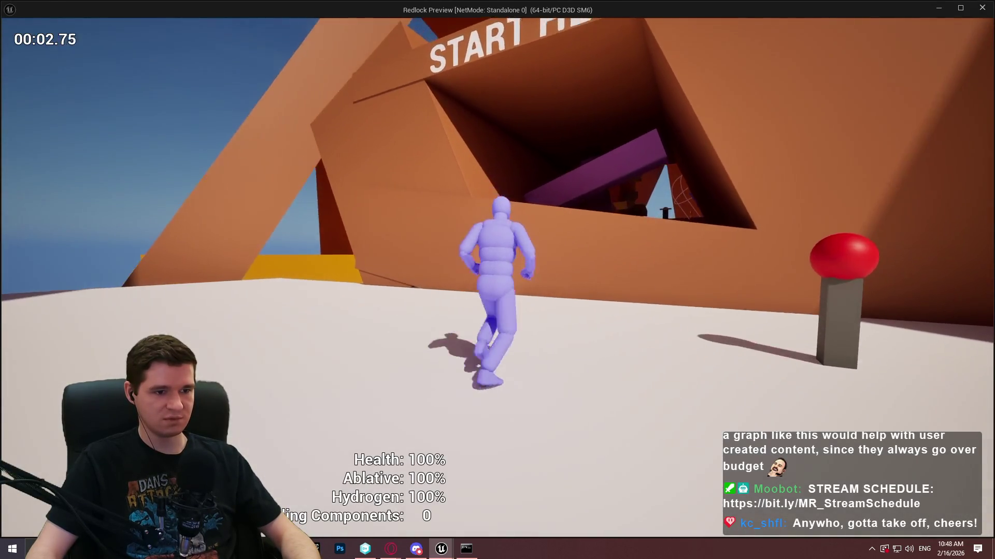
pyautogui.press('w')
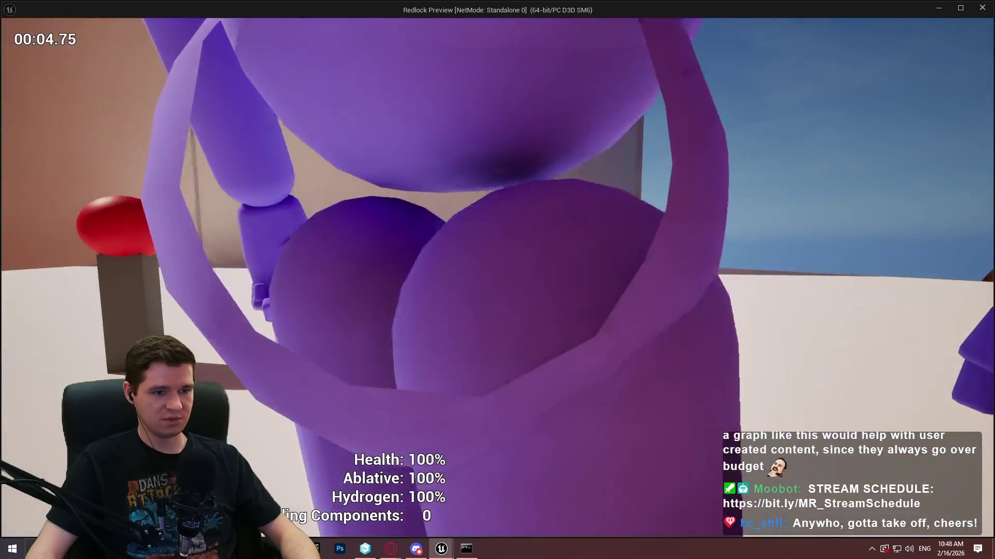
pyautogui.press('w')
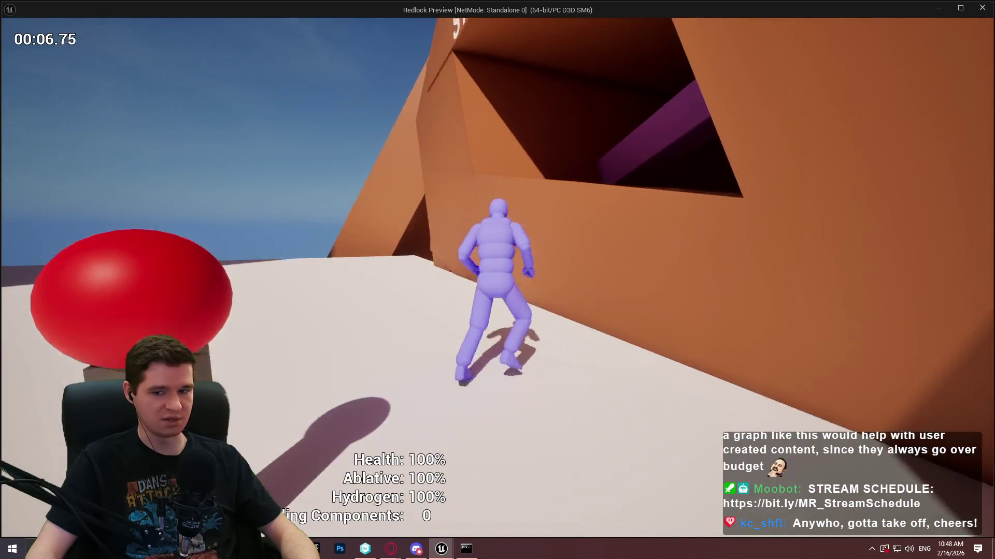
pyautogui.press('Escape')
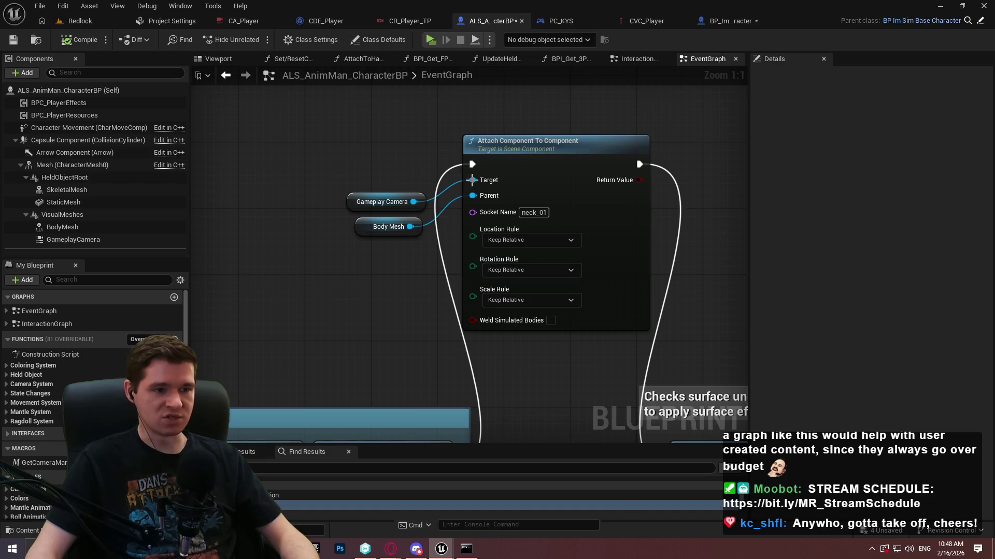
pyautogui.scroll(-4, 570, 365)
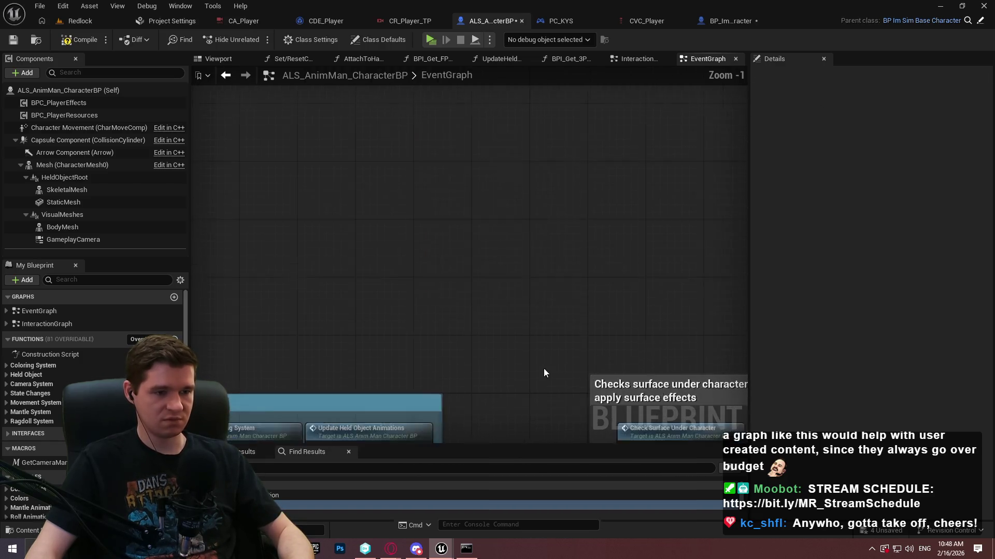
# Step: Add a Sequence after Update Held Object Animations with its first output going to Check Surface
pyautogui.moveTo(471, 414); pyautogui.dragTo(472, 319)
pyautogui.write('seq')
pyautogui.press('Return')
pyautogui.moveTo(595, 424); pyautogui.dragTo(592, 413)
# Step: Branch the Sequence's second output into a 3.0-second Delay that triggers the Attach node
pyautogui.moveTo(501, 332); pyautogui.dragTo(565, 257)
pyautogui.write('de')
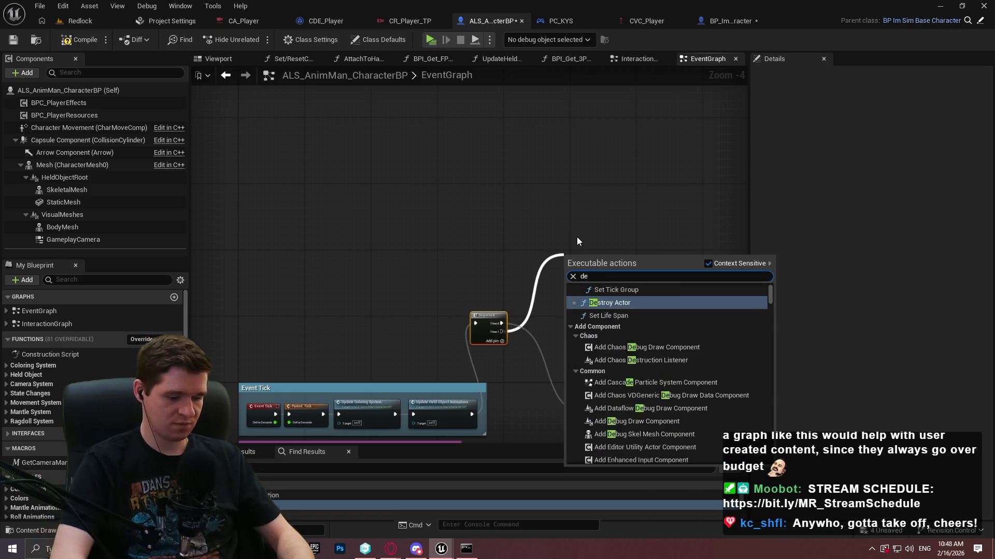
pyautogui.write('lay')
pyautogui.click(654, 306)
pyautogui.click(586, 274)
pyautogui.write('3')
pyautogui.press('Return')
pyautogui.moveTo(632, 232)
pyautogui.mouseDown()
pyautogui.moveTo(411, 189)
pyautogui.moveTo(446, 189)
pyautogui.mouseUp()
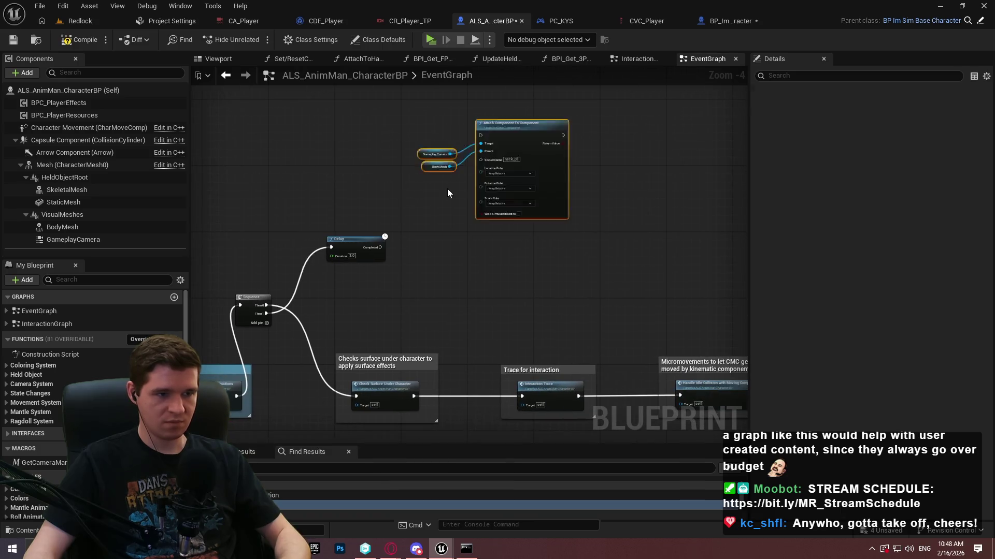
pyautogui.scroll(3, 447, 193)
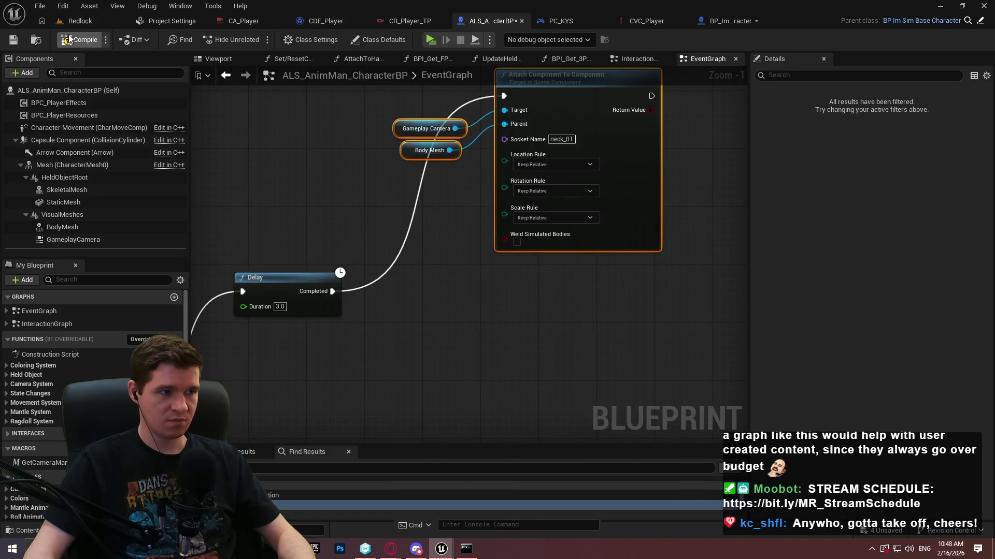
# Step: Playtest the level with the delayed camera attach
pyautogui.hotkey('alt', 'p')
pyautogui.click(465, 415)
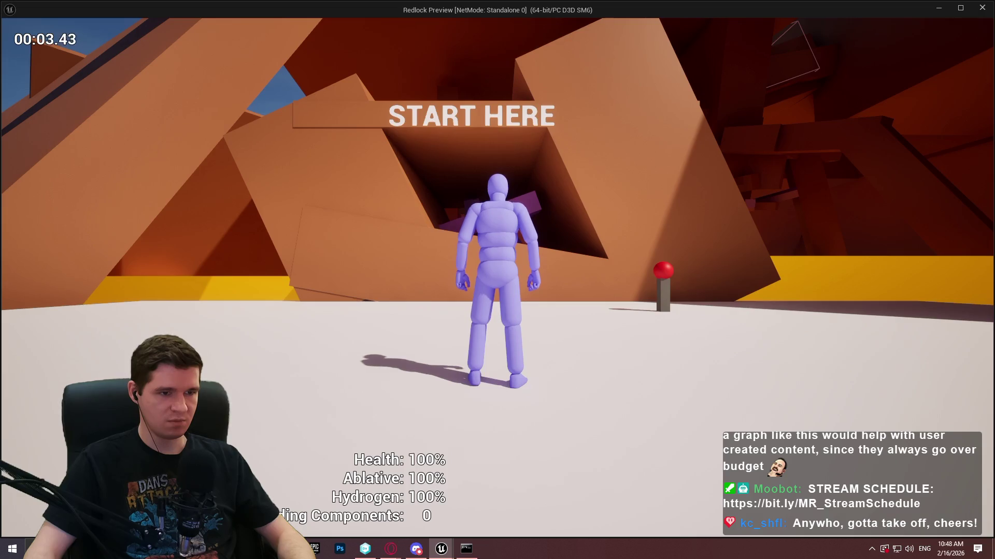
pyautogui.press('Escape')
# Step: Set the Attach node's Location Rule to Snap to Target and playtest again
pyautogui.click(549, 165)
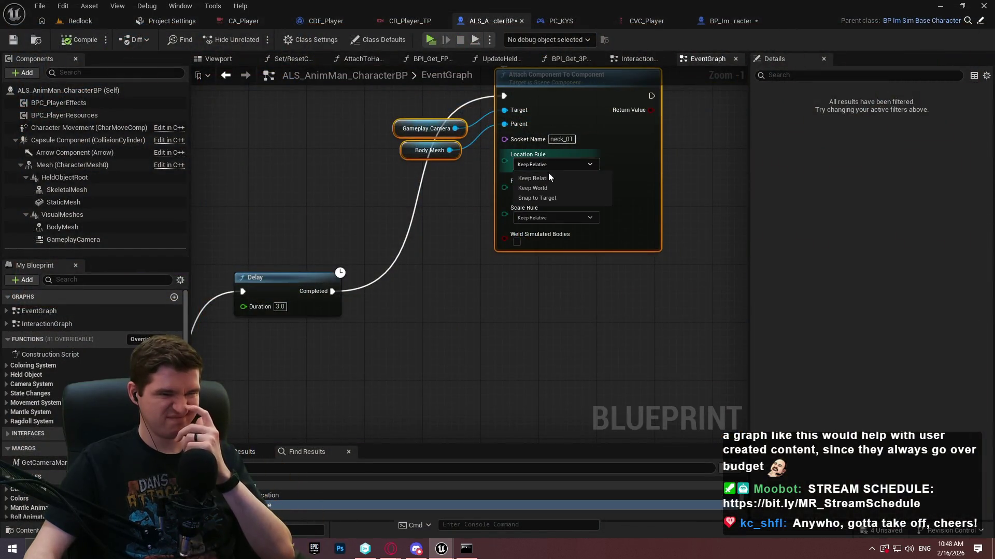
pyautogui.click(545, 201)
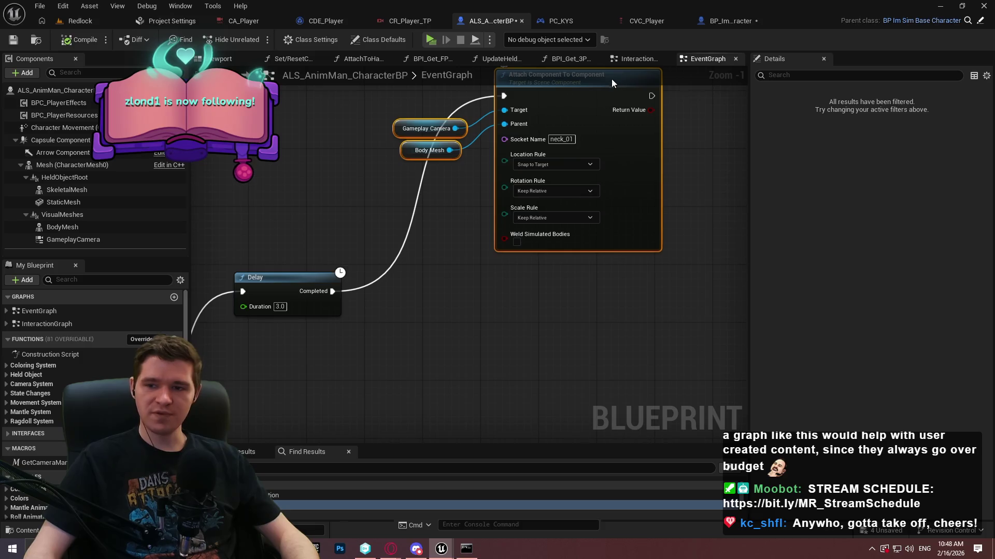
pyautogui.click(431, 44)
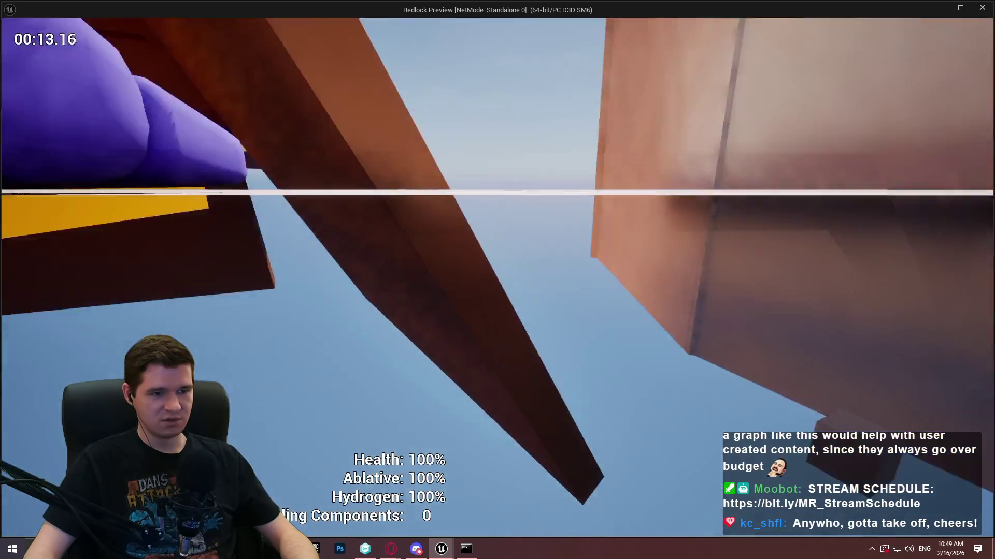
pyautogui.press('Escape')
pyautogui.click(409, 260)
pyautogui.scroll(1, 423, 200)
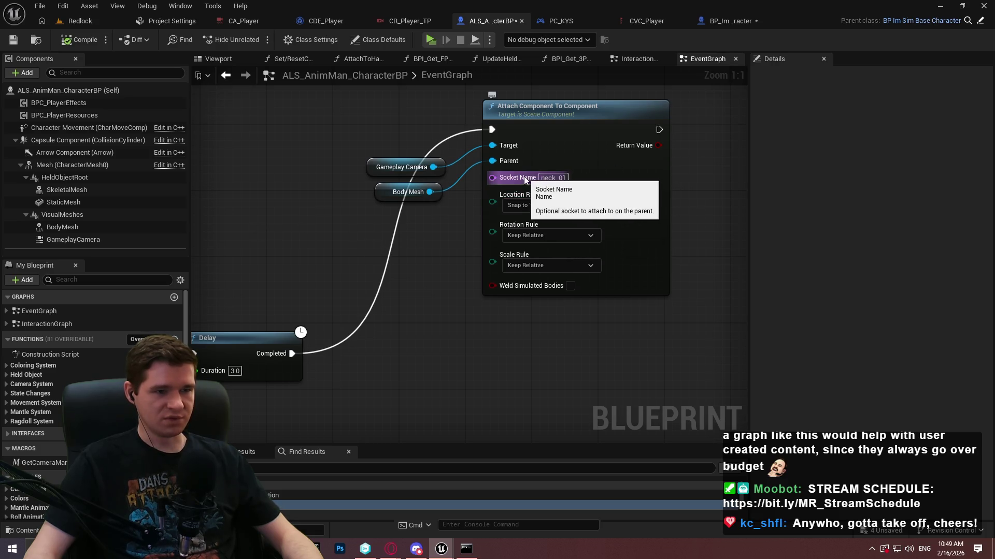
pyautogui.moveTo(430, 191); pyautogui.dragTo(396, 346)
pyautogui.write('bo')
pyautogui.press('BackSpace')
pyautogui.press('BackSpace')
pyautogui.write('snap')
pyautogui.hotkey('ctrl', 'a')
pyautogui.write('socket')
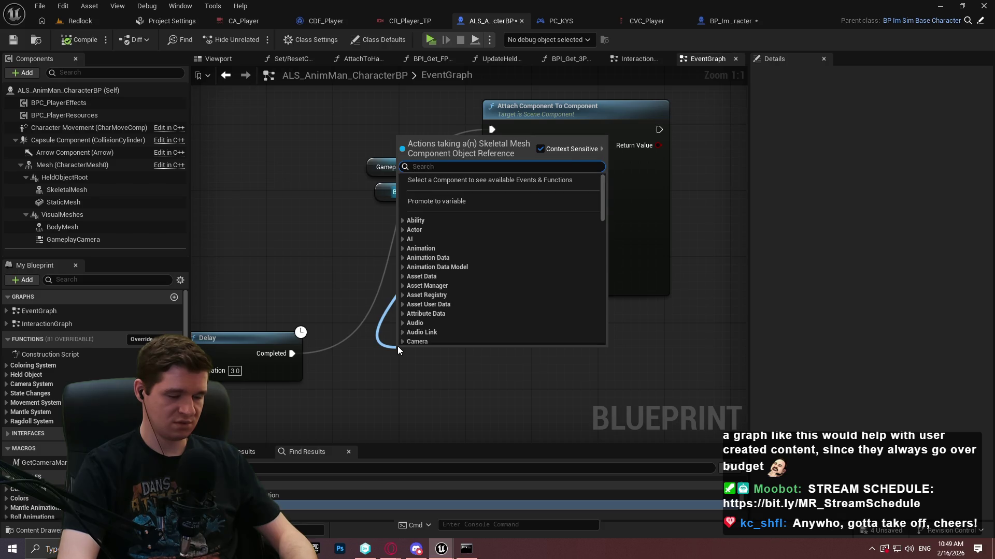
pyautogui.hotkey('ctrl', 'a')
pyautogui.write('bone')
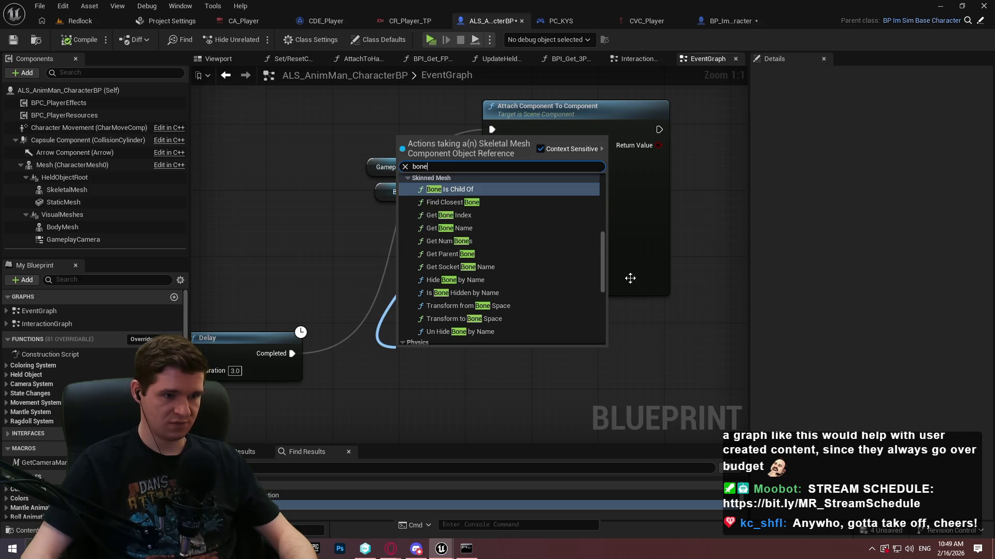
pyautogui.moveTo(603, 253); pyautogui.dragTo(598, 306)
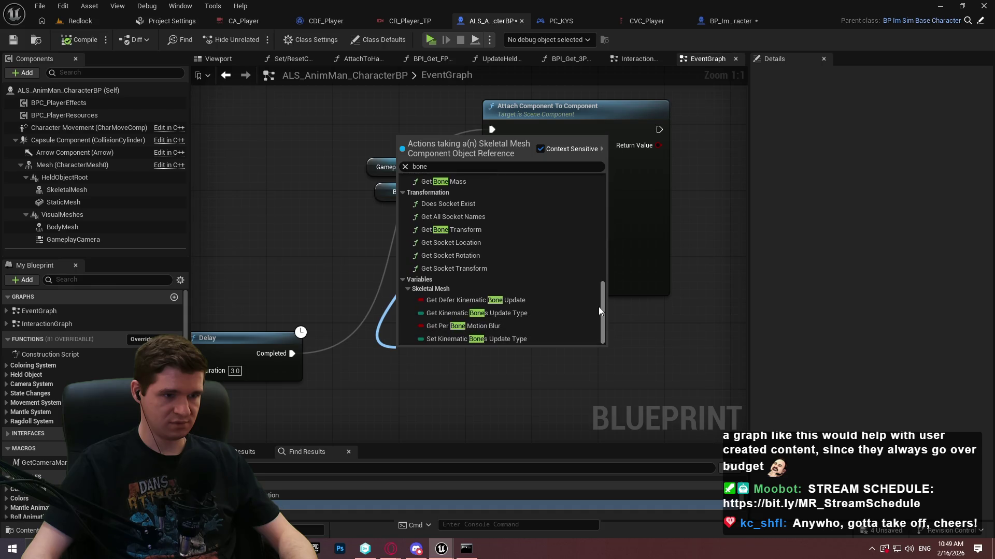
pyautogui.click(489, 418)
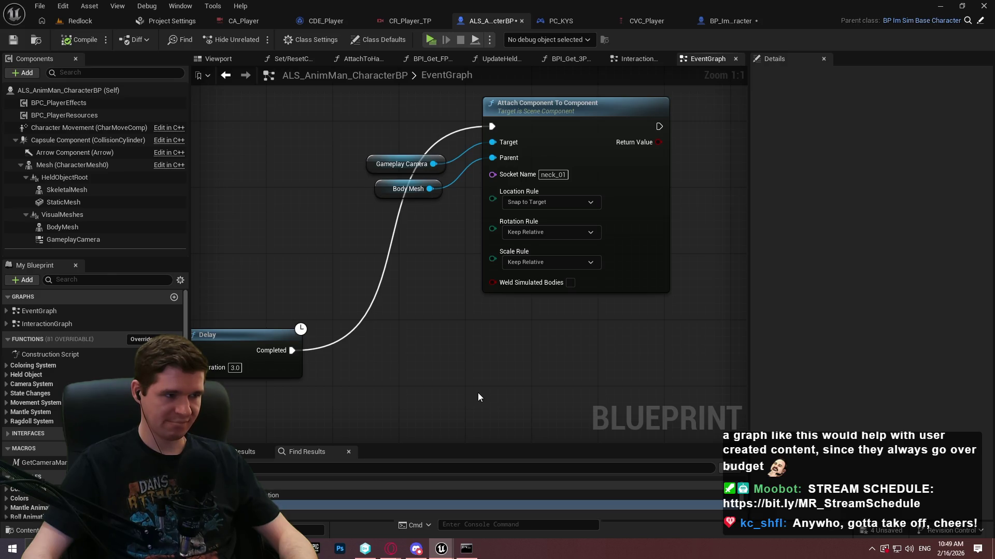
# Step: Add a Scene component as the attach target and parent GameplayCamera under it
pyautogui.click(23, 76)
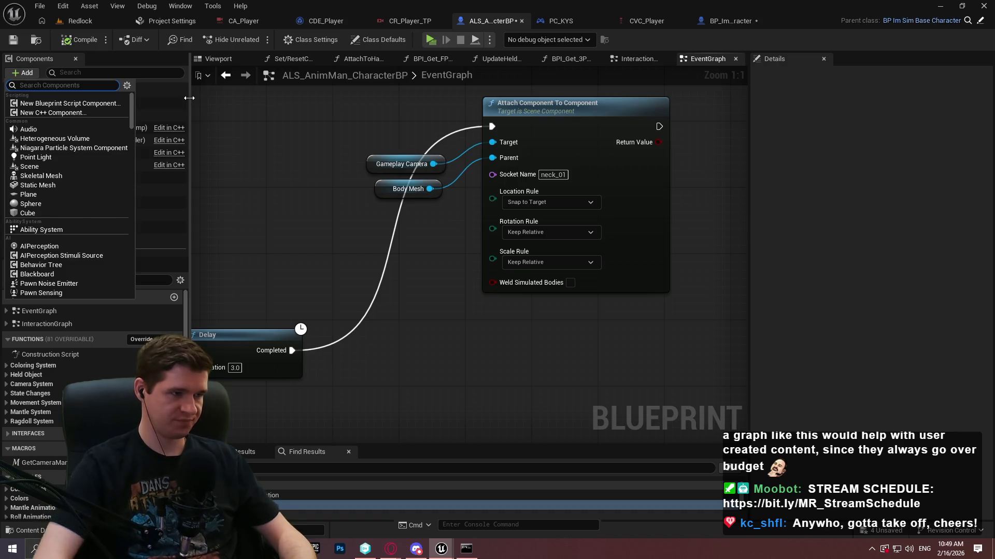
pyautogui.write('sce')
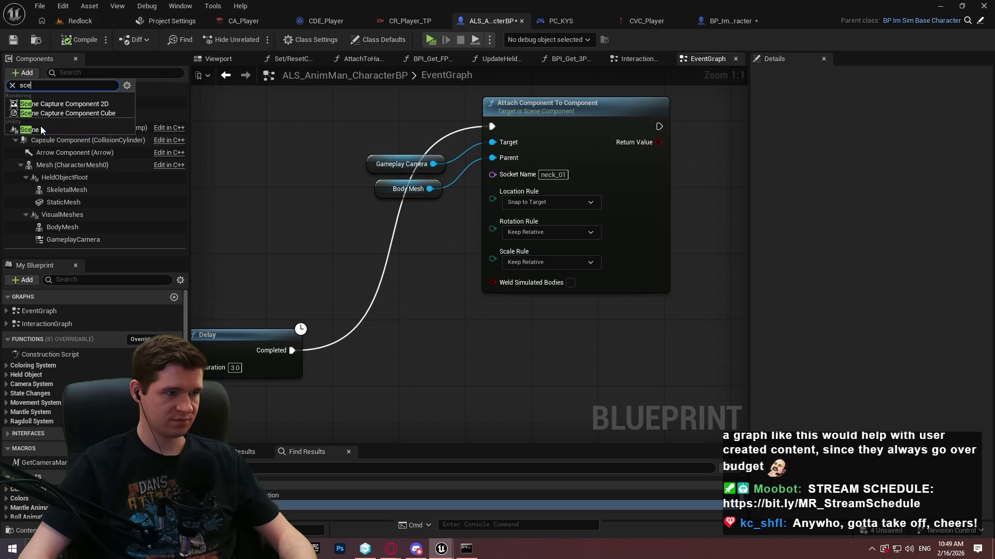
pyautogui.click(41, 128)
pyautogui.moveTo(49, 254)
pyautogui.mouseDown()
pyautogui.moveTo(313, 220)
pyautogui.moveTo(497, 142)
pyautogui.mouseUp()
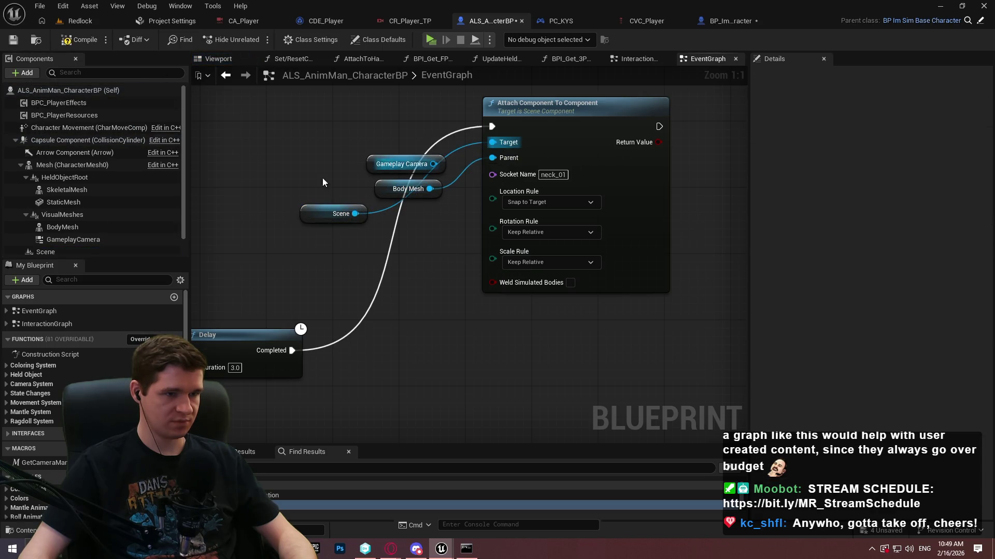
pyautogui.moveTo(67, 229)
pyautogui.mouseDown()
pyautogui.moveTo(54, 246)
pyautogui.moveTo(47, 209)
pyautogui.moveTo(57, 206)
pyautogui.mouseUp()
pyautogui.click(270, 249)
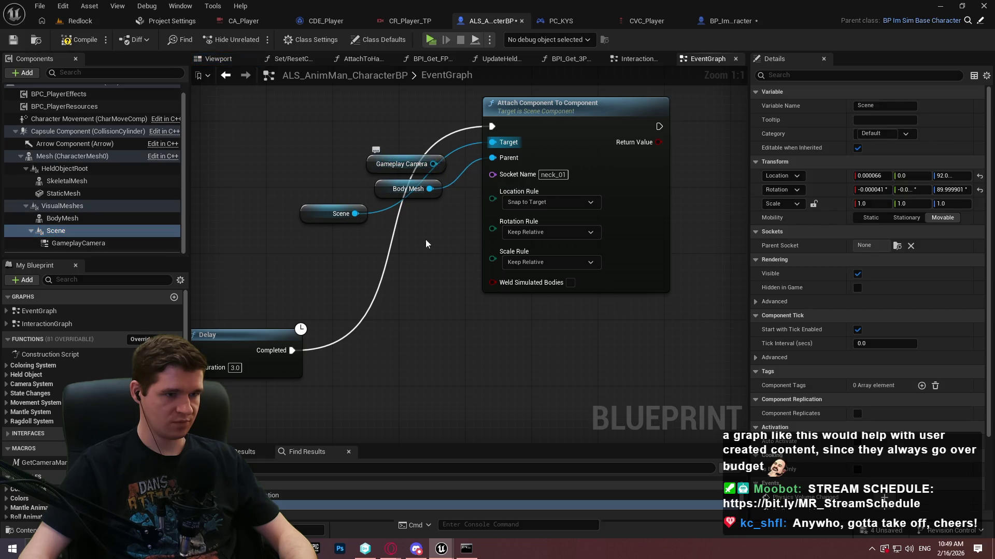
# Step: Reposition the Gameplay Camera node and place the Scene node above Body Mesh
pyautogui.moveTo(402, 164); pyautogui.dragTo(377, 288)
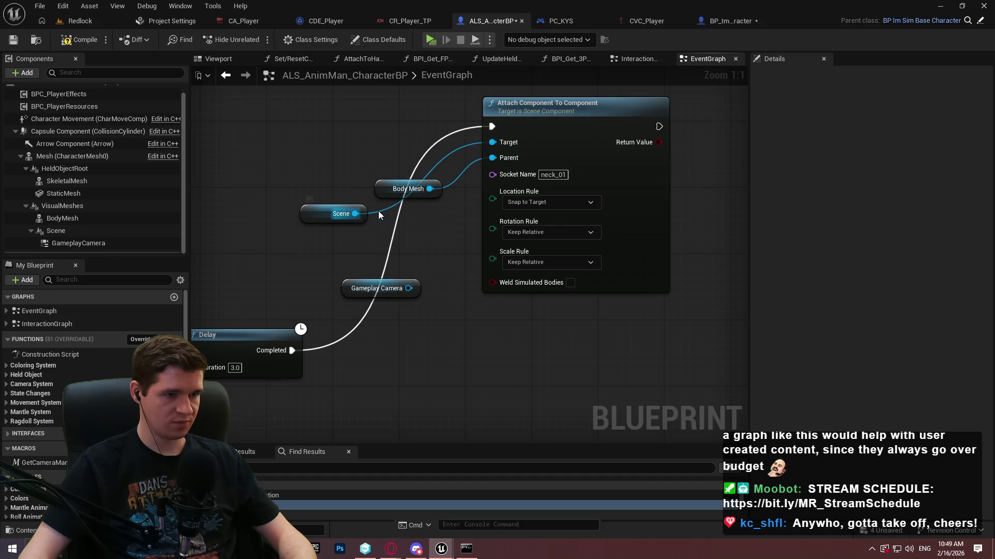
pyautogui.moveTo(342, 214); pyautogui.dragTo(408, 164)
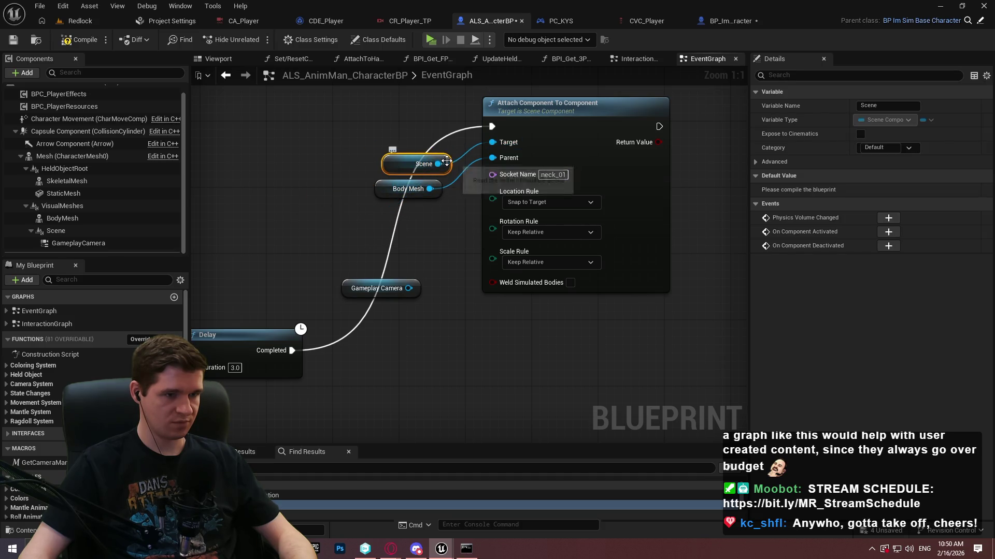
pyautogui.click(438, 176)
pyautogui.moveTo(433, 190); pyautogui.dragTo(443, 294)
pyautogui.write('set wor')
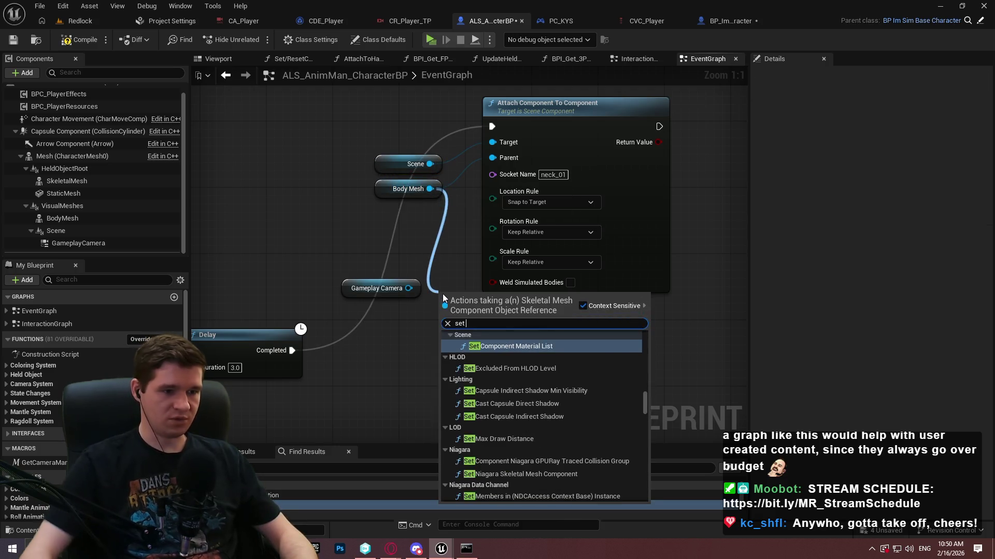
pyautogui.click(404, 381)
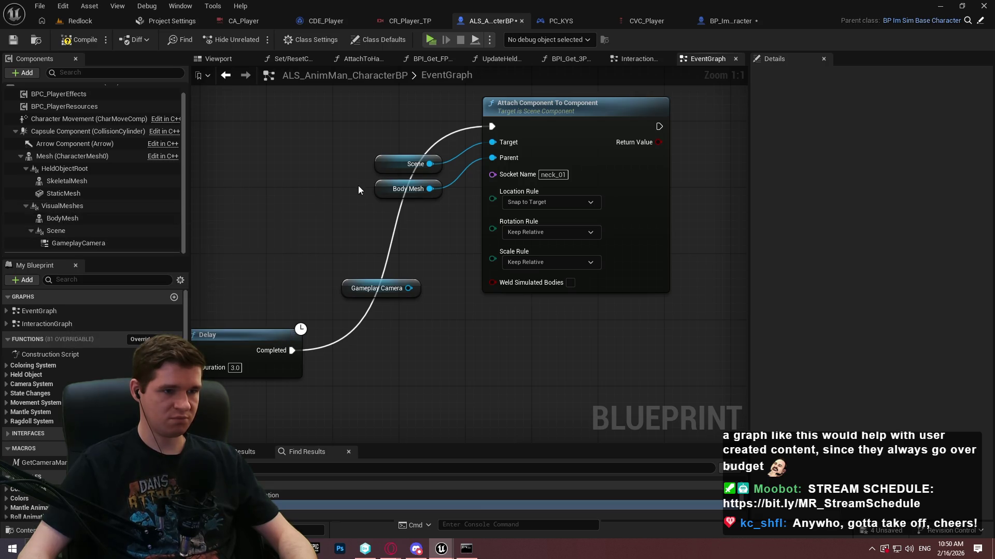
# Step: Add a Get Bone Transform node from Body Mesh with bone name neck_01
pyautogui.moveTo(429, 189); pyautogui.dragTo(430, 285)
pyautogui.write('world trans')
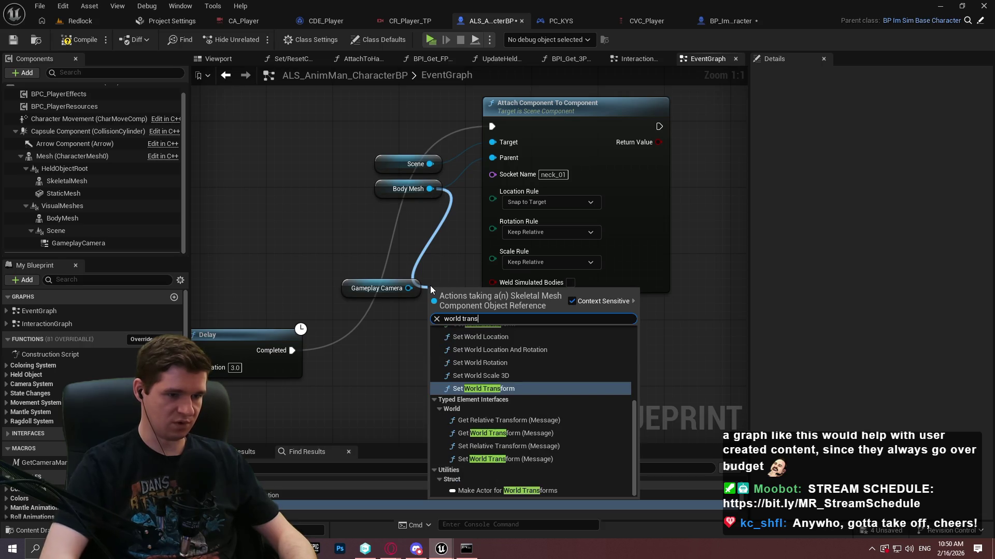
pyautogui.hotkey('ctrl', 'a')
pyautogui.write('get world')
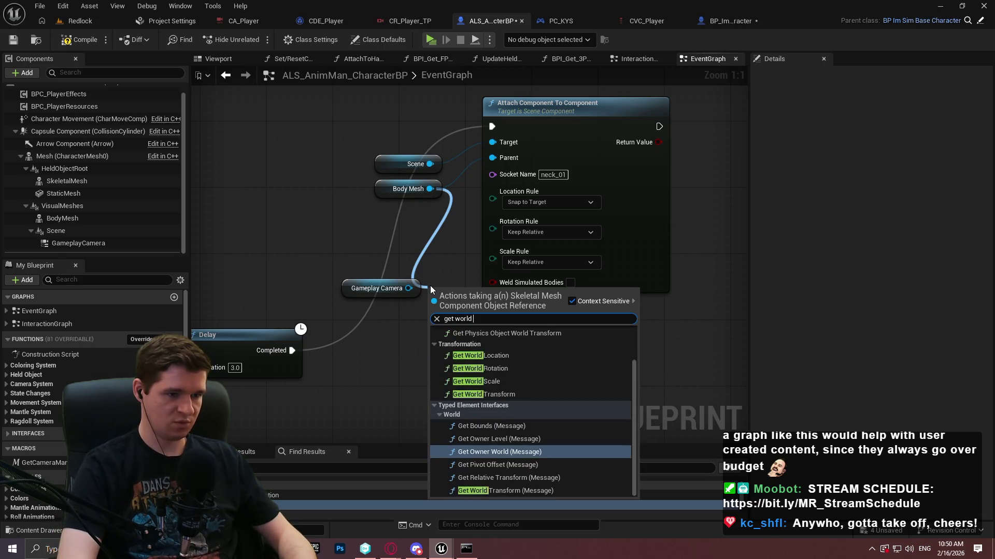
pyautogui.write(' trans')
pyautogui.hotkey('ctrl', 'a')
pyautogui.press('BackSpace')
pyautogui.write('bone trans')
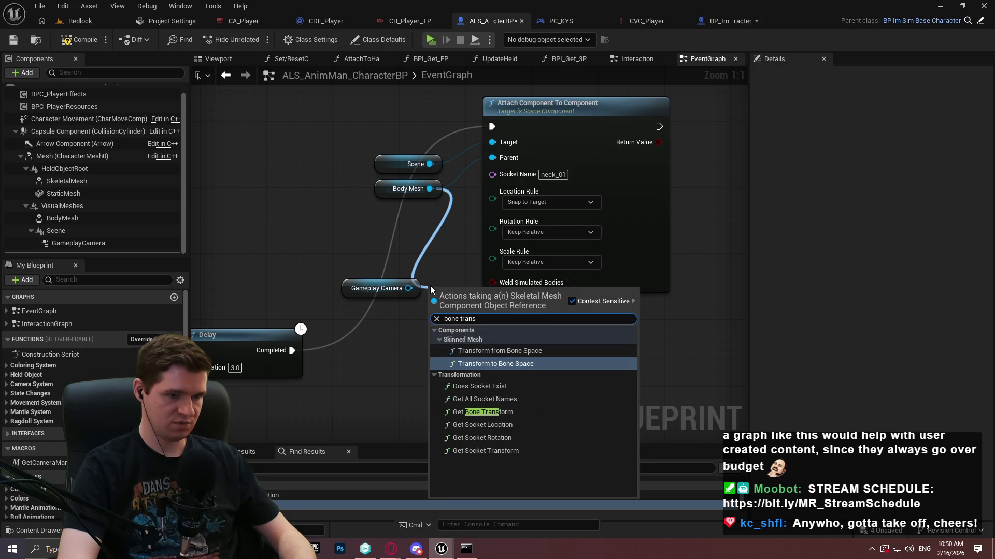
pyautogui.press('Down')
pyautogui.press('Down')
pyautogui.press('Down')
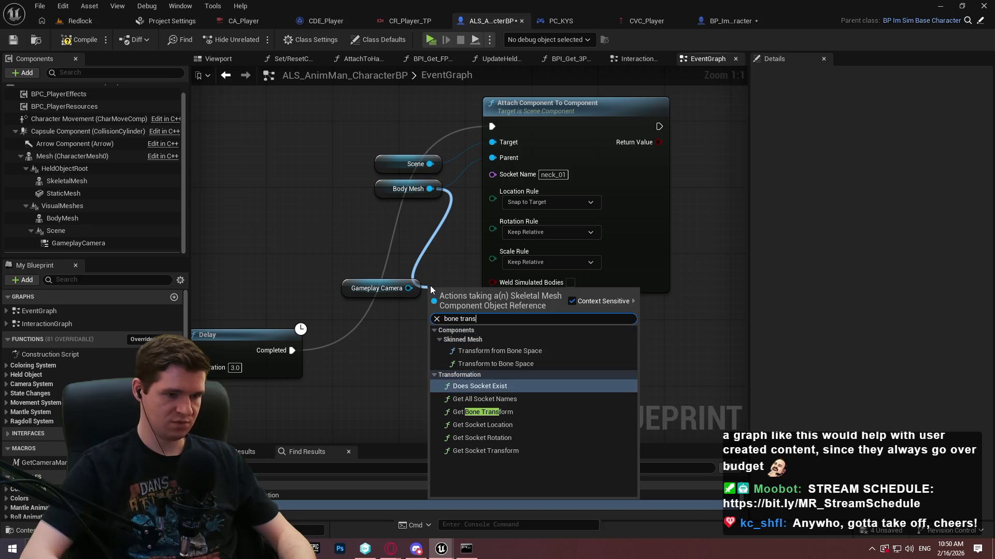
pyautogui.press('Return')
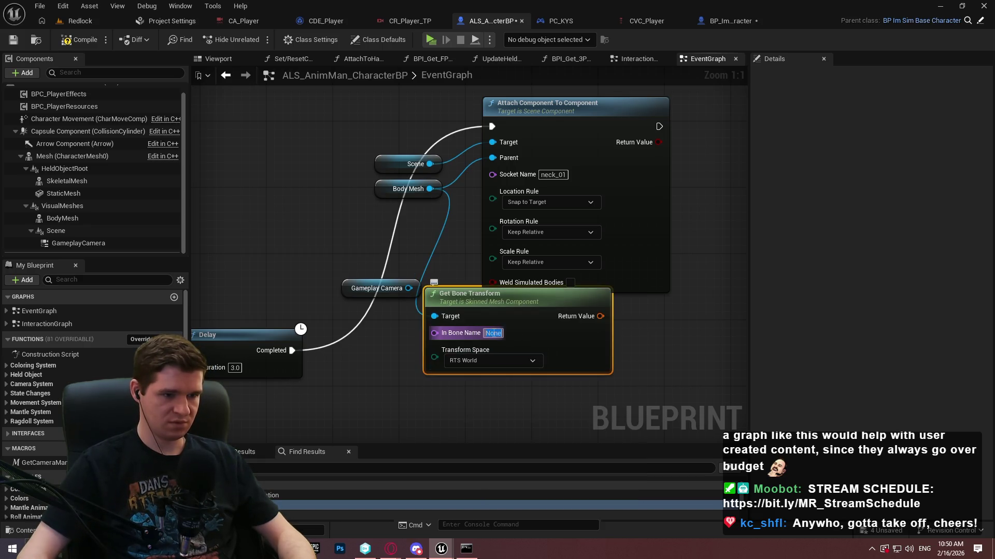
pyautogui.write('neck_')
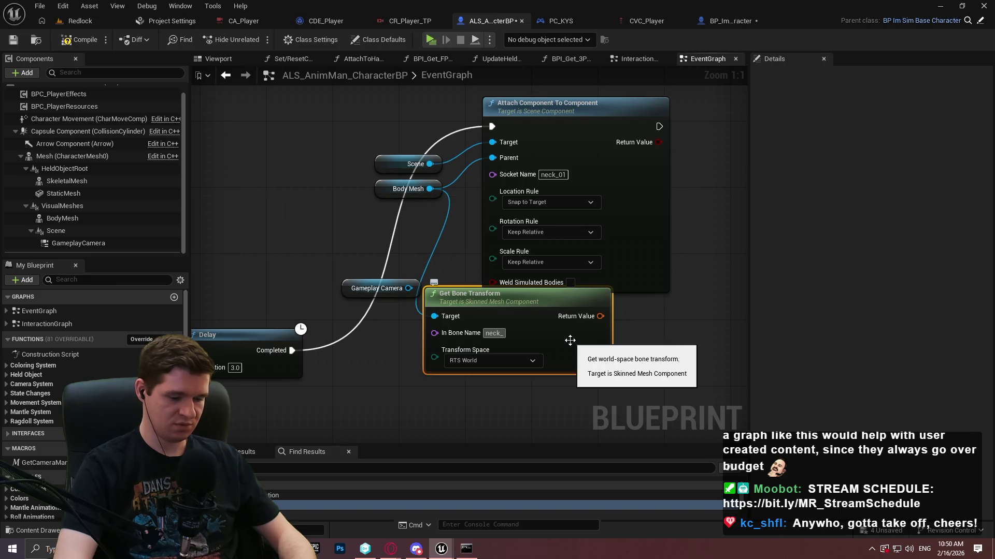
pyautogui.write('01')
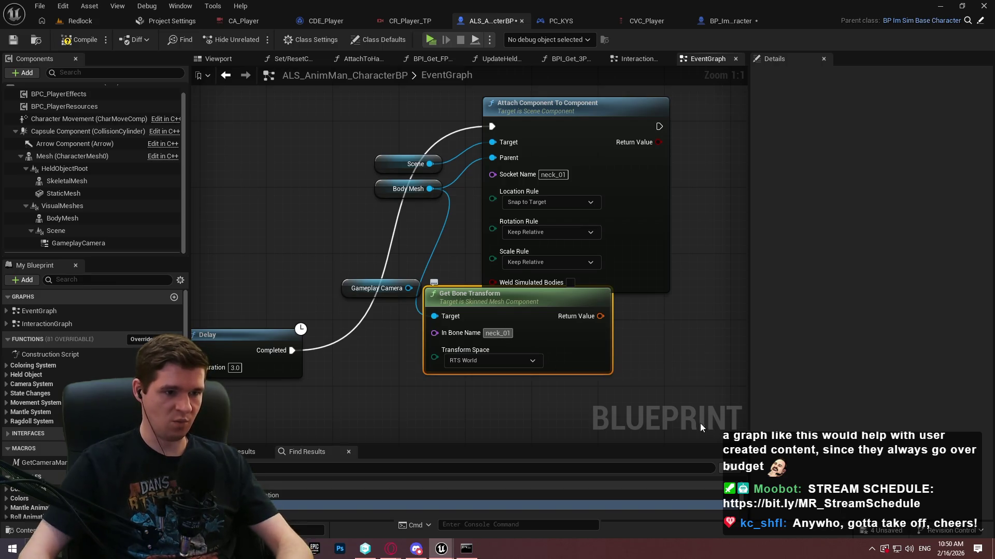
pyautogui.press('Return')
# Step: Add a Set World Location node for the Scene component
pyautogui.moveTo(429, 159); pyautogui.dragTo(423, 211)
pyautogui.write('set world loca')
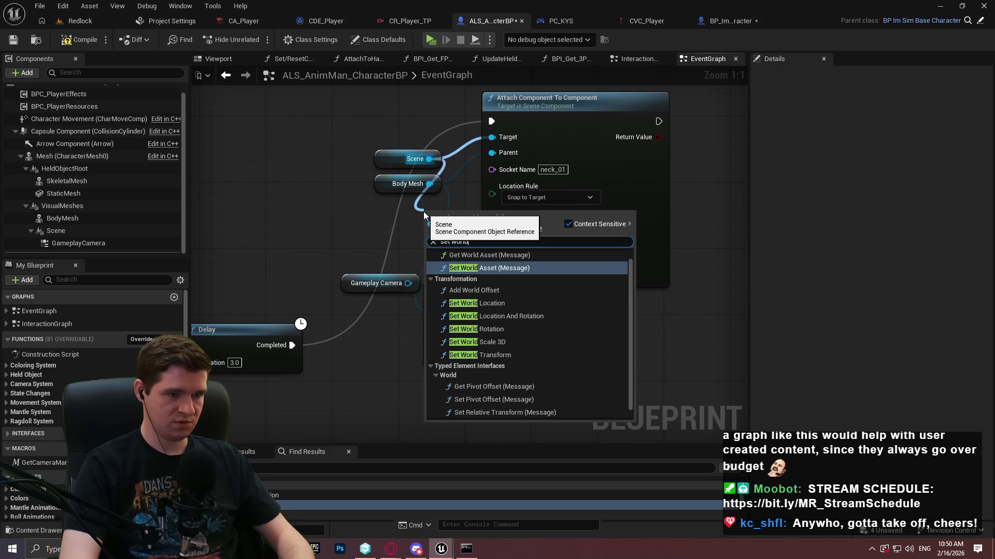
pyautogui.press('Return')
pyautogui.moveTo(453, 232)
pyautogui.mouseDown()
pyautogui.moveTo(571, 254)
pyautogui.moveTo(484, 228)
pyautogui.moveTo(607, 214)
pyautogui.mouseUp()
# Step: Delete the Attach node and feed Delay plus the bone's split location into Set World Location
pyautogui.click(367, 148)
pyautogui.press('Delete')
pyautogui.moveTo(358, 313)
pyautogui.mouseDown()
pyautogui.moveTo(693, 172)
pyautogui.moveTo(461, 188)
pyautogui.mouseUp()
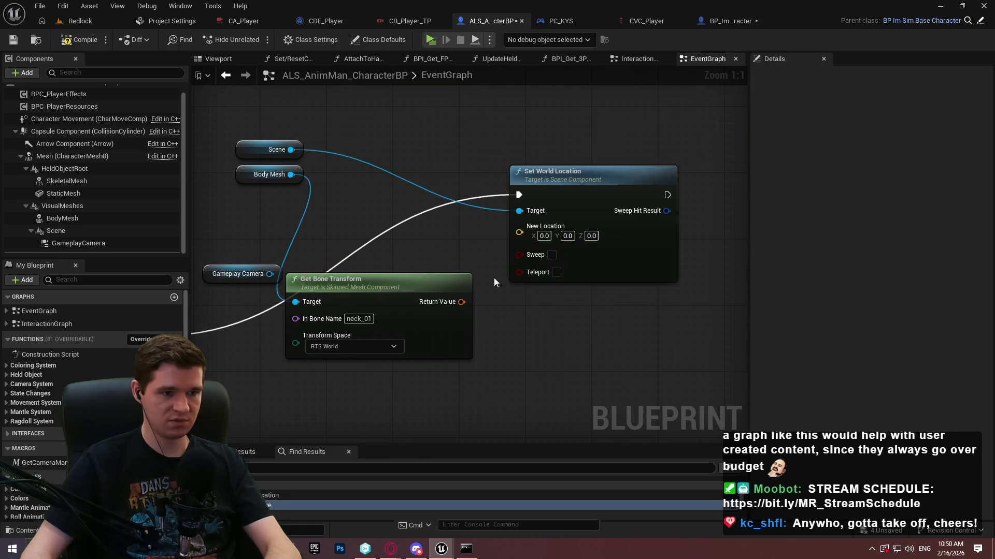
pyautogui.rightClick(461, 302)
pyautogui.click(498, 343)
pyautogui.moveTo(488, 302)
pyautogui.mouseDown()
pyautogui.moveTo(526, 220)
pyautogui.moveTo(520, 231)
pyautogui.mouseUp()
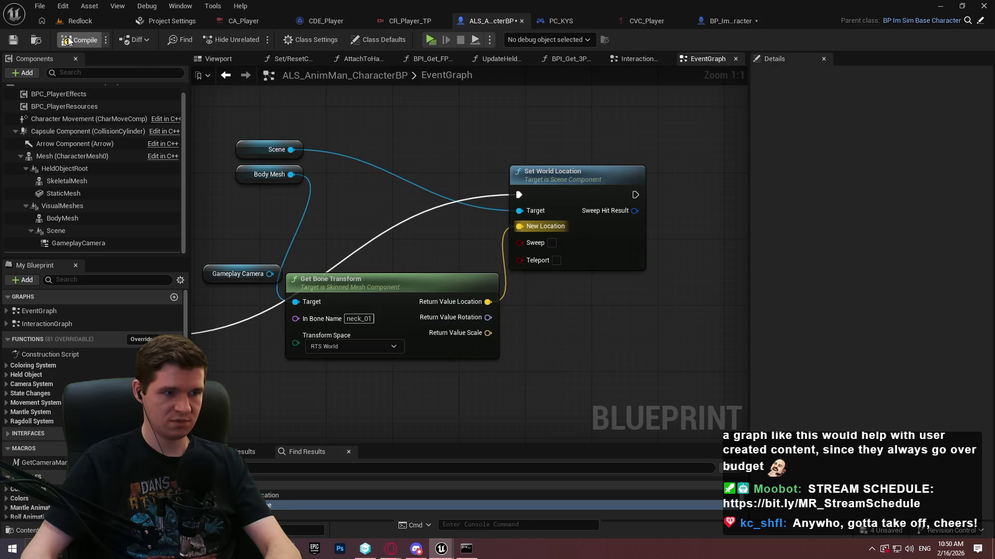
# Step: Playtest the level briefly and return to the editor
pyautogui.hotkey('alt', 'p')
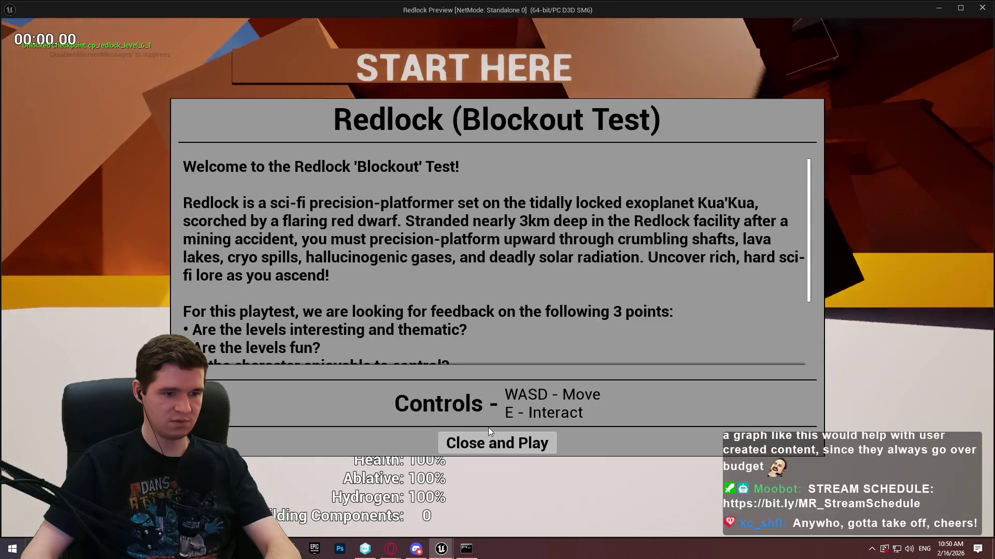
pyautogui.click(492, 441)
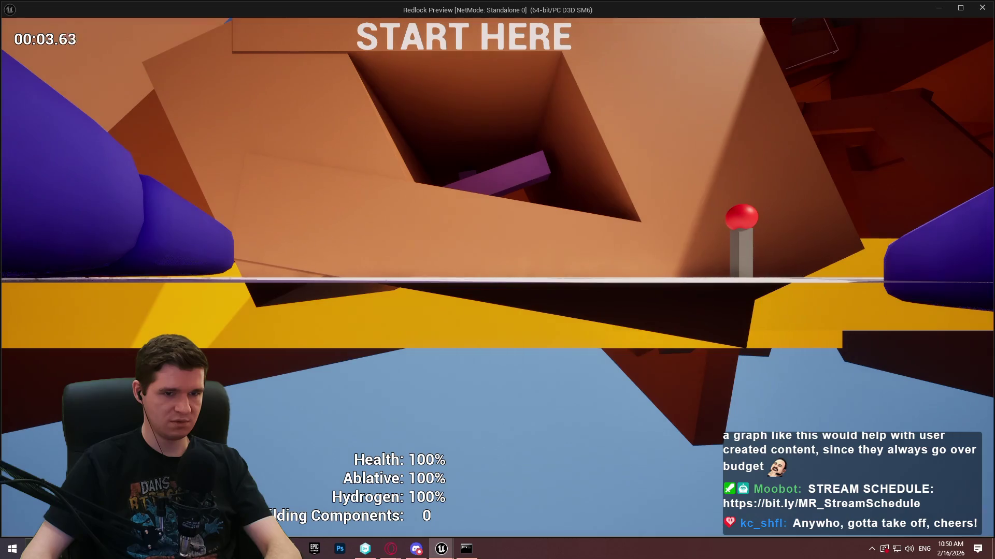
pyautogui.press('Escape')
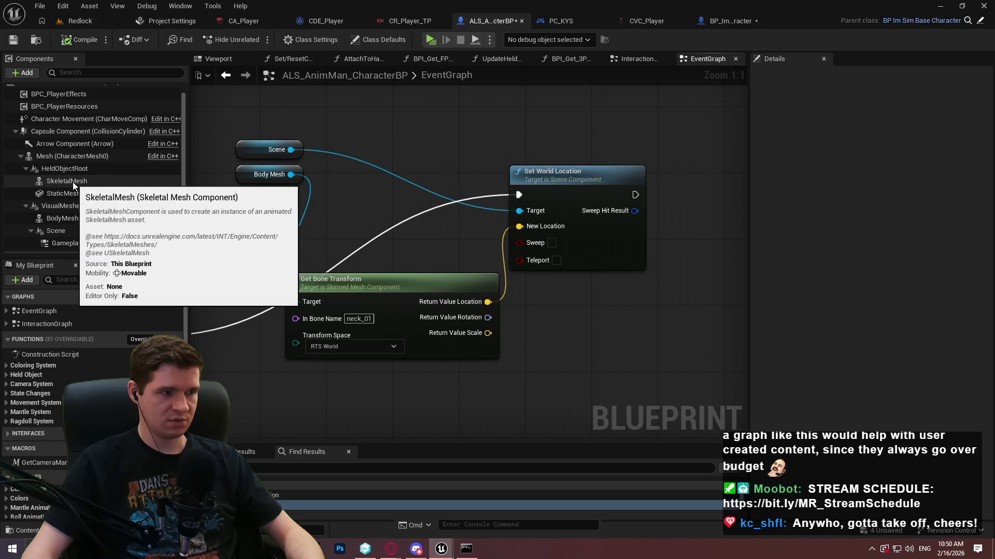
# Step: Copy the Mesh and Get Socket Location nodes from InteractionGraph into the EventGraph
pyautogui.click(366, 503)
pyautogui.click(366, 501)
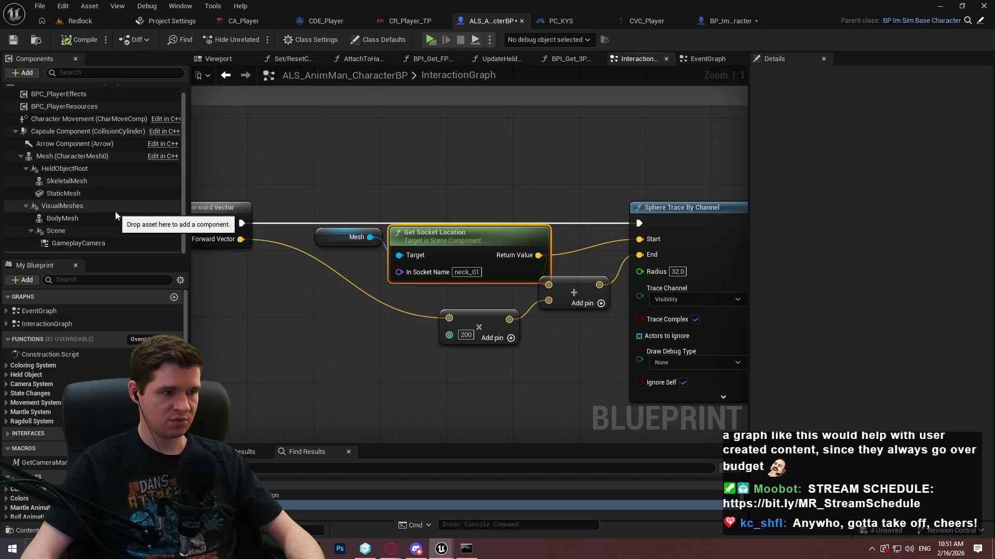
pyautogui.moveTo(305, 166); pyautogui.dragTo(357, 300)
pyautogui.moveTo(350, 262)
pyautogui.mouseDown()
pyautogui.moveTo(552, 179)
pyautogui.moveTo(539, 183)
pyautogui.mouseUp()
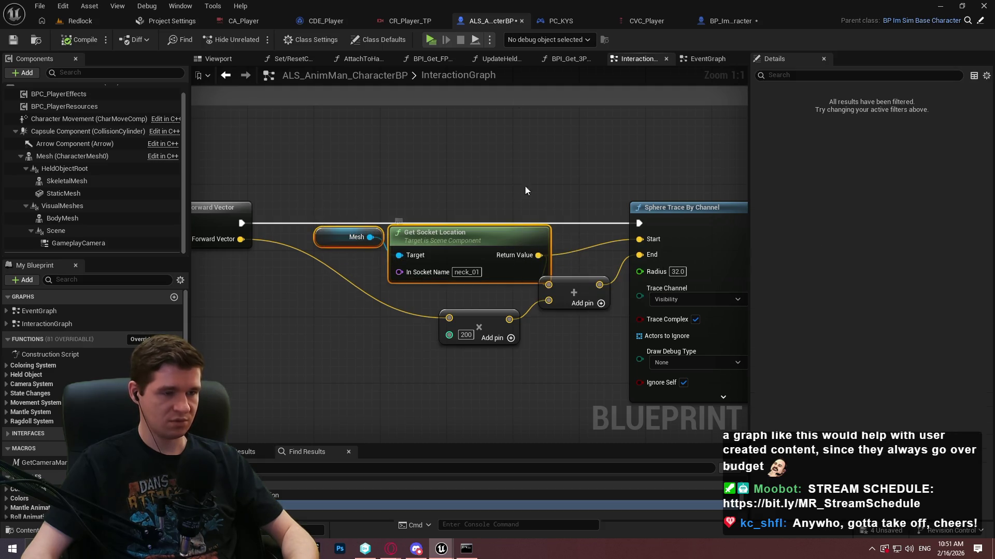
pyautogui.click(705, 59)
pyautogui.hotkey('ctrl', 'v')
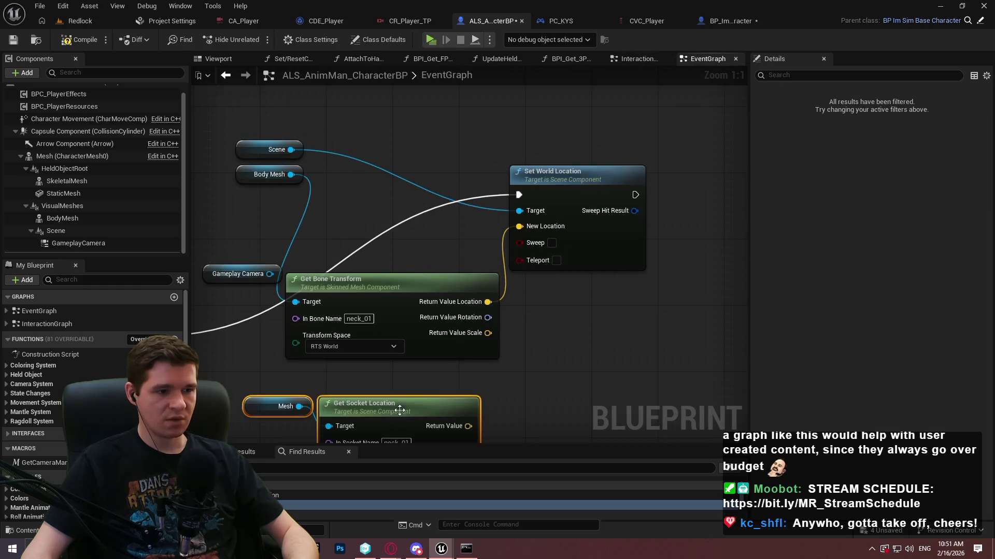
# Step: Feed Get Socket Location's return value into New Location and launch a new playtest
pyautogui.moveTo(467, 425); pyautogui.dragTo(519, 226)
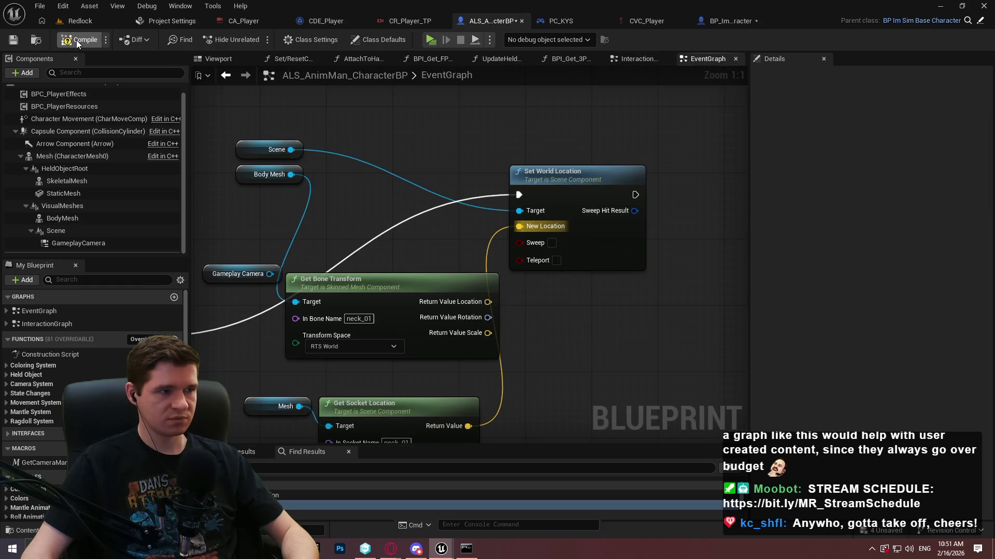
pyautogui.hotkey('alt', 'p')
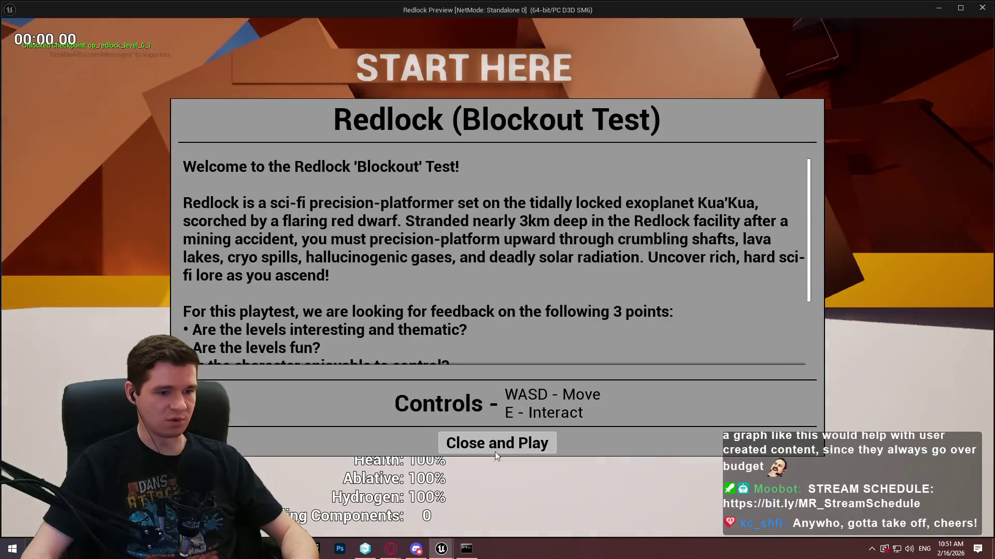
pyautogui.click(497, 442)
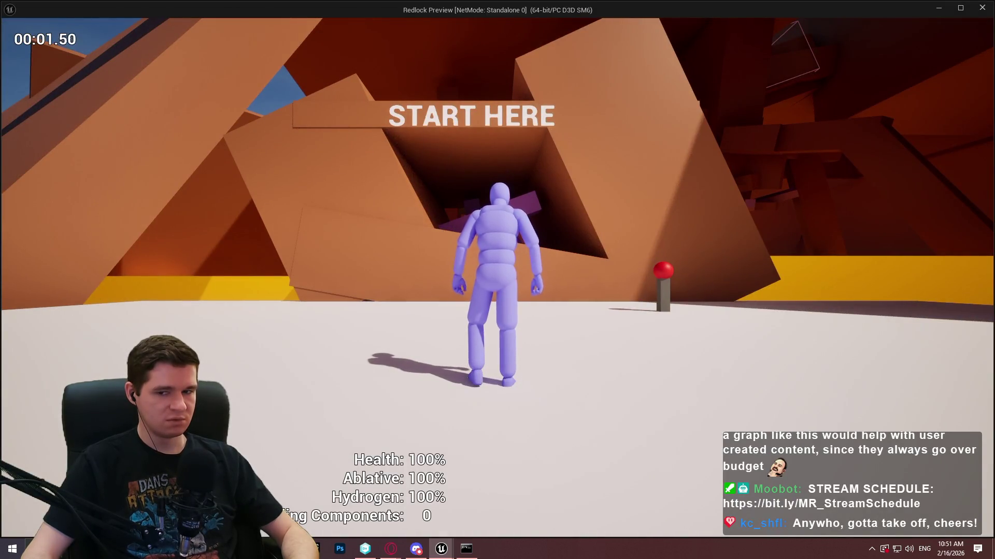
# Step: Run the character forward toward START HERE and up the ramp to test the camera
pyautogui.press('w')
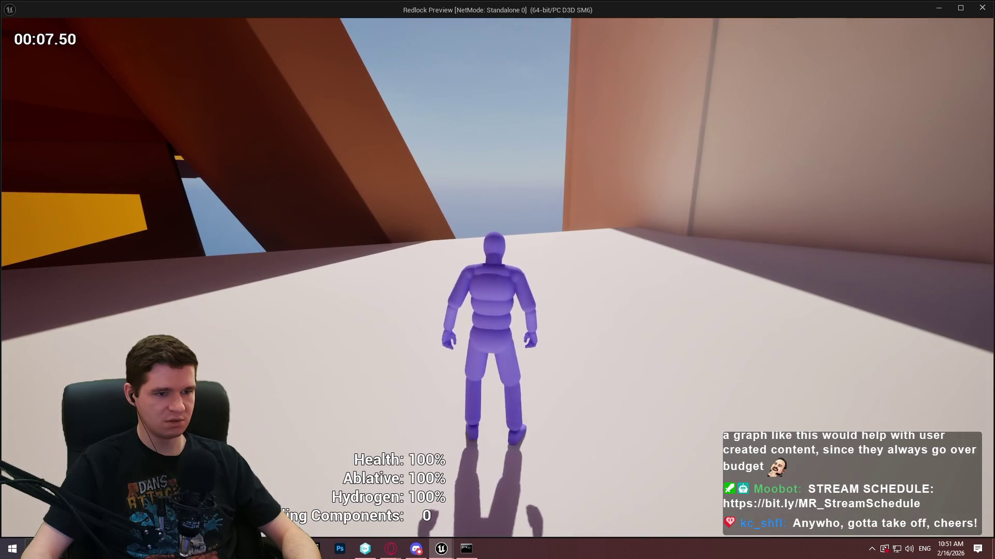
pyautogui.press('w')
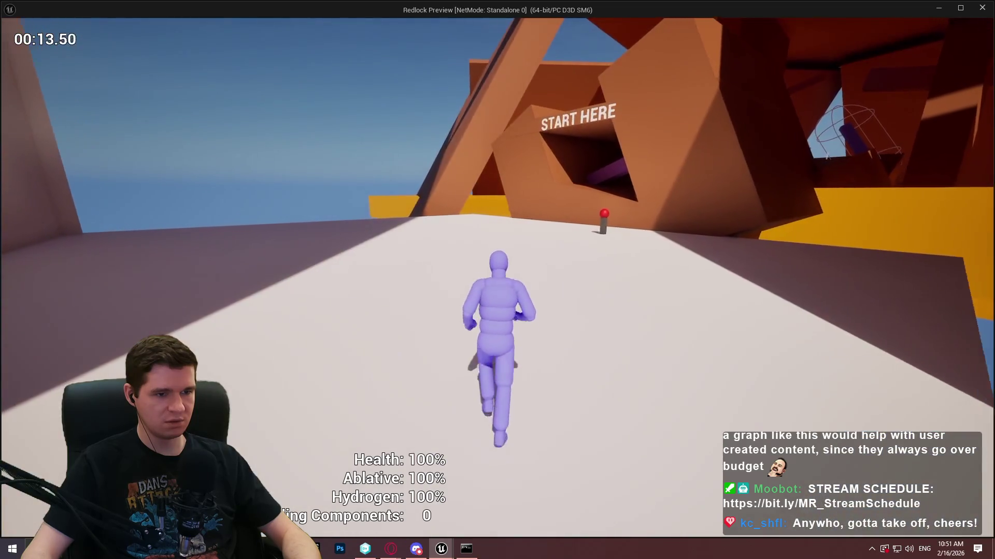
pyautogui.press('w')
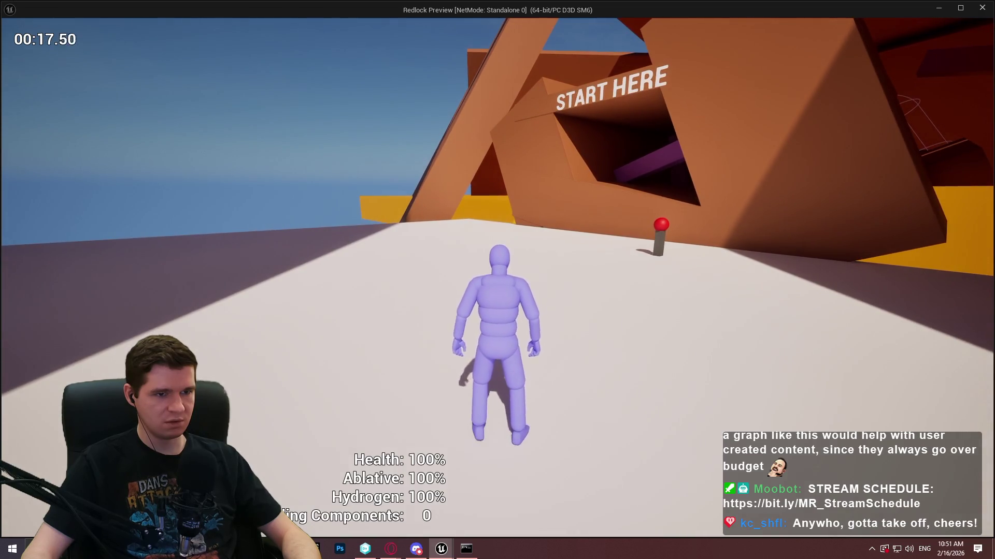
pyautogui.press('w')
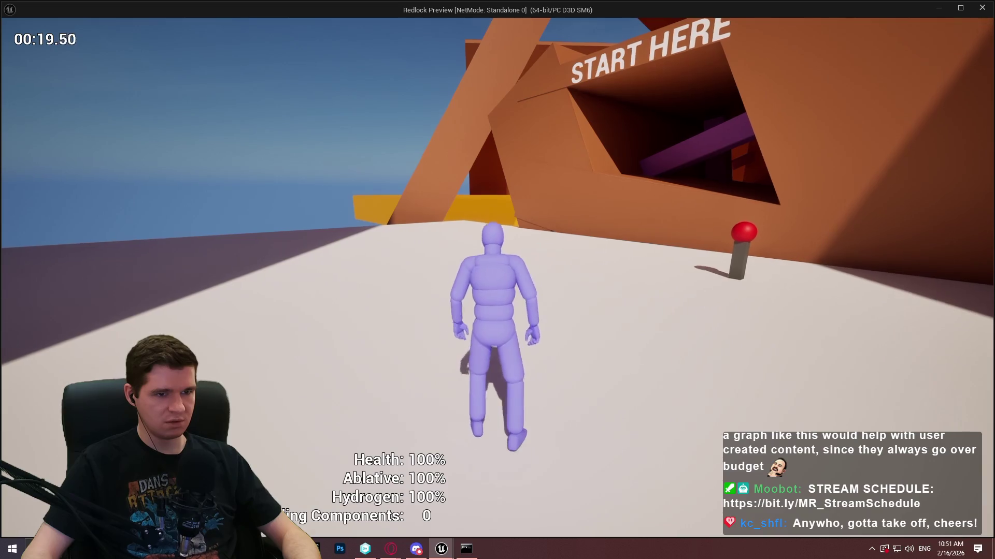
pyautogui.press('w')
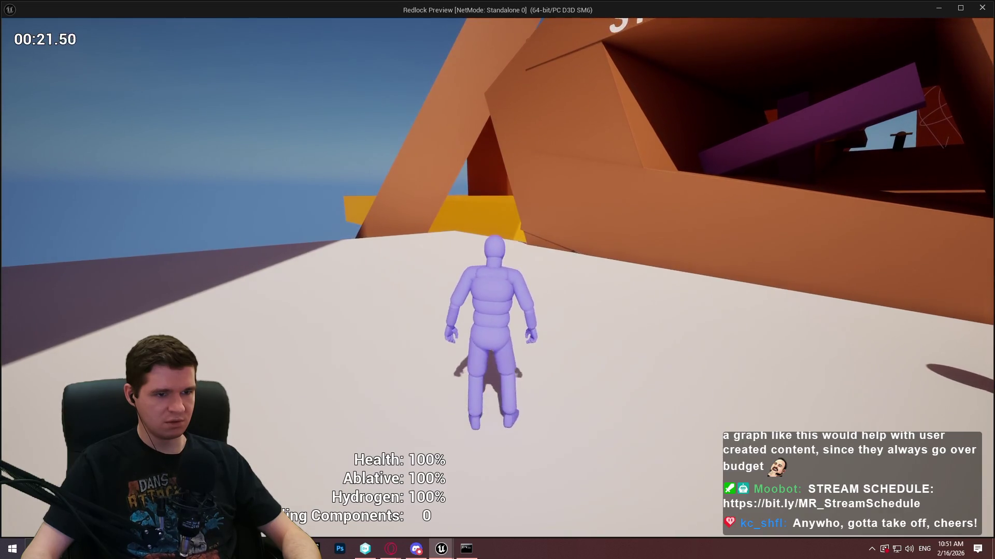
pyautogui.press('w')
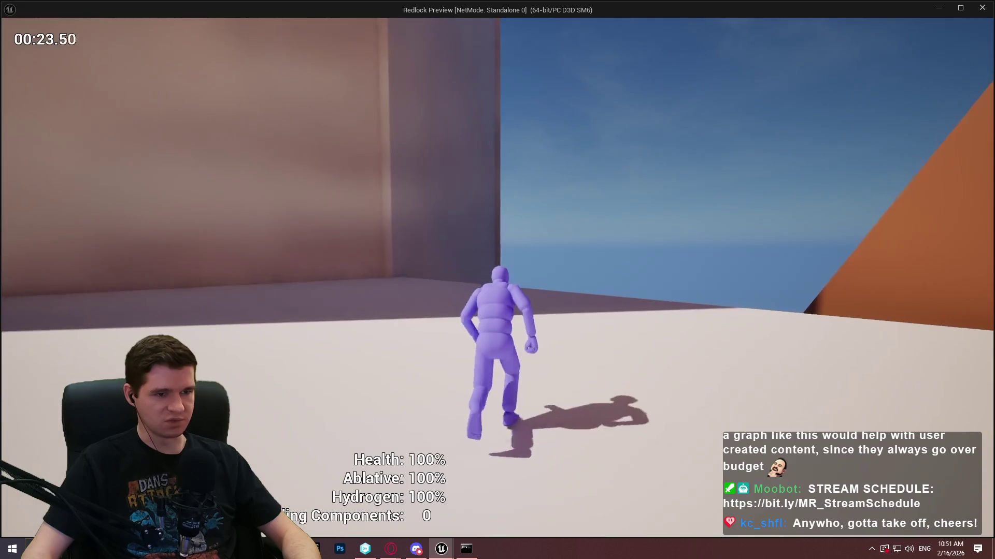
pyautogui.press('w')
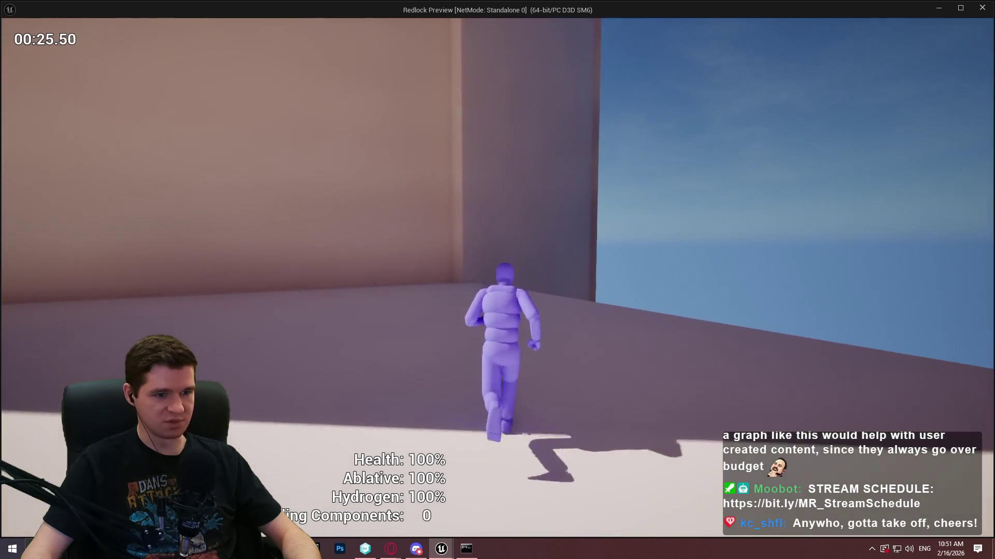
# Step: Walk the character back toward the camera and across the level, then end the playtest
pyautogui.press('s')
pyautogui.press('d')
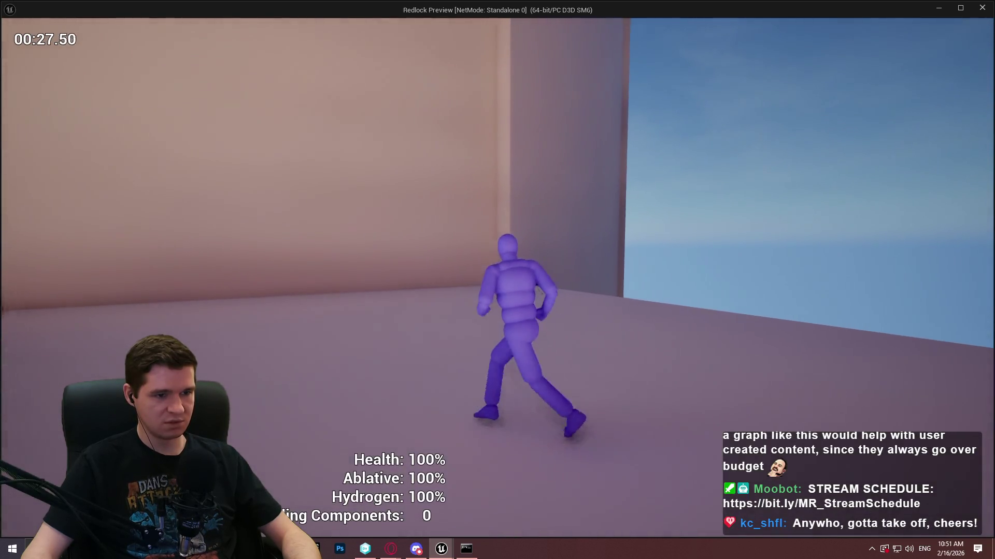
pyautogui.press('s')
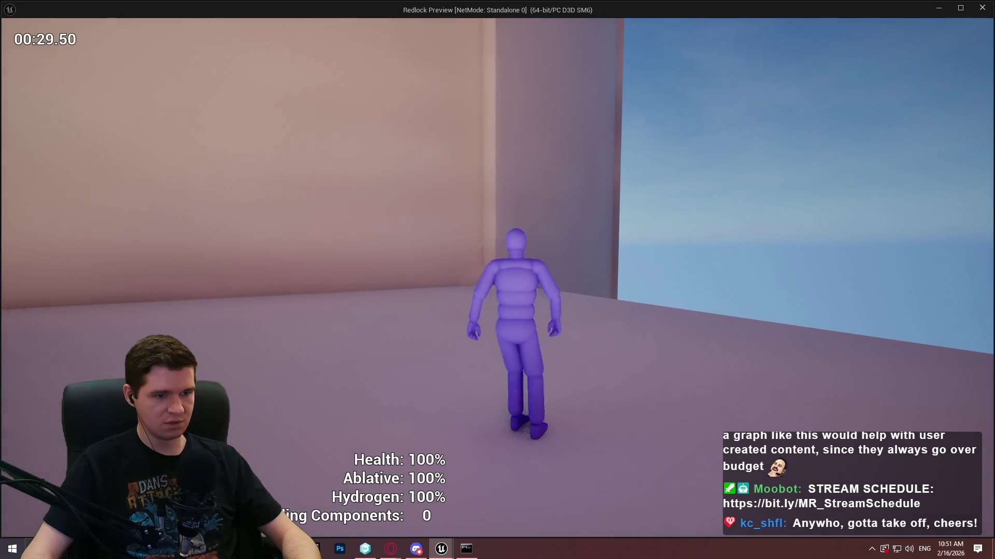
pyautogui.press('s')
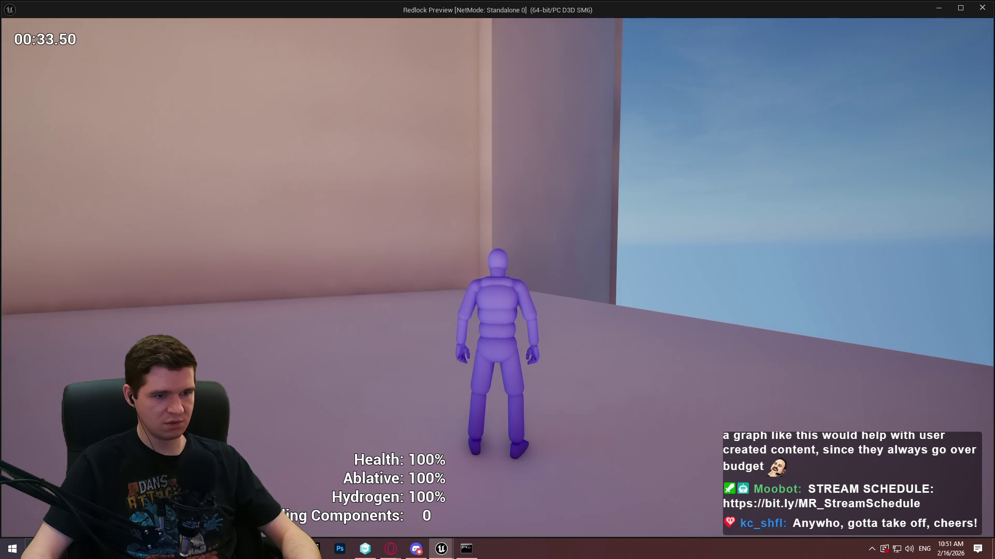
pyautogui.press('d')
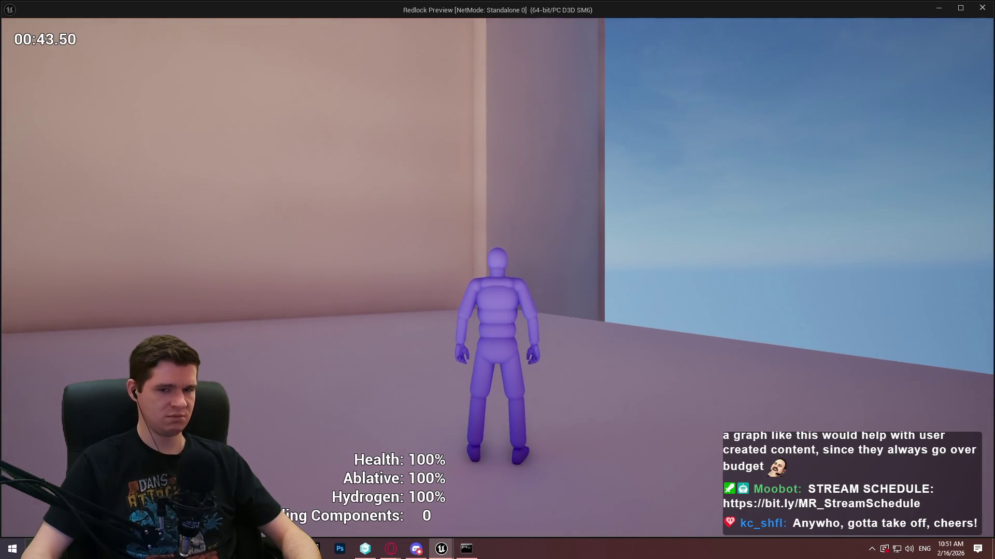
pyautogui.press('w')
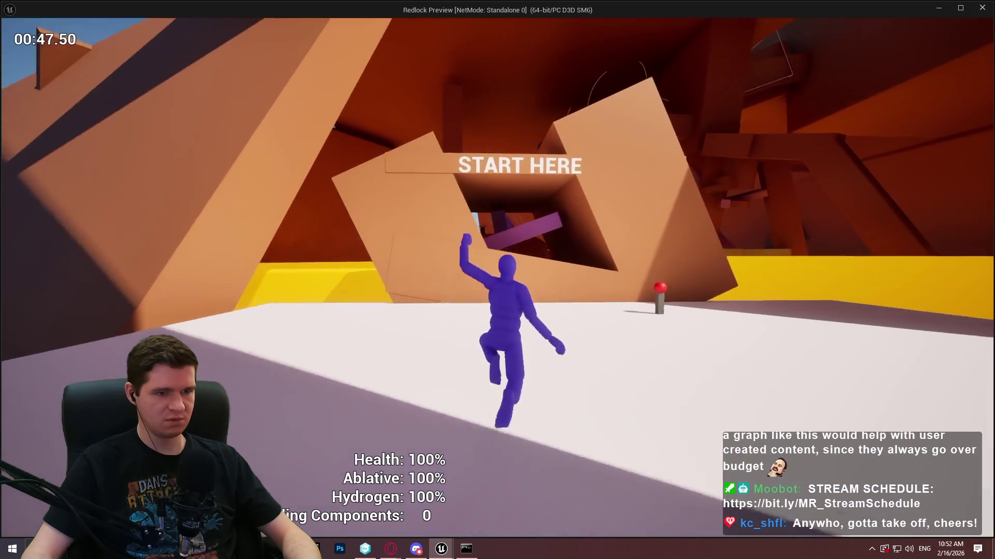
pyautogui.press('w')
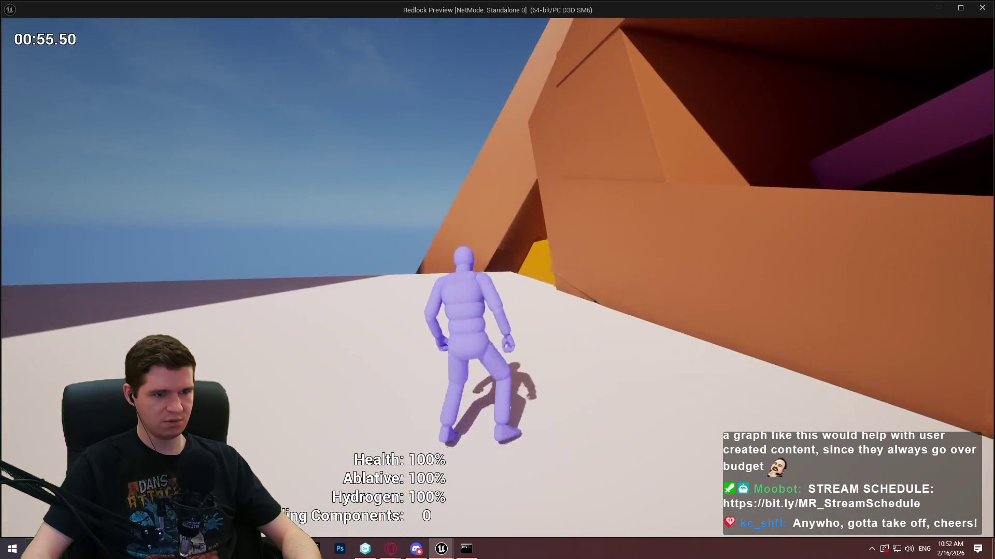
pyautogui.press('Escape')
pyautogui.moveTo(540, 367)
pyautogui.mouseDown()
pyautogui.moveTo(553, 307)
pyautogui.moveTo(517, 336)
pyautogui.moveTo(556, 362)
pyautogui.mouseUp()
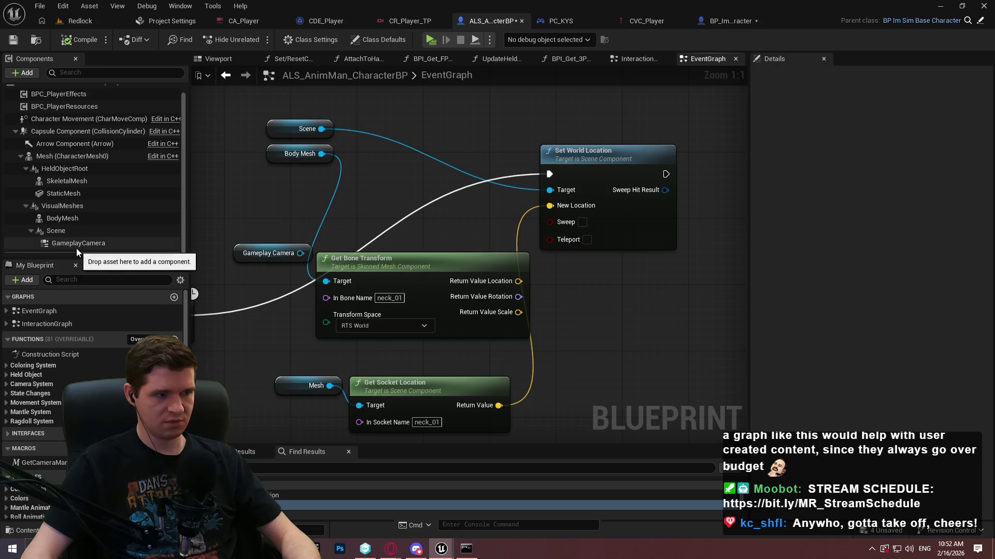
# Step: Wire a GameplayCamera getter into Set World Location's Target and delete the Scene, Body Mesh and old camera getters
pyautogui.moveTo(70, 247)
pyautogui.mouseDown()
pyautogui.moveTo(279, 217)
pyautogui.moveTo(310, 190)
pyautogui.mouseUp()
pyautogui.moveTo(298, 253)
pyautogui.mouseDown()
pyautogui.moveTo(554, 203)
pyautogui.moveTo(550, 190)
pyautogui.mouseUp()
pyautogui.moveTo(276, 195); pyautogui.dragTo(363, 119)
pyautogui.press('Delete')
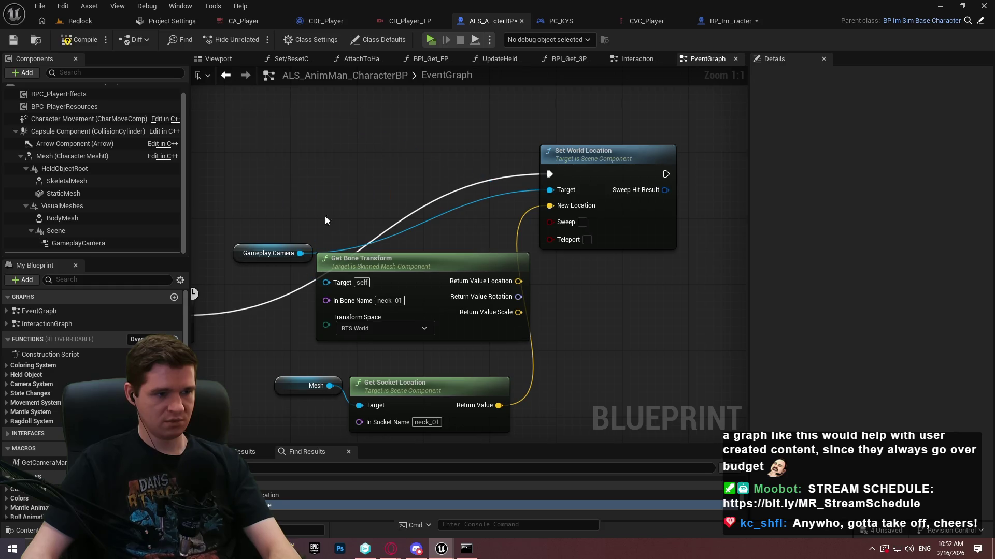
# Step: Delete the Get Bone Transform node and the Scene component, then start a playtest
pyautogui.moveTo(382, 174); pyautogui.dragTo(393, 280)
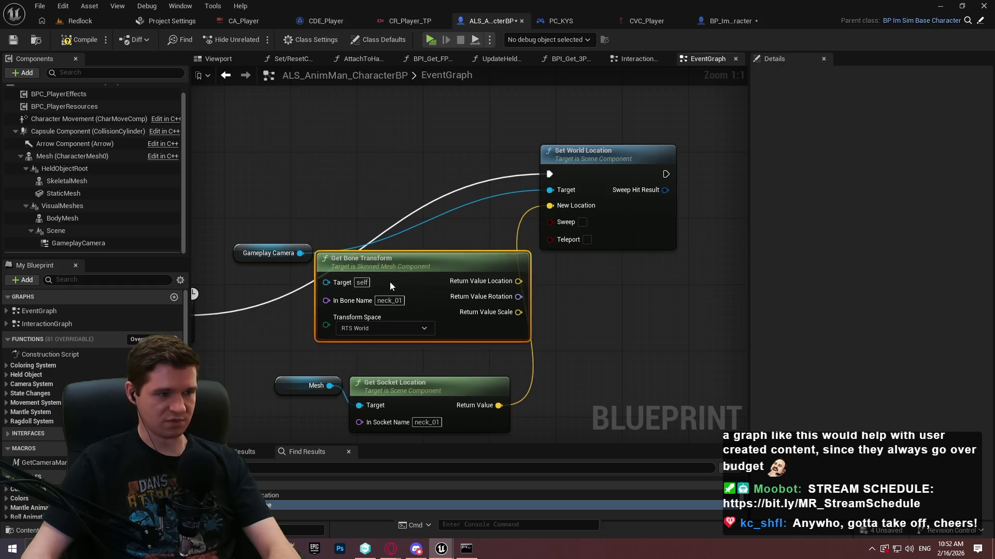
pyautogui.press('Delete')
pyautogui.click(68, 243)
pyautogui.click(56, 230)
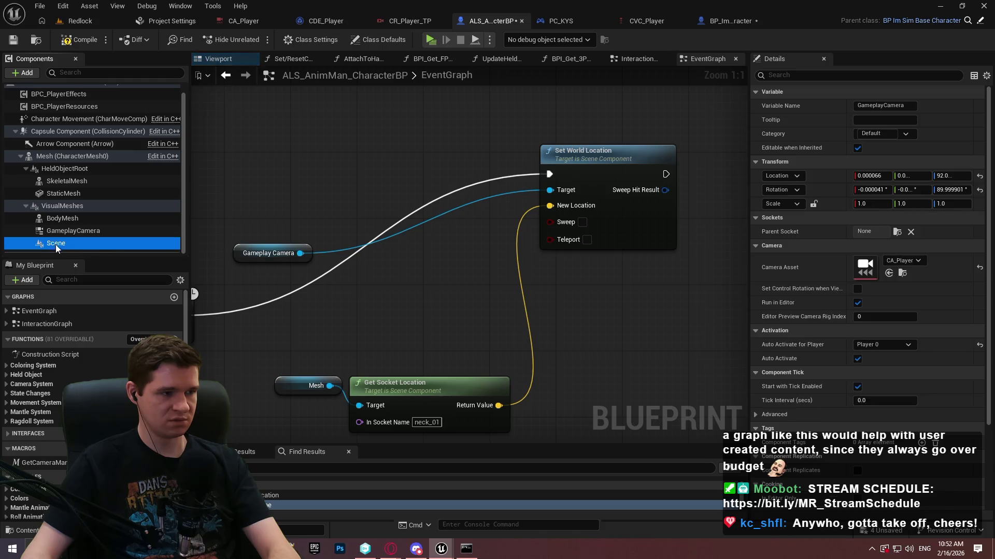
pyautogui.press('Delete')
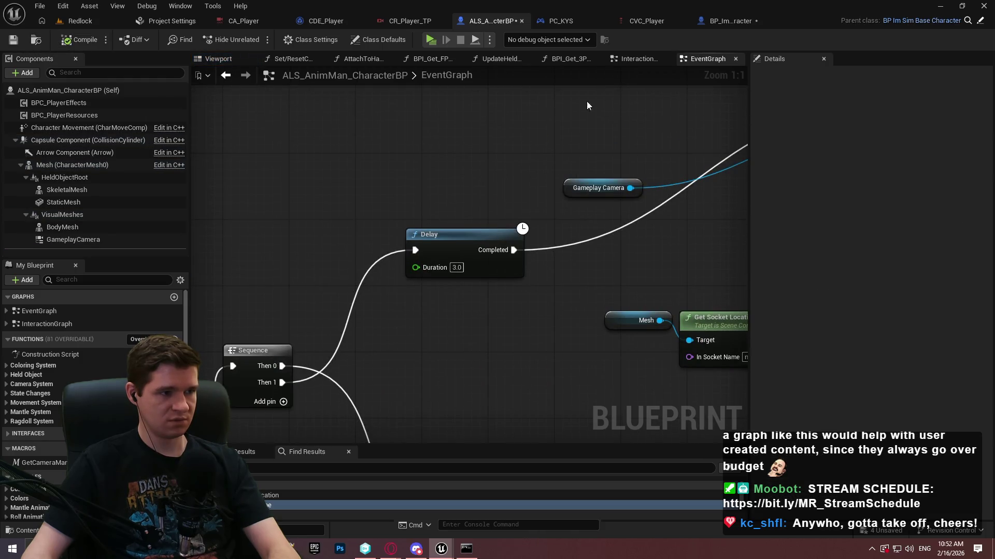
pyautogui.click(434, 41)
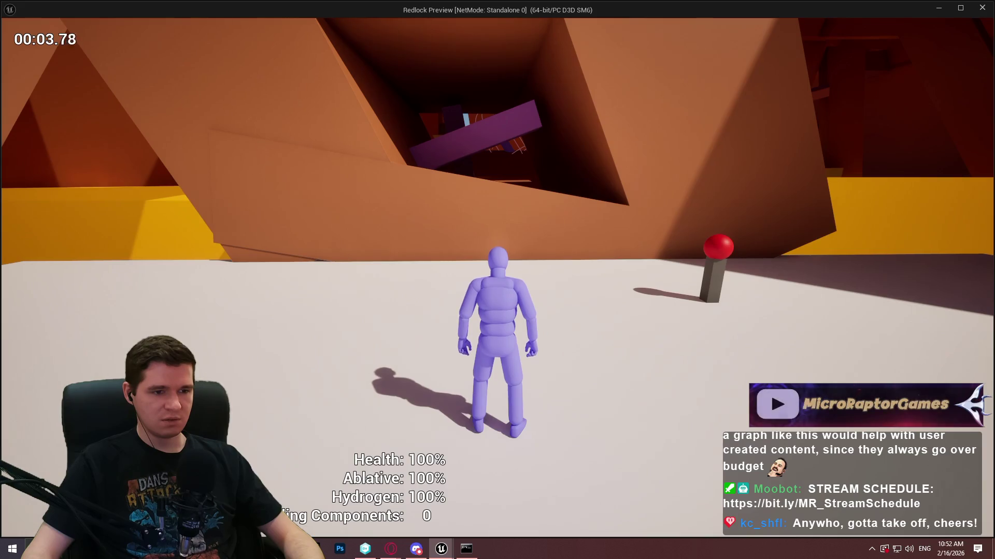
# Step: Walk, strafe left and right, climb the wall and cross the white platform, then exit the preview
pyautogui.press('w')
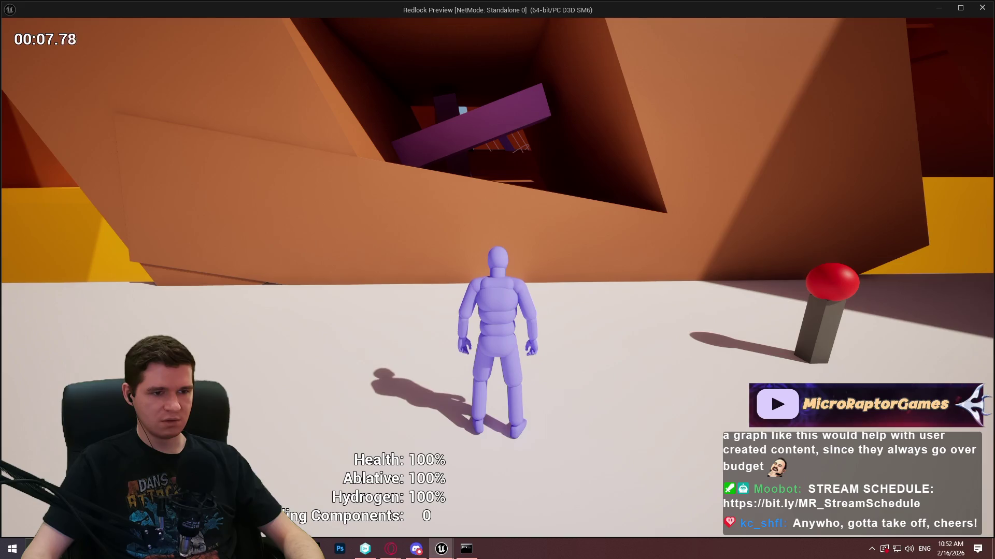
pyautogui.press('a')
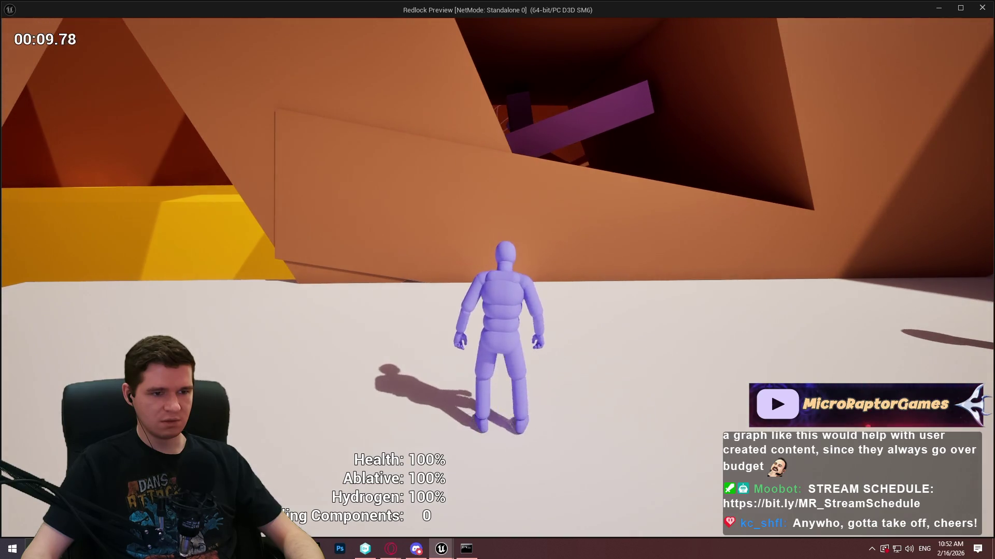
pyautogui.press('d')
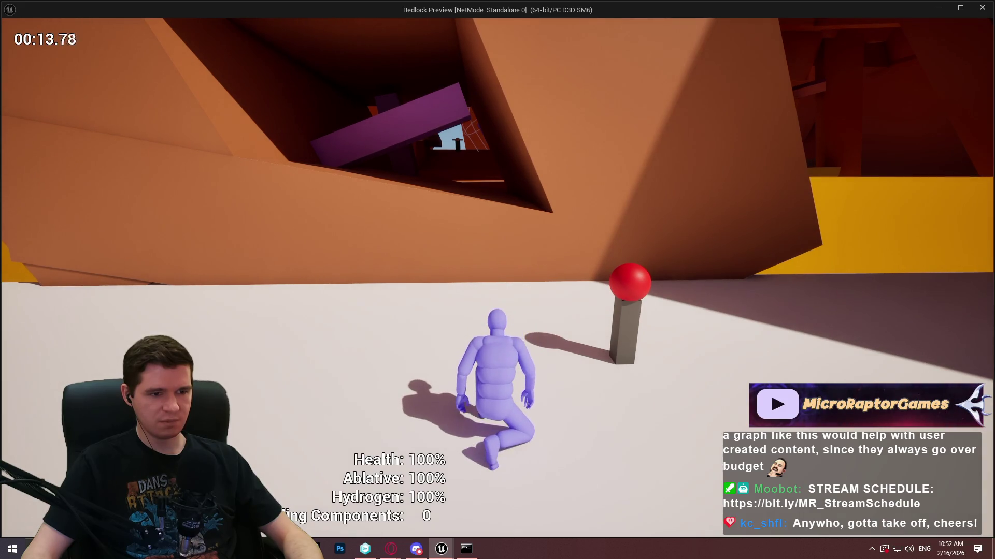
pyautogui.press('w')
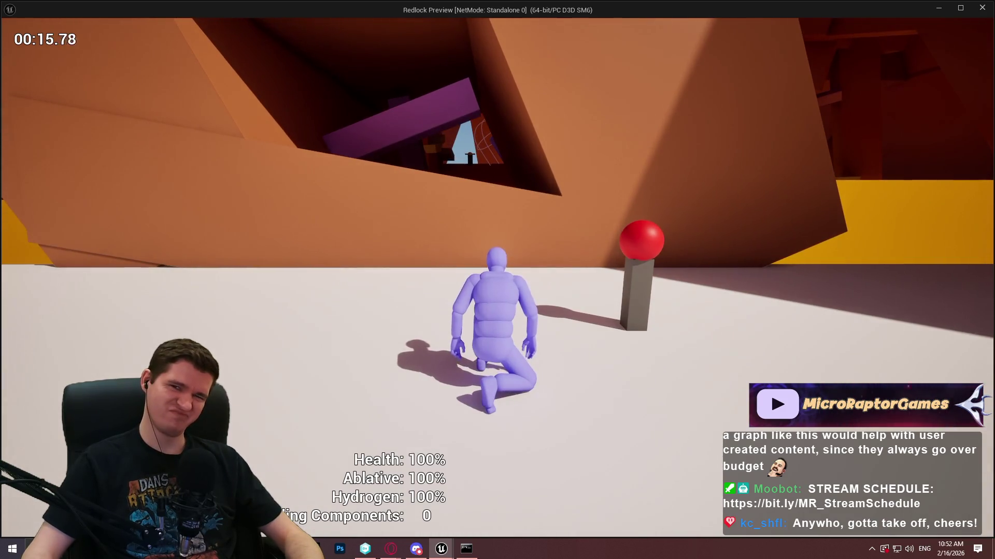
pyautogui.press('w')
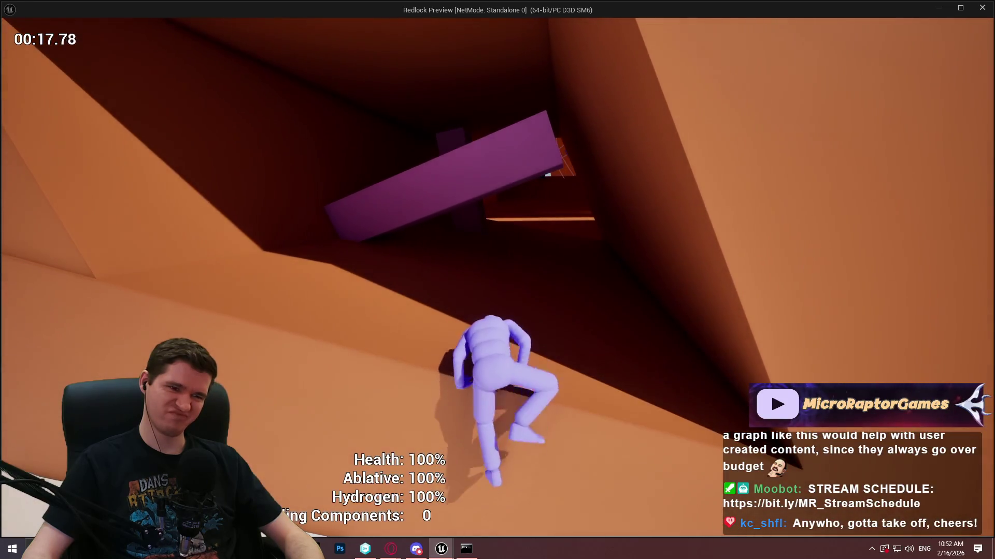
pyautogui.press('w')
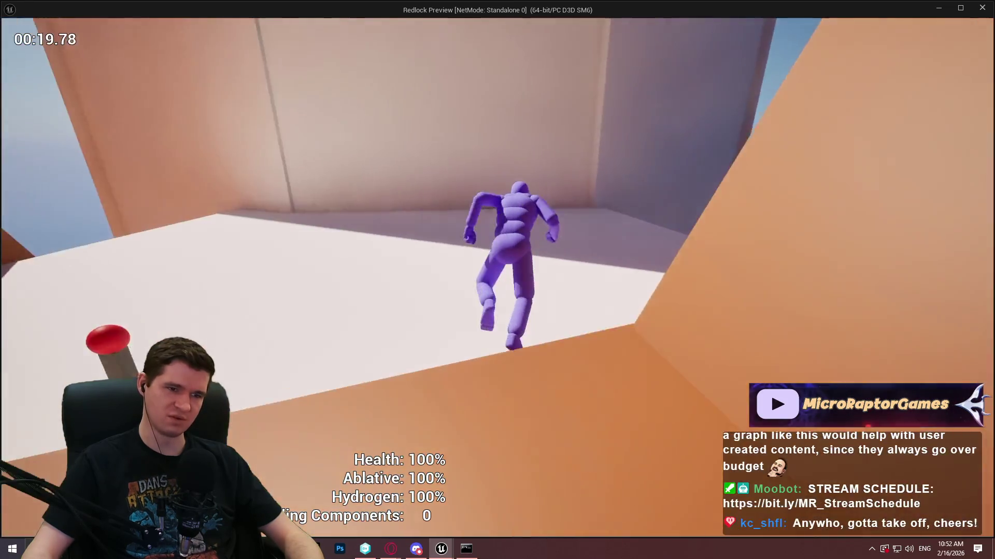
pyautogui.press('s')
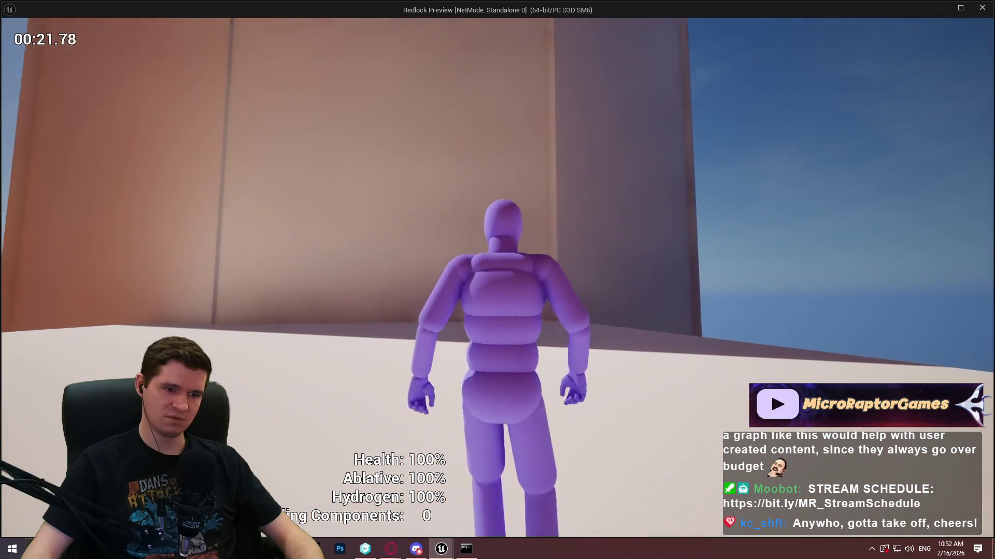
pyautogui.press('s')
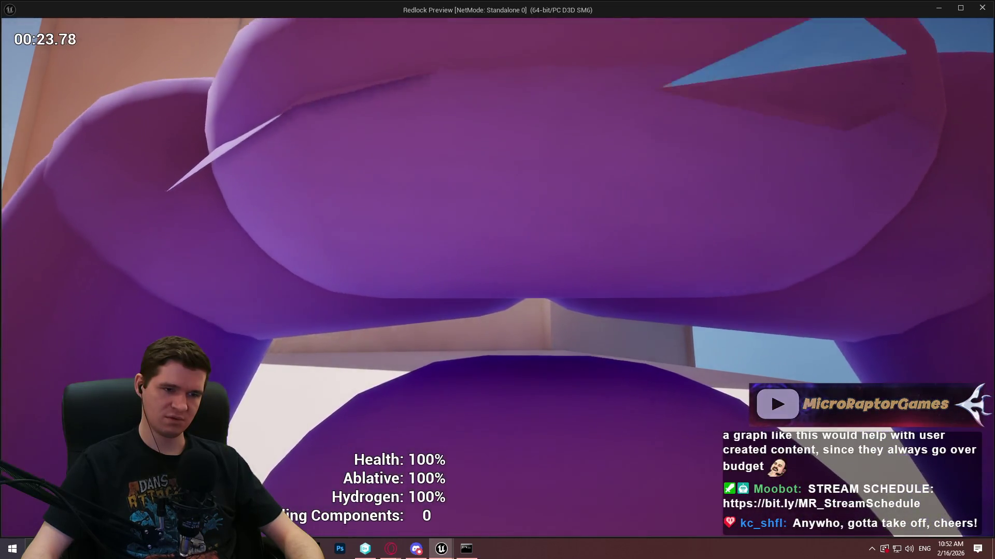
pyautogui.press('Escape')
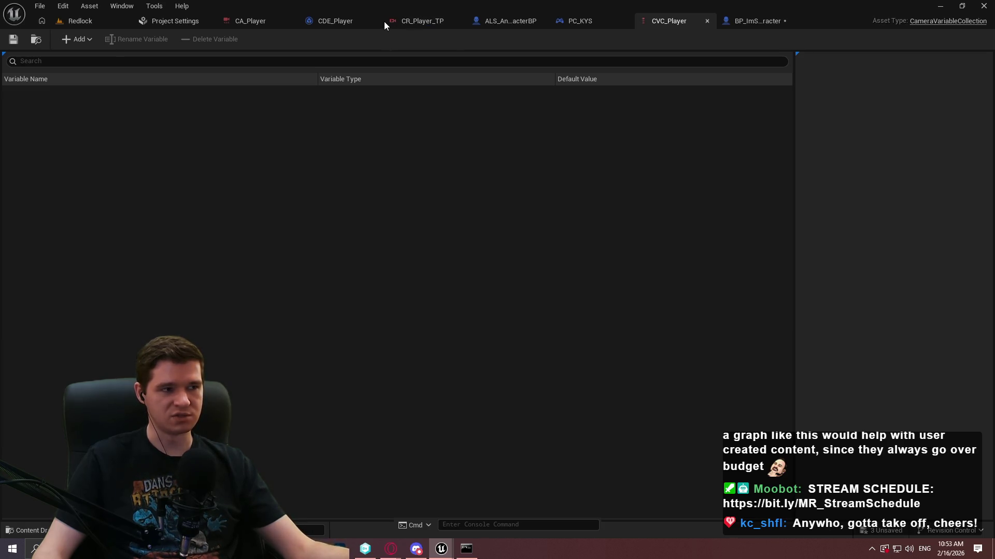
# Step: Switch through the BP_ImSimBaseCharacter tab to the CR_Player_TP camera rig tab
pyautogui.click(750, 21)
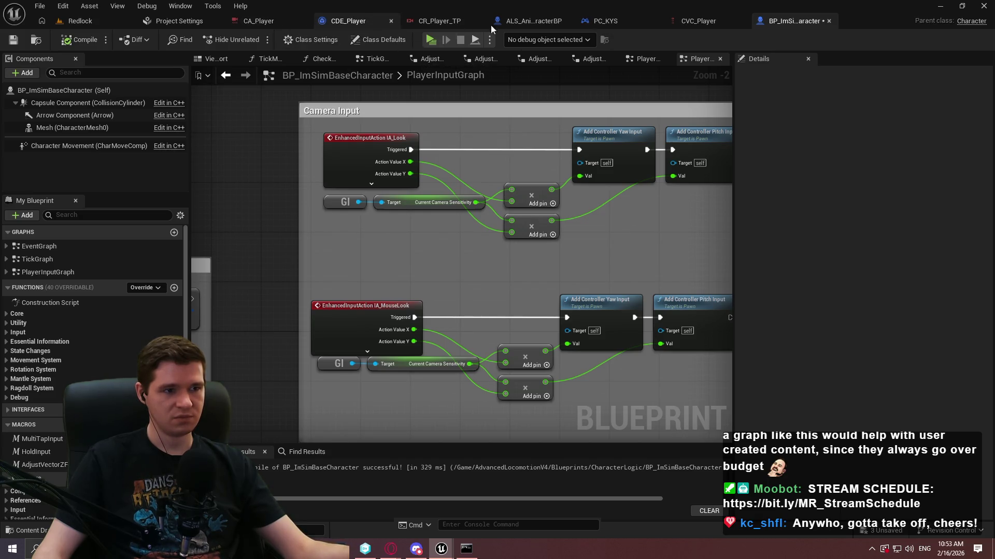
pyautogui.click(462, 24)
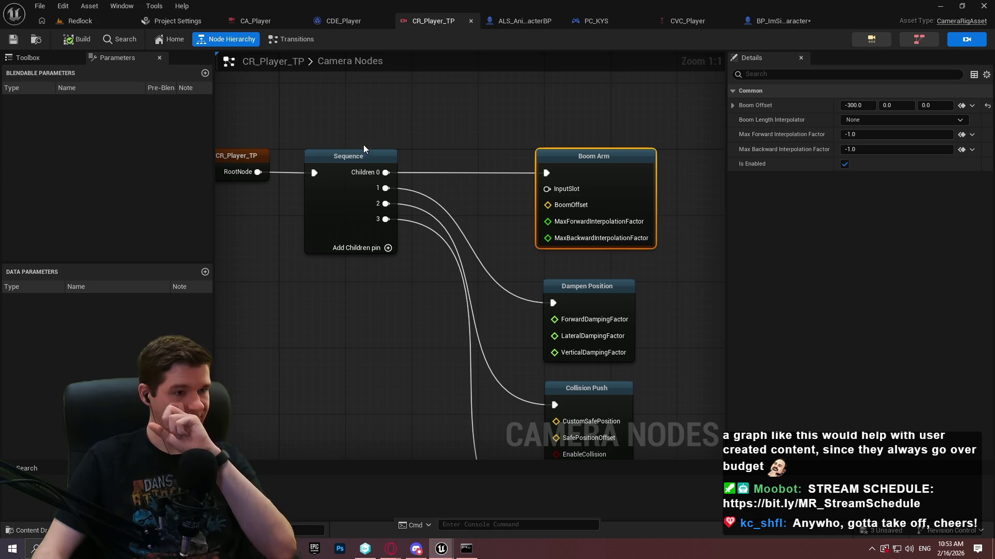
# Step: Browse the camera node list, trying and then deleting a Body Parameters node
pyautogui.click(421, 132)
pyautogui.click(26, 58)
pyautogui.scroll(-5, 127, 252)
pyautogui.scroll(6, 124, 241)
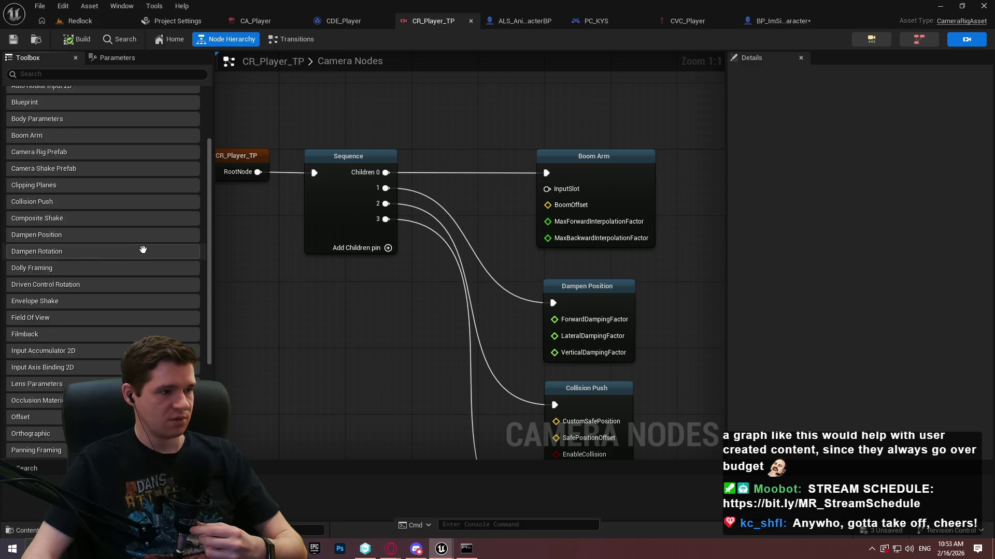
pyautogui.scroll(1, 148, 237)
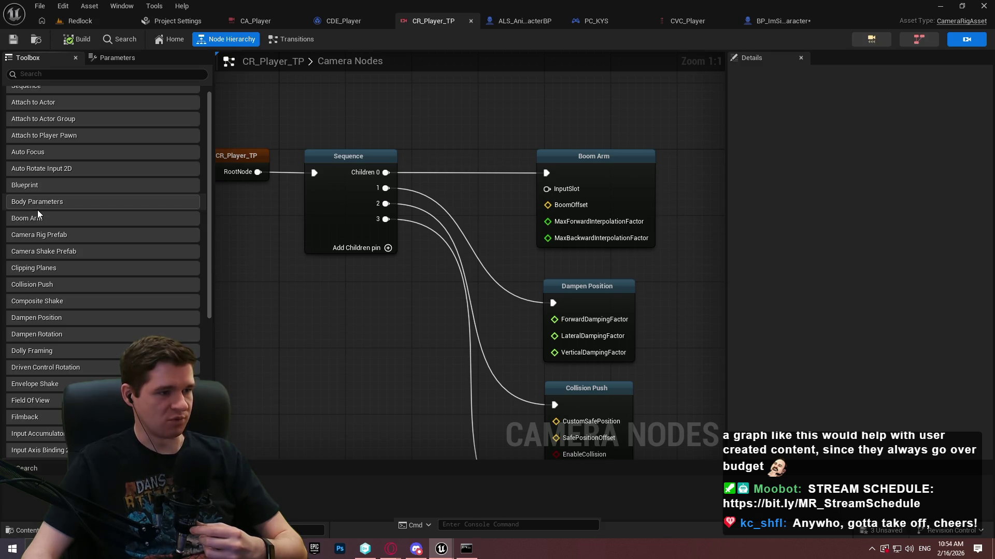
pyautogui.moveTo(504, 91); pyautogui.dragTo(505, 98)
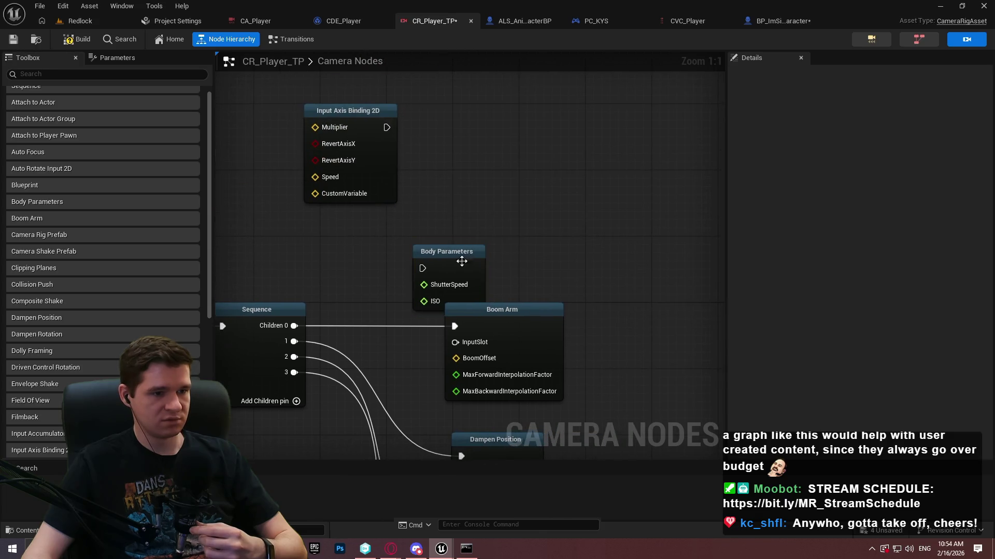
pyautogui.moveTo(486, 267); pyautogui.dragTo(486, 226)
pyautogui.press('Delete')
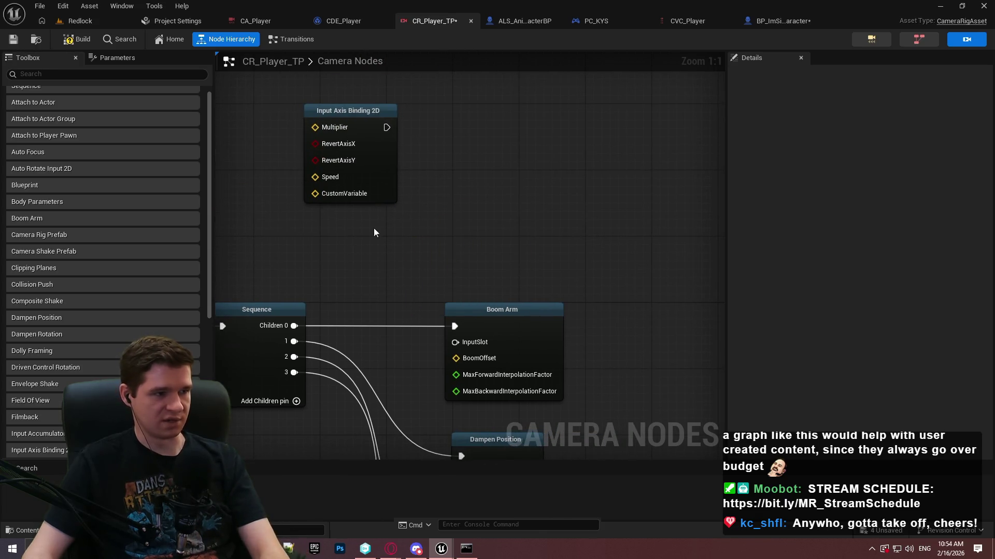
pyautogui.scroll(1, 103, 181)
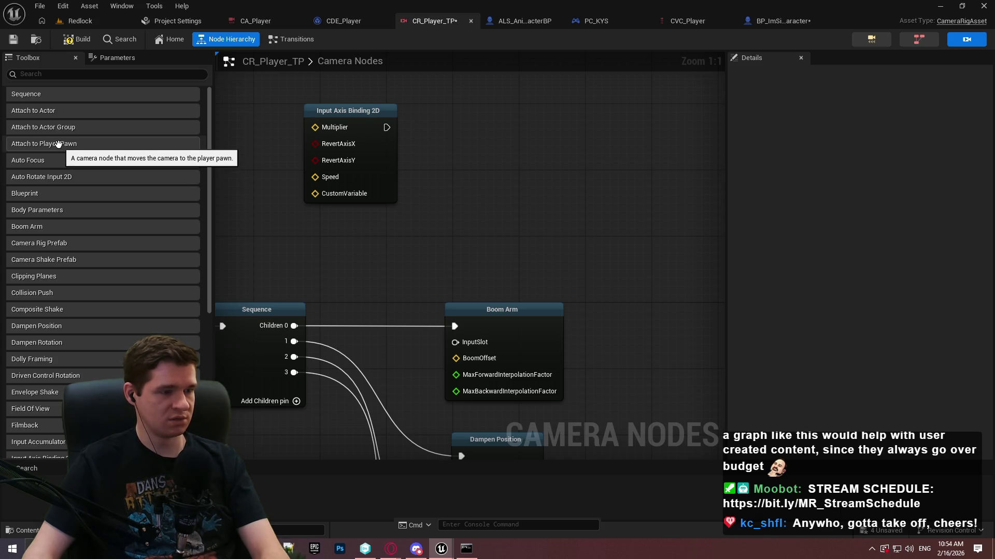
# Step: Add an Attach to Actor node, browse its actor picker without choosing, then delete it
pyautogui.moveTo(41, 110)
pyautogui.mouseDown()
pyautogui.moveTo(535, 120)
pyautogui.moveTo(516, 131)
pyautogui.mouseUp()
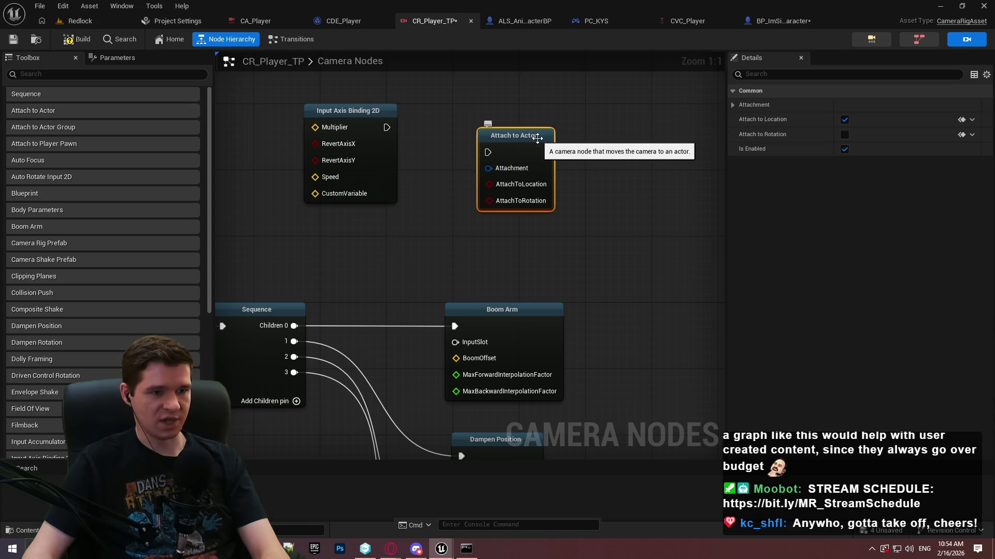
pyautogui.click(734, 106)
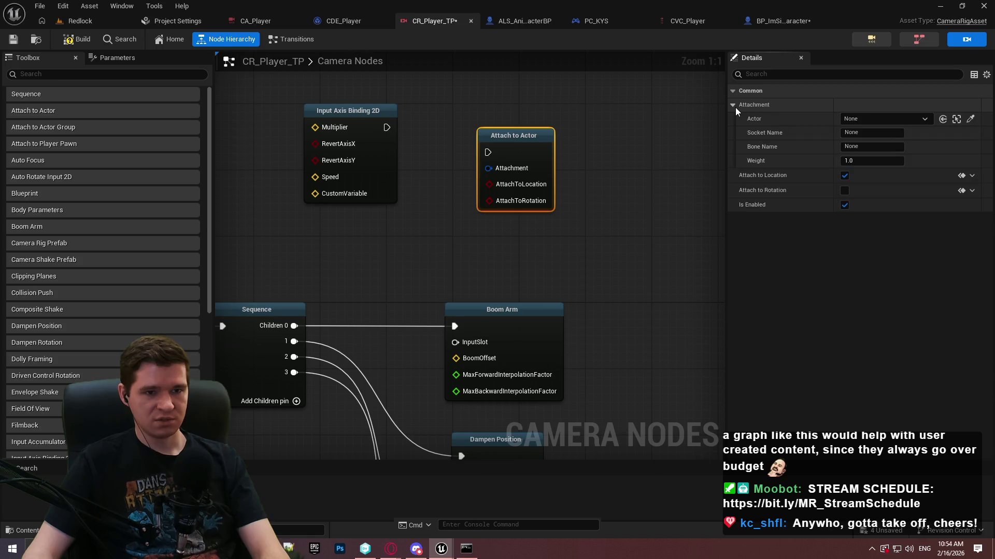
pyautogui.click(859, 119)
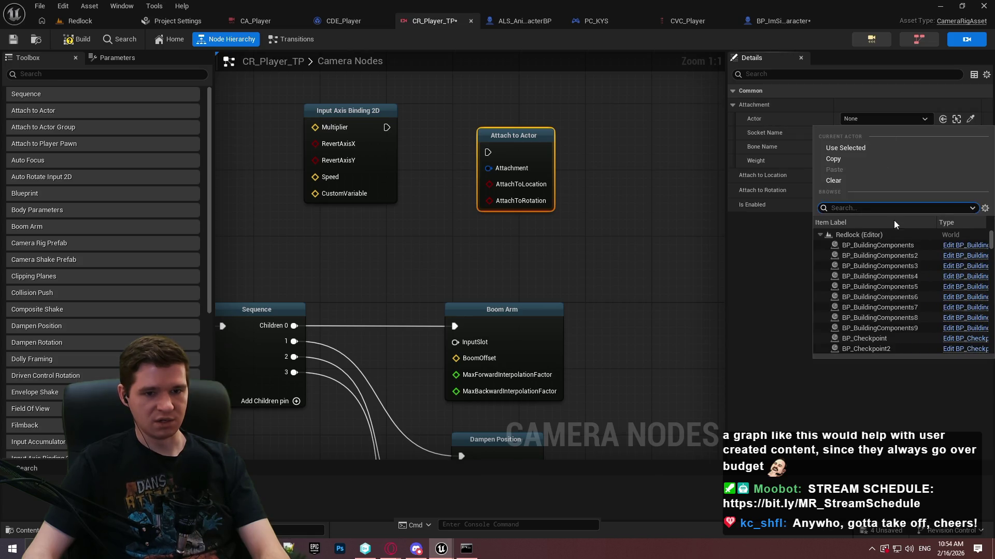
pyautogui.scroll(-2, 877, 255)
pyautogui.write('als')
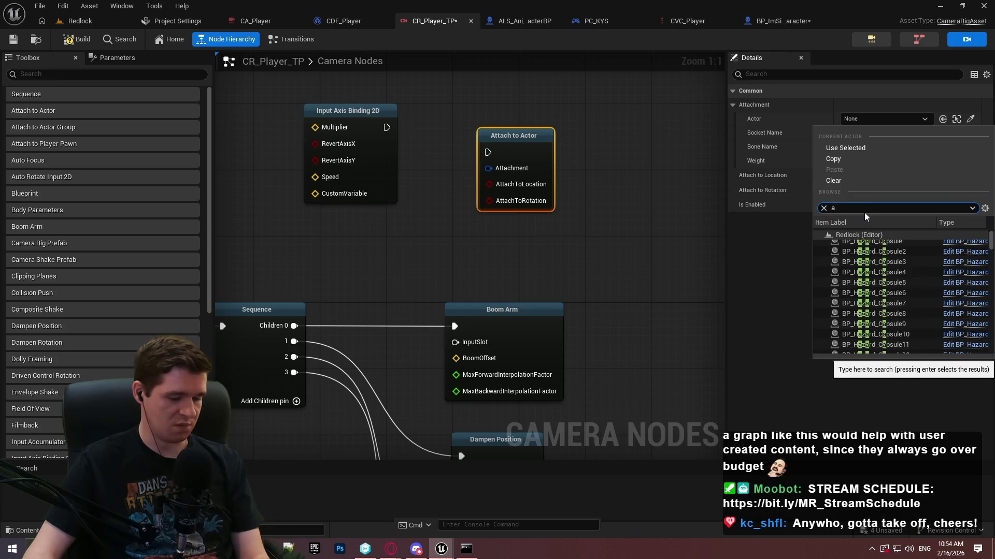
pyautogui.click(823, 208)
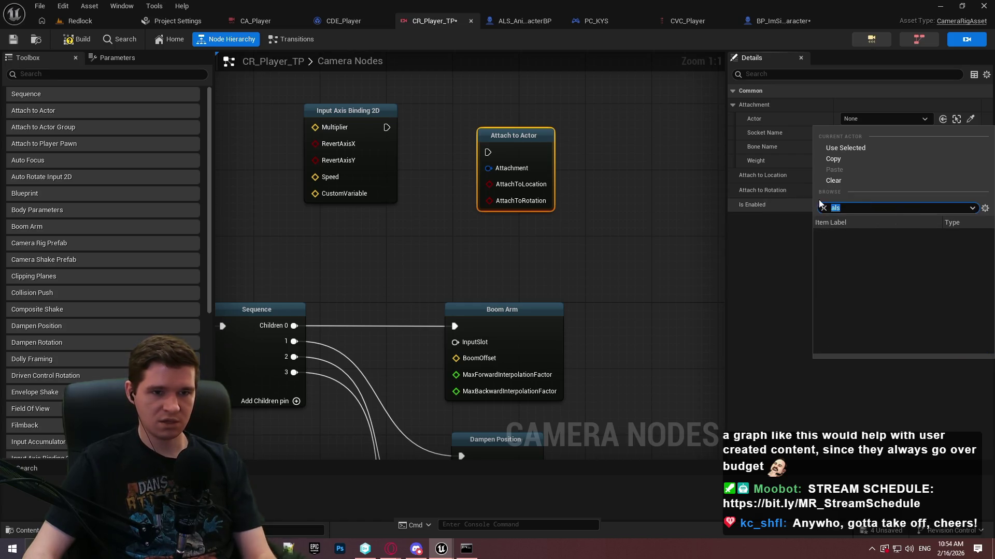
pyautogui.moveTo(991, 237)
pyautogui.mouseDown()
pyautogui.moveTo(990, 365)
pyautogui.moveTo(990, 316)
pyautogui.moveTo(900, 220)
pyautogui.mouseUp()
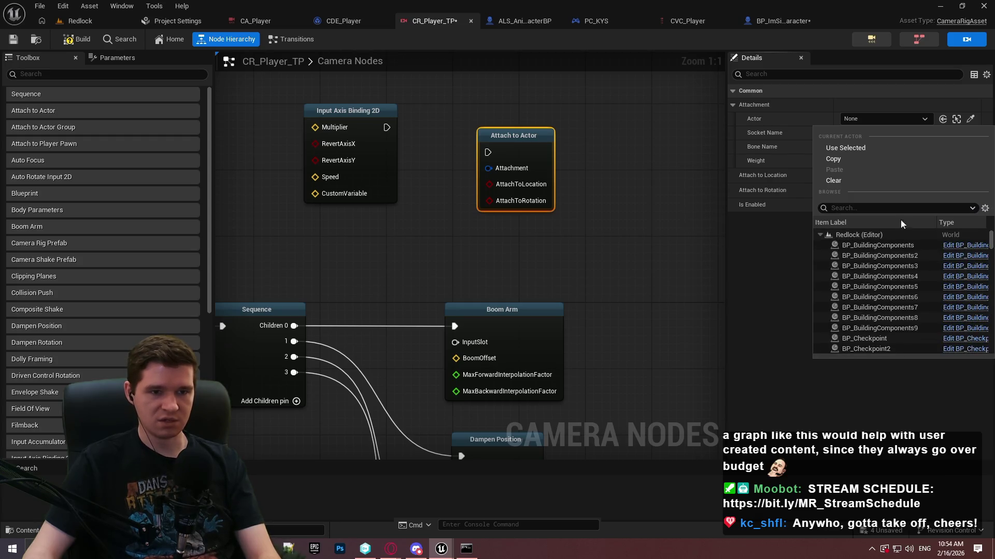
pyautogui.click(759, 266)
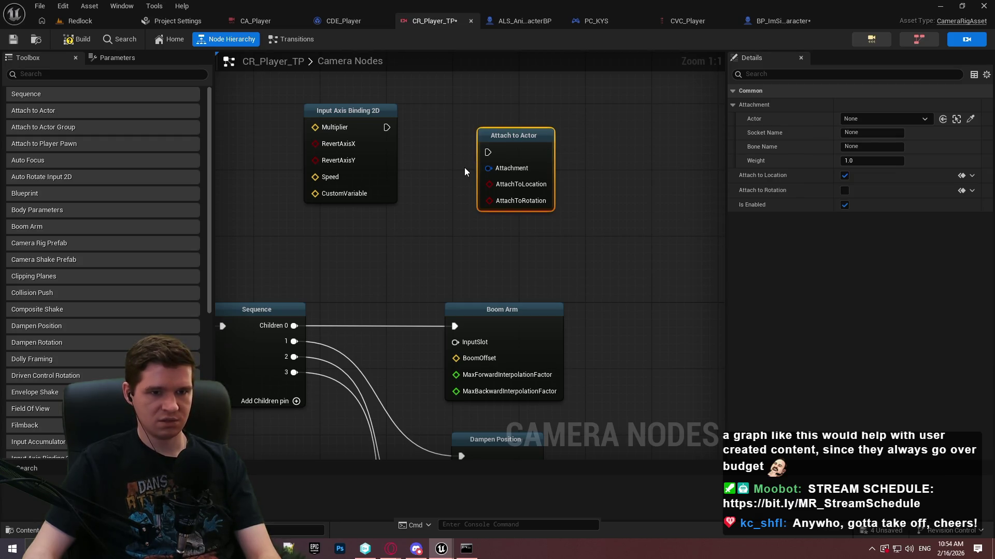
pyautogui.press('Delete')
# Step: Add an Attach to Player Pawn node with Bone Name neck_01
pyautogui.moveTo(61, 146); pyautogui.dragTo(504, 185)
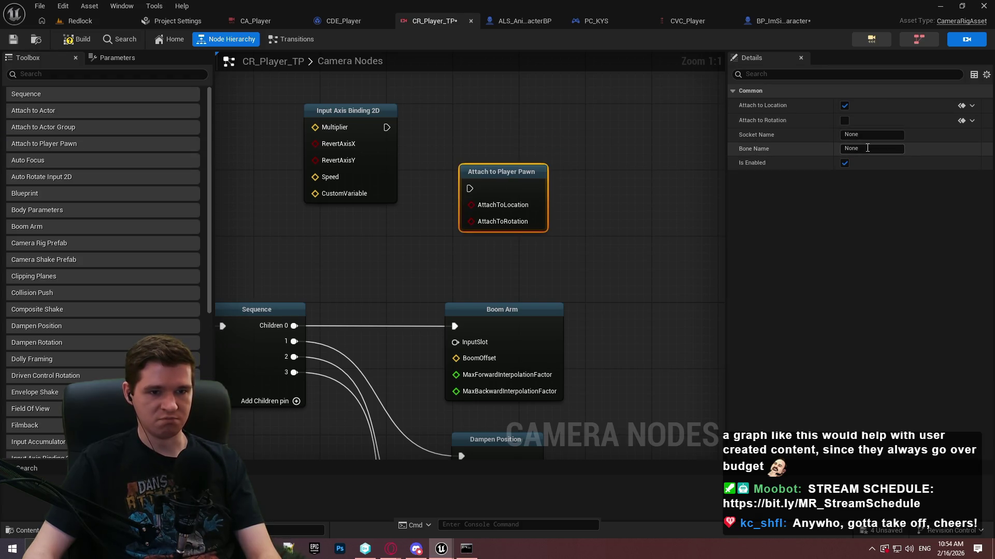
pyautogui.write('neck')
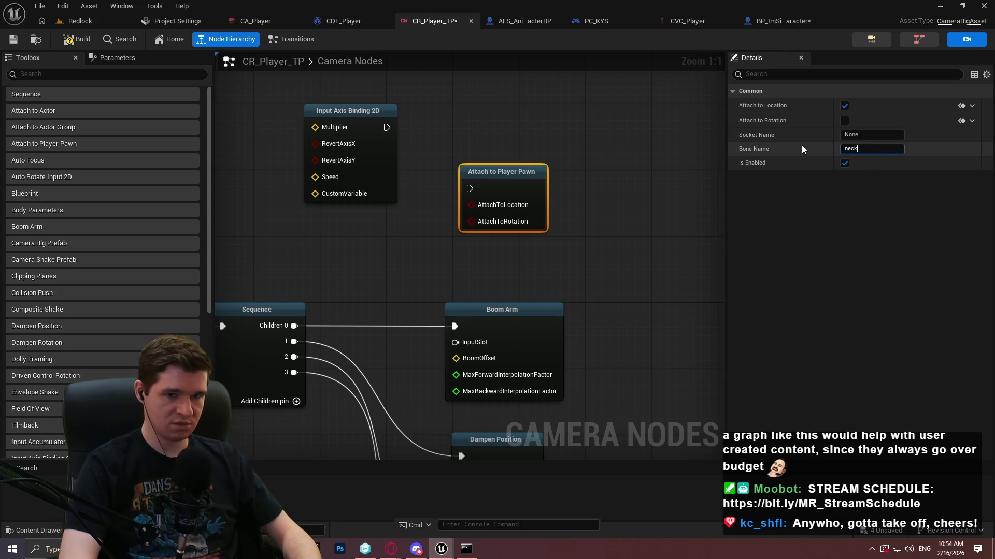
pyautogui.write('_01')
pyautogui.press('Return')
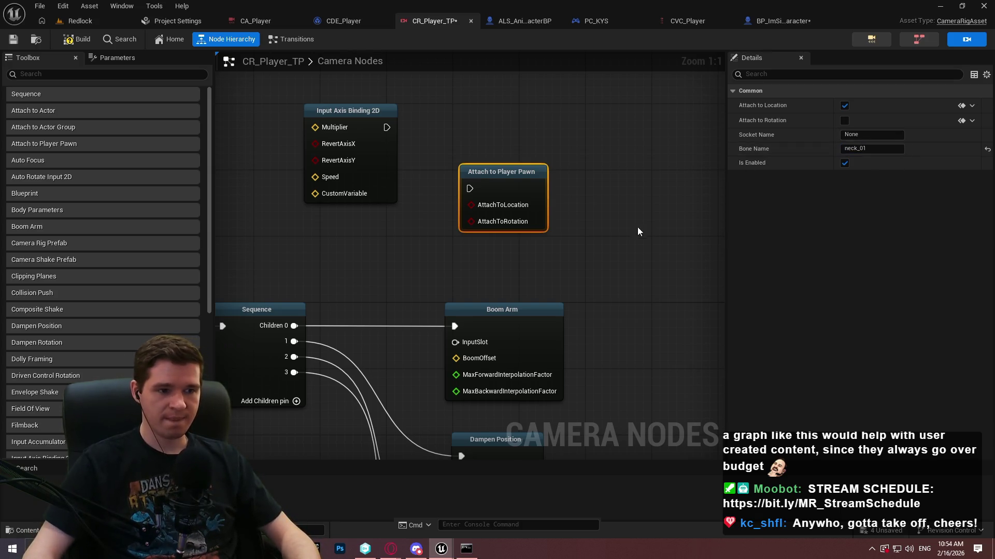
pyautogui.press('Home')
# Step: Reconnect the Sequence's Children 0 from Boom Arm to Attach to Player Pawn
pyautogui.moveTo(394, 288); pyautogui.dragTo(417, 236)
pyautogui.write('d')
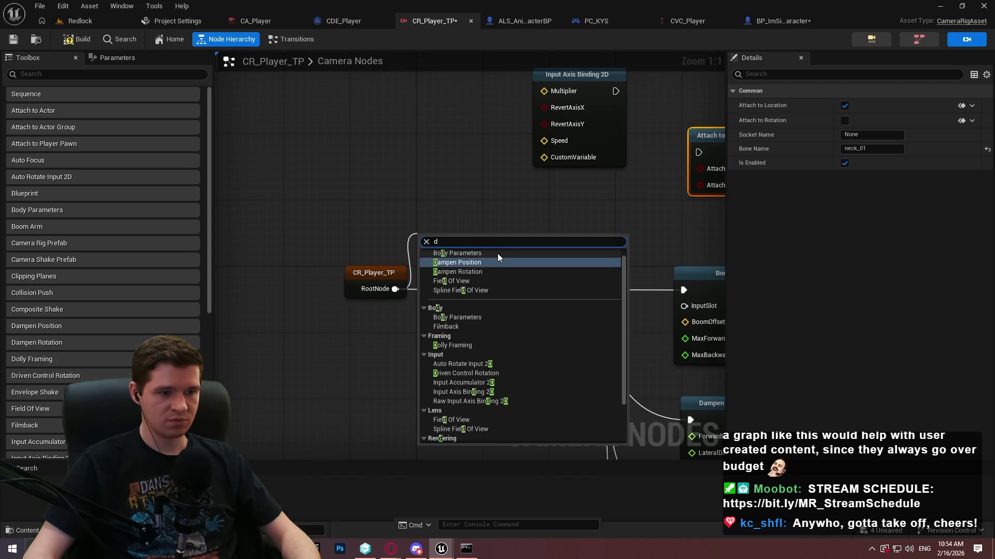
pyautogui.write('o')
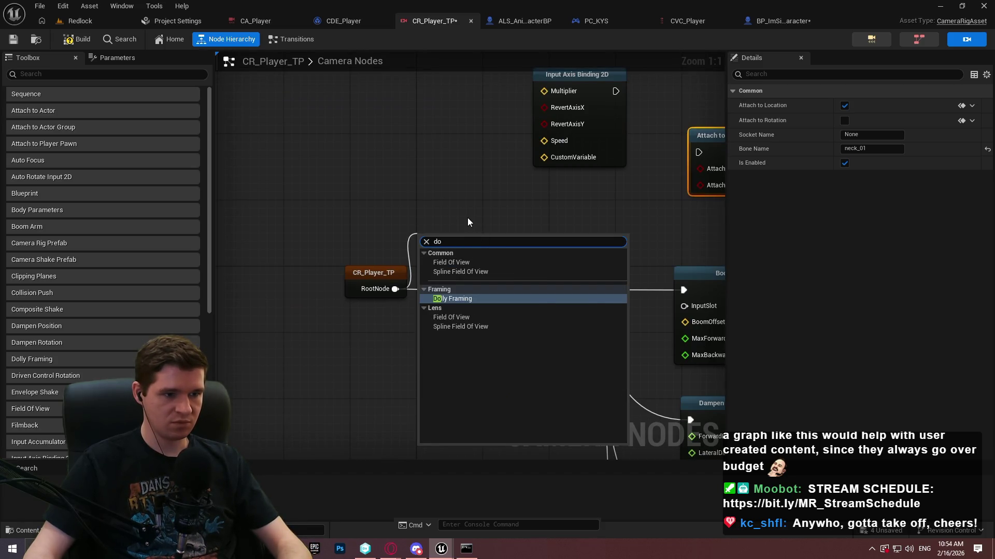
pyautogui.moveTo(467, 221); pyautogui.dragTo(377, 235)
pyautogui.scroll(-1, 377, 236)
pyautogui.moveTo(558, 188)
pyautogui.mouseDown()
pyautogui.moveTo(310, 300)
pyautogui.moveTo(414, 302)
pyautogui.moveTo(433, 236)
pyautogui.mouseUp()
pyautogui.keyDown('alt'); pyautogui.click(410, 309); pyautogui.keyUp('alt')
pyautogui.moveTo(409, 309); pyautogui.dragTo(559, 189)
pyautogui.click(593, 192)
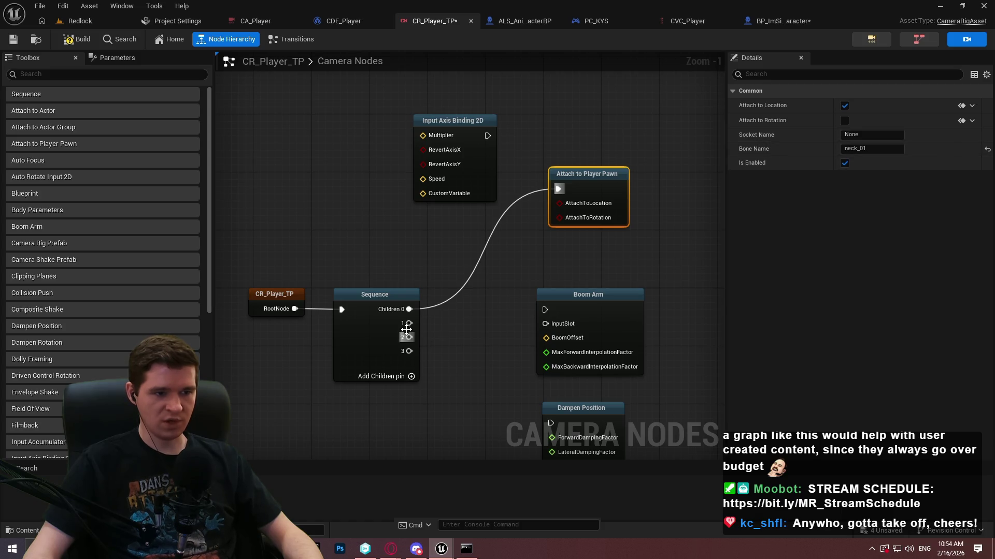
# Step: Connect Sequence pins 1–3 to Boom Arm, Dampen Position and Collision Push, then return to the Redlock level
pyautogui.moveTo(471, 326)
pyautogui.mouseDown()
pyautogui.moveTo(540, 314)
pyautogui.moveTo(412, 325)
pyautogui.mouseUp()
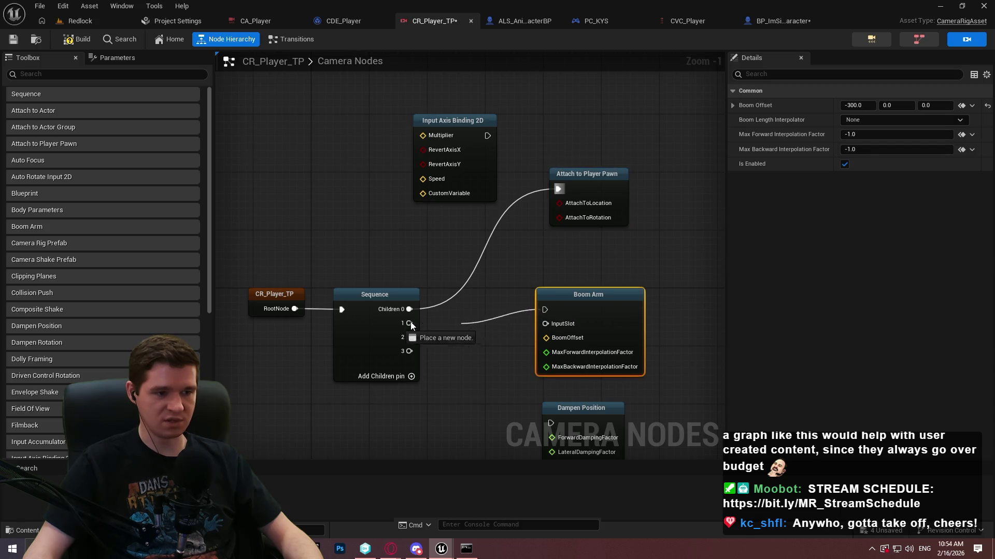
pyautogui.moveTo(540, 409); pyautogui.dragTo(550, 424)
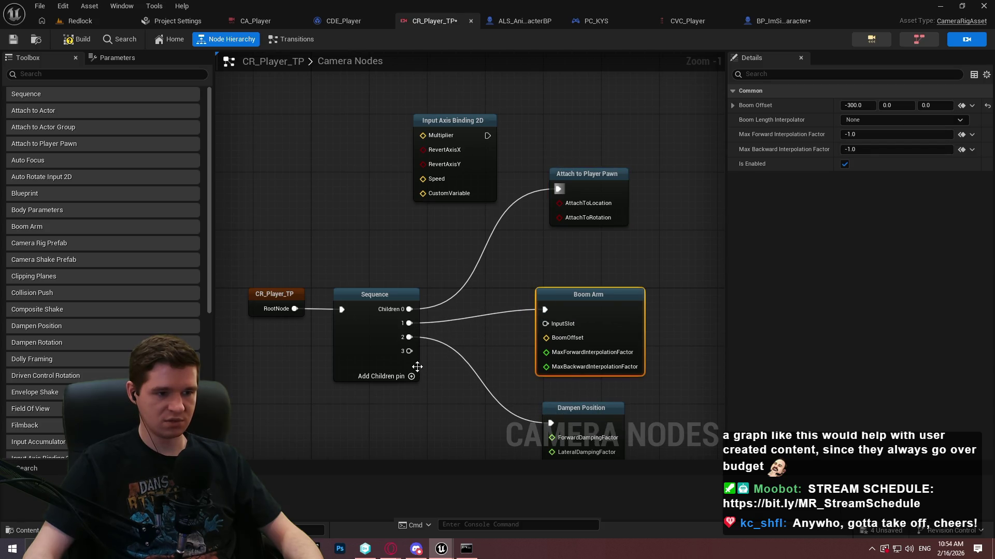
pyautogui.moveTo(448, 422)
pyautogui.mouseDown()
pyautogui.moveTo(622, 380)
pyautogui.moveTo(552, 374)
pyautogui.mouseUp()
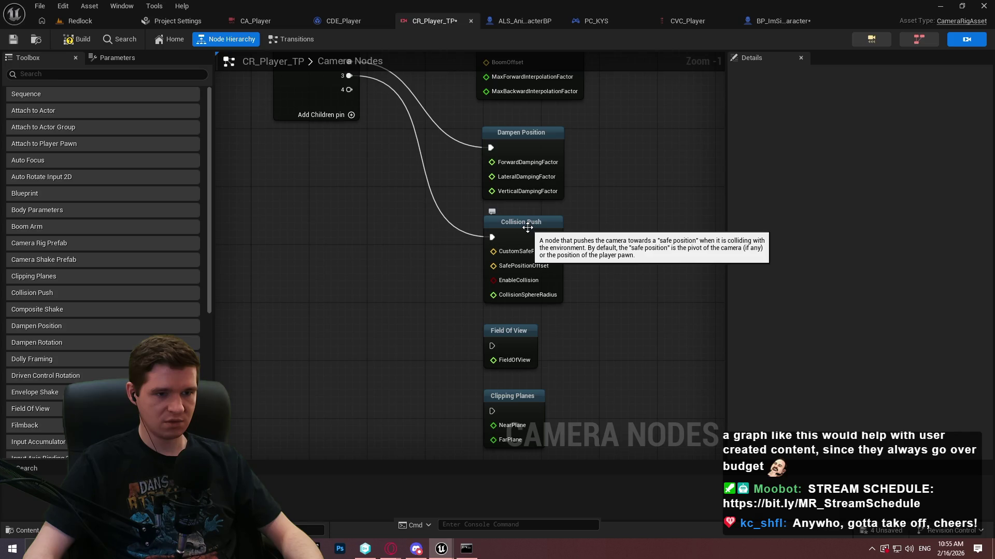
pyautogui.scroll(1, 366, 191)
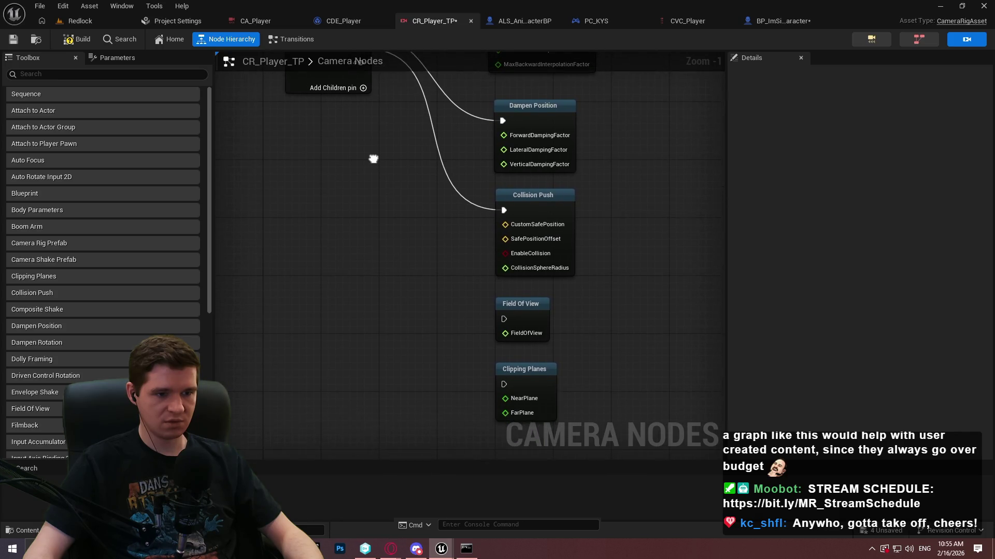
pyautogui.scroll(-1, 372, 160)
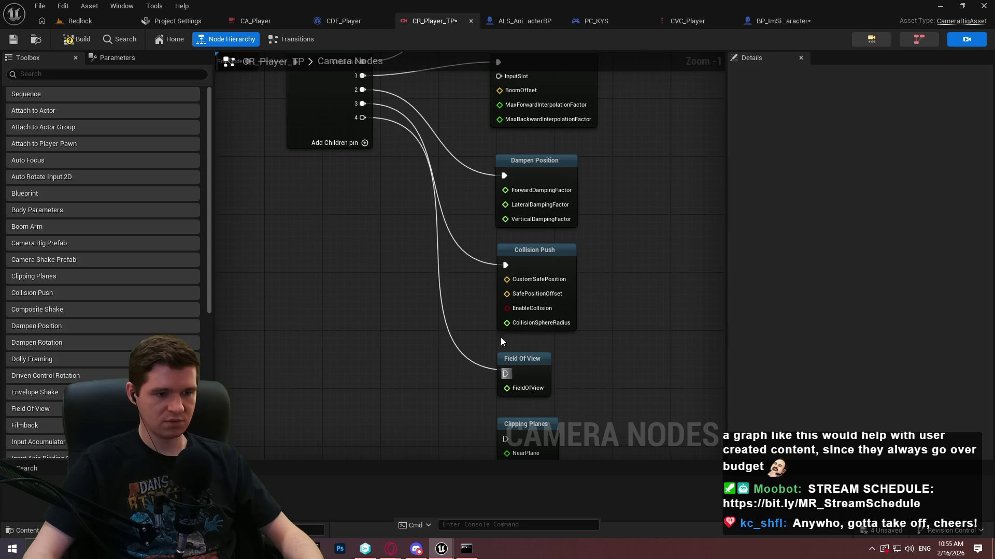
pyautogui.scroll(3, 437, 338)
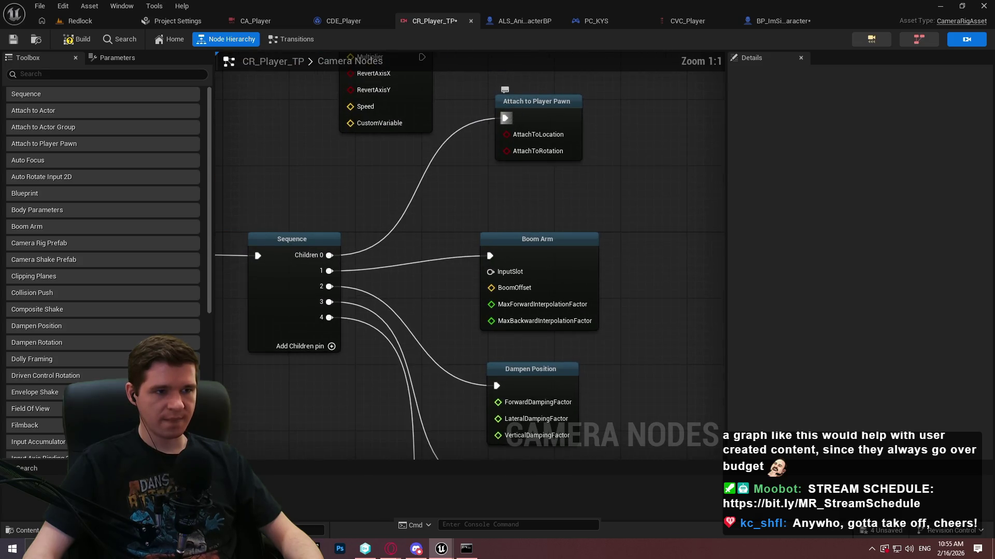
pyautogui.scroll(1, 497, 207)
pyautogui.click(473, 284)
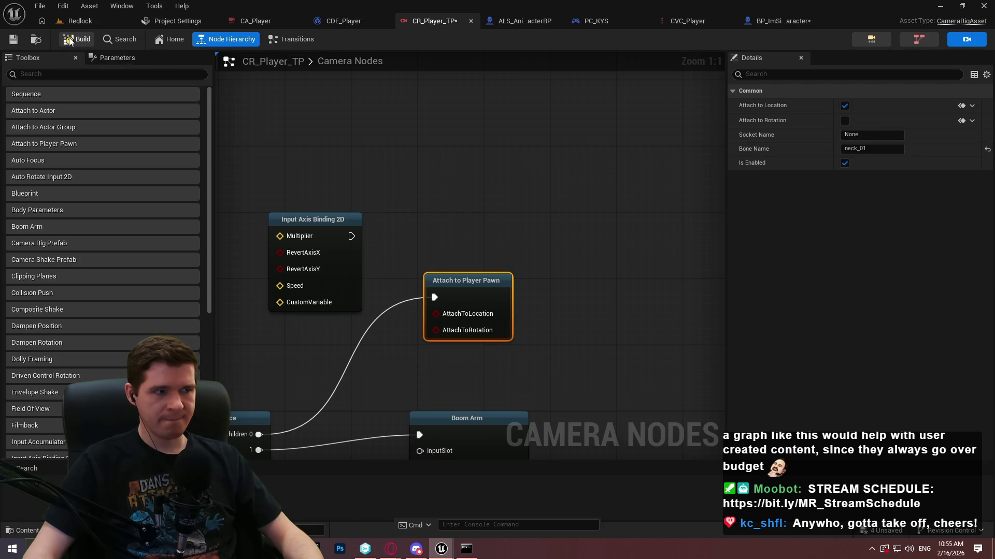
pyautogui.click(82, 20)
# Step: Start a playtest and jump the character repeatedly to check the camera
pyautogui.click(256, 41)
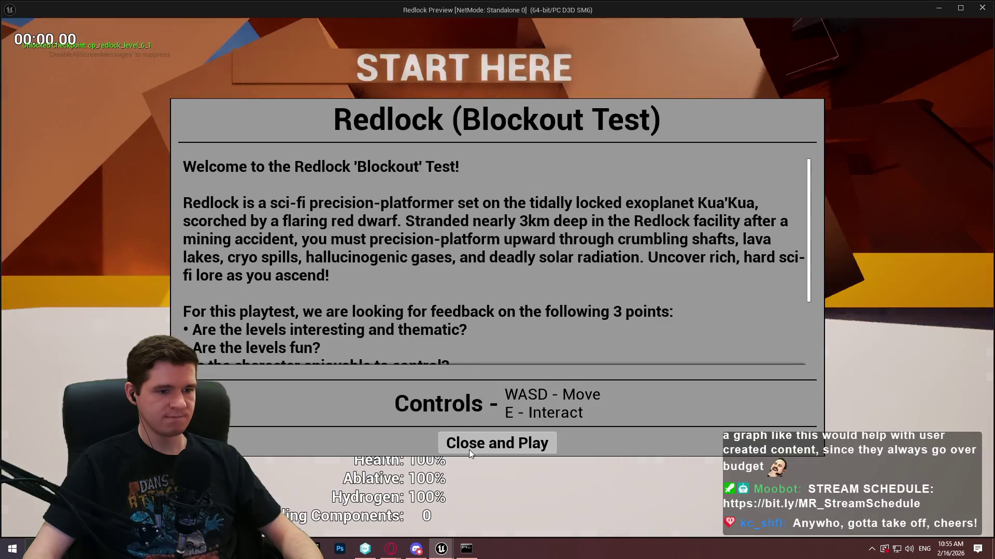
pyautogui.click(468, 449)
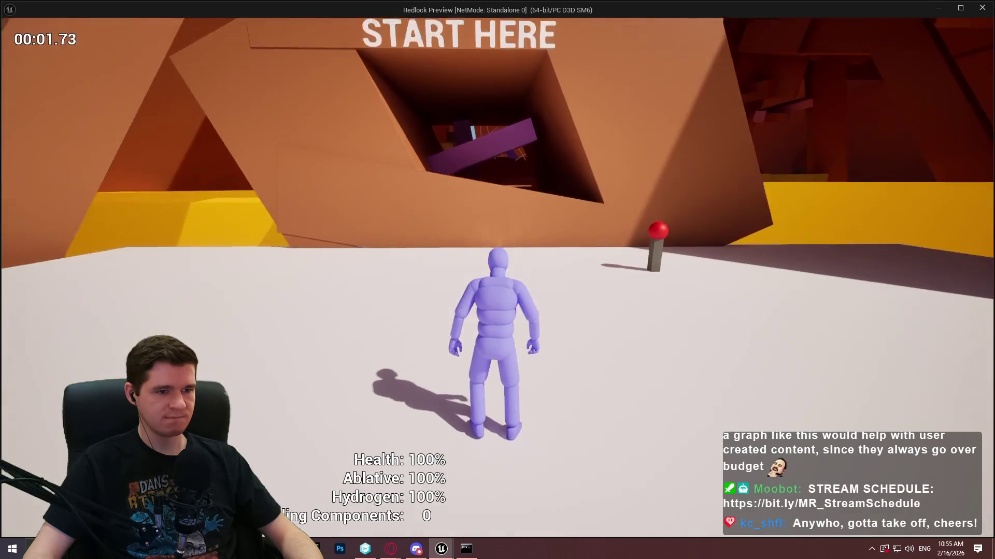
pyautogui.moveTo(498, 311)
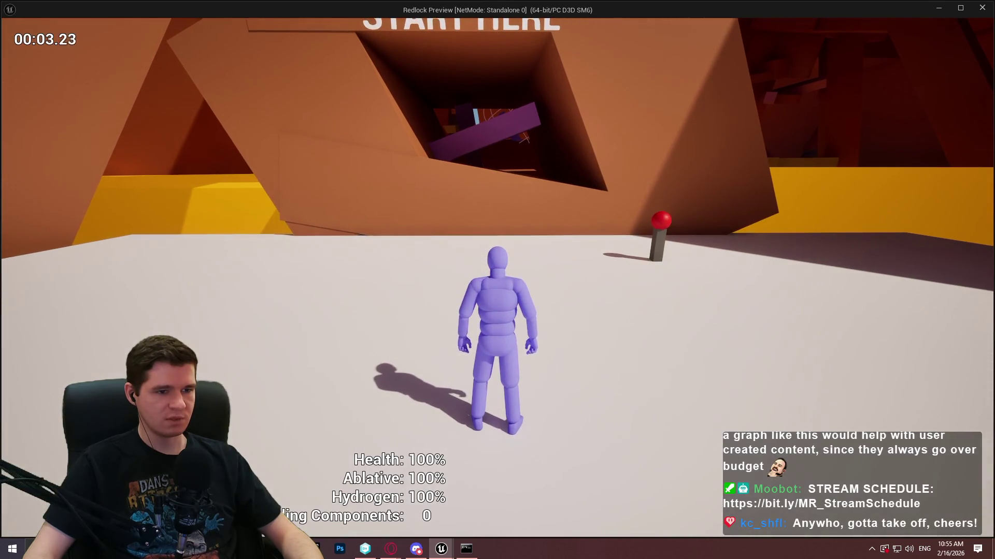
pyautogui.press('space')
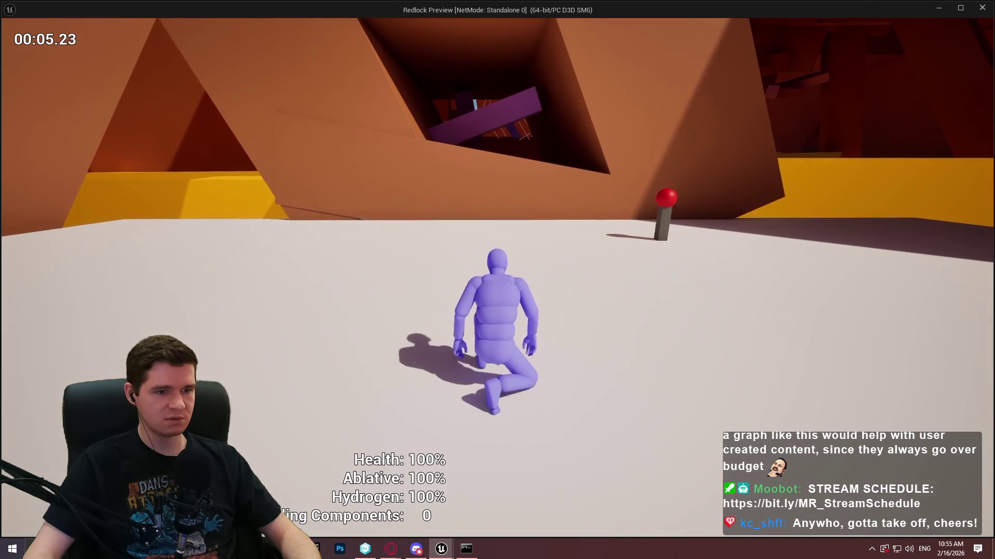
pyautogui.press('space')
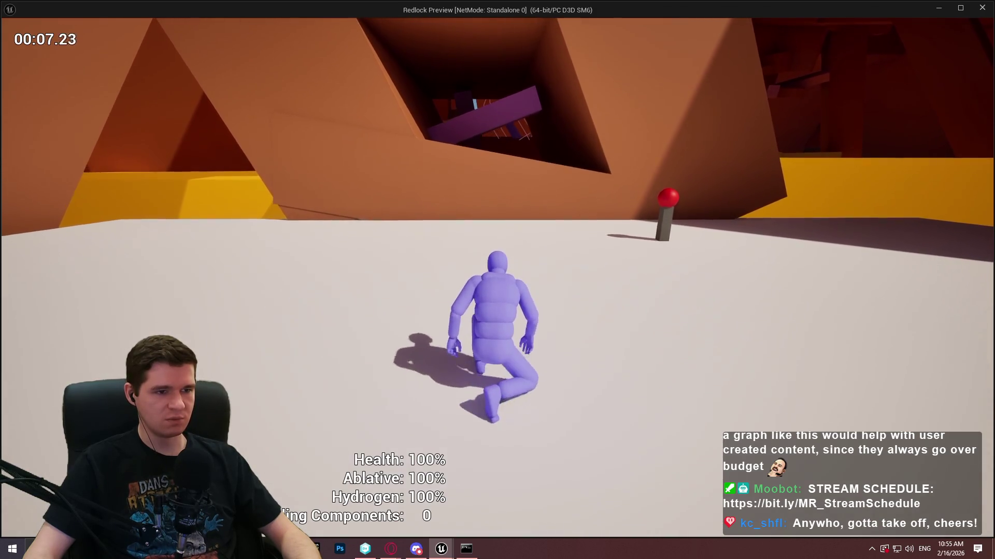
pyautogui.press('space')
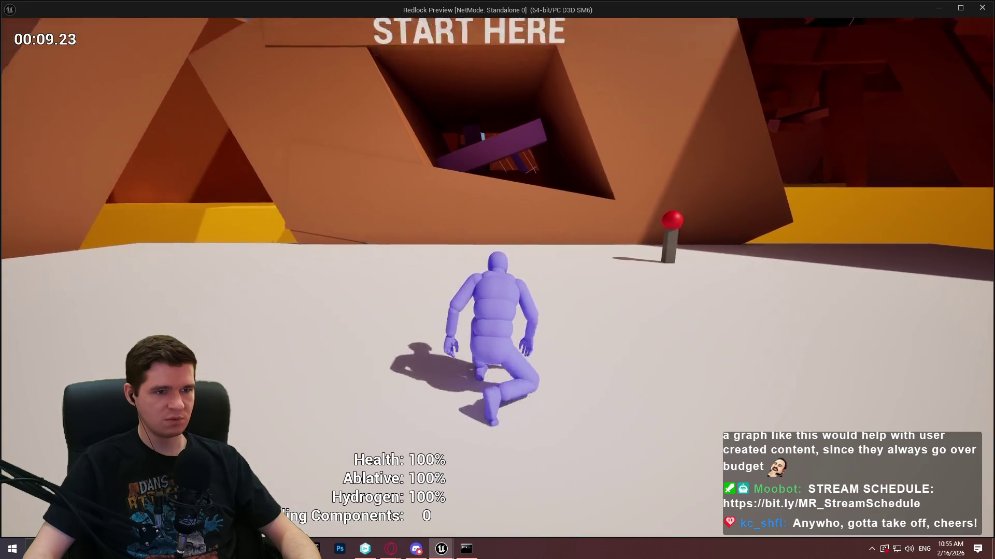
pyautogui.press('space')
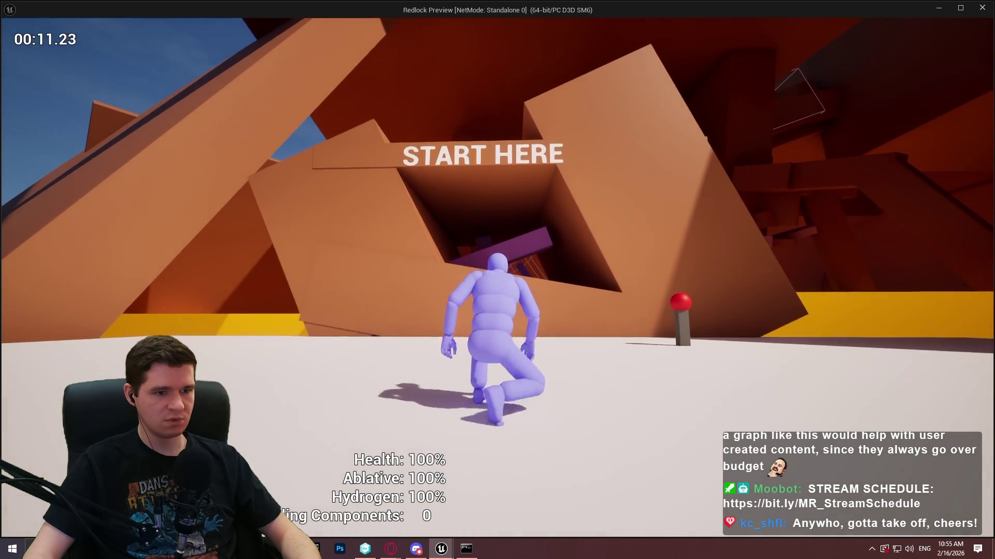
pyautogui.press('space')
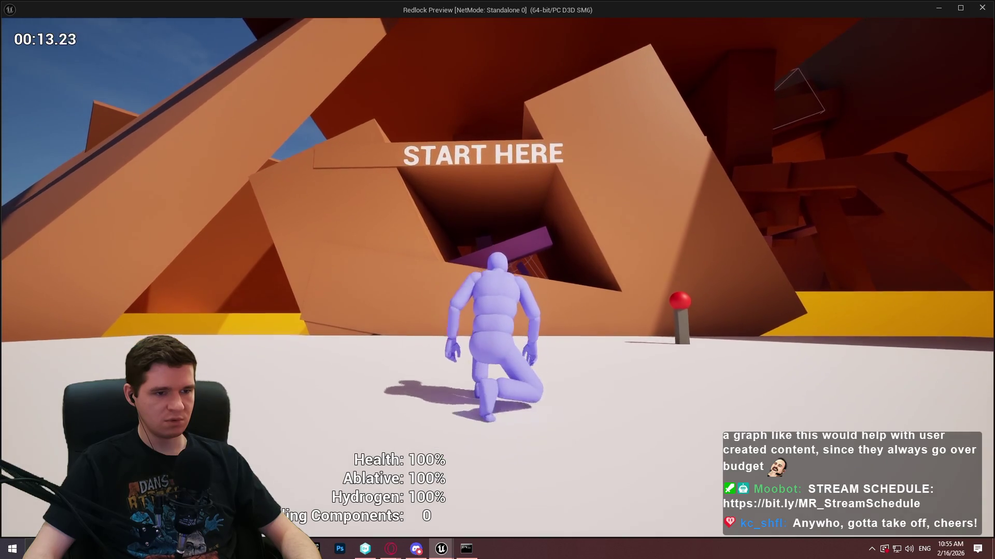
# Step: Run into the tunnel, jump across the gap and climb over the purple beam into the bright room
pyautogui.press('w')
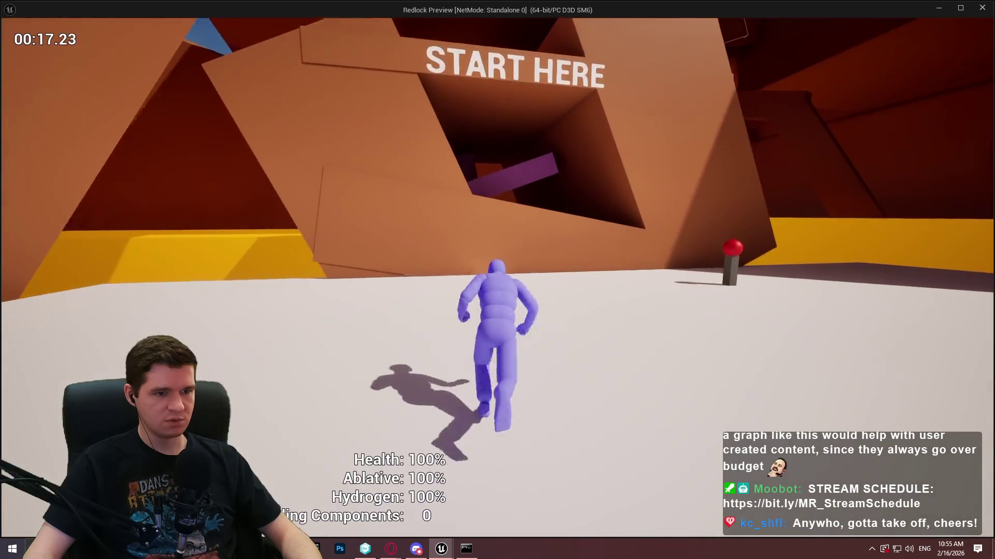
pyautogui.press('space')
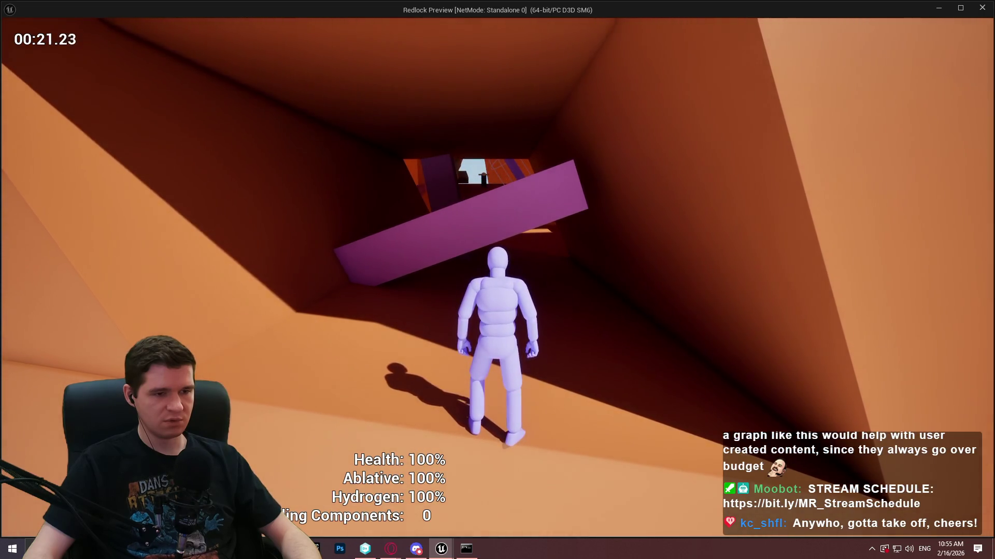
pyautogui.press('space')
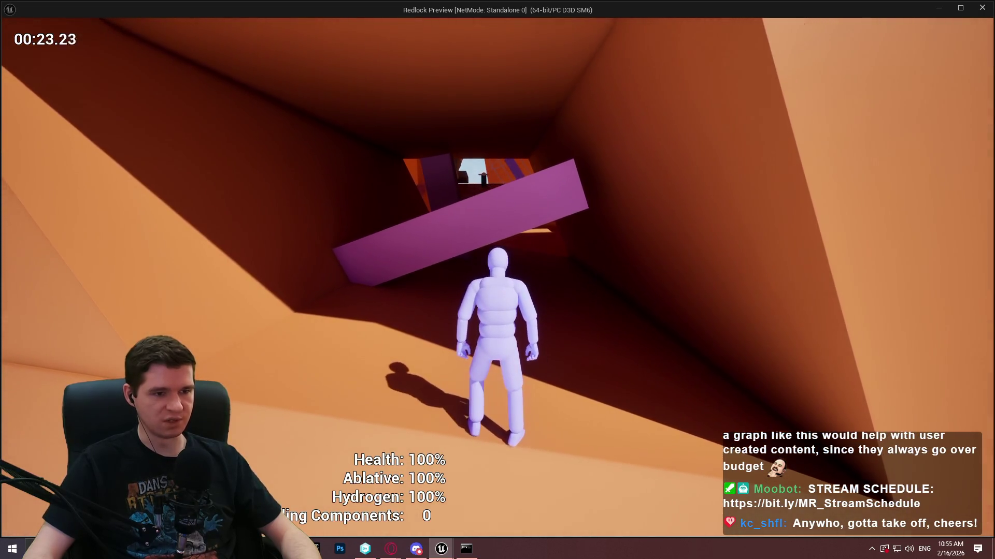
pyautogui.press('space')
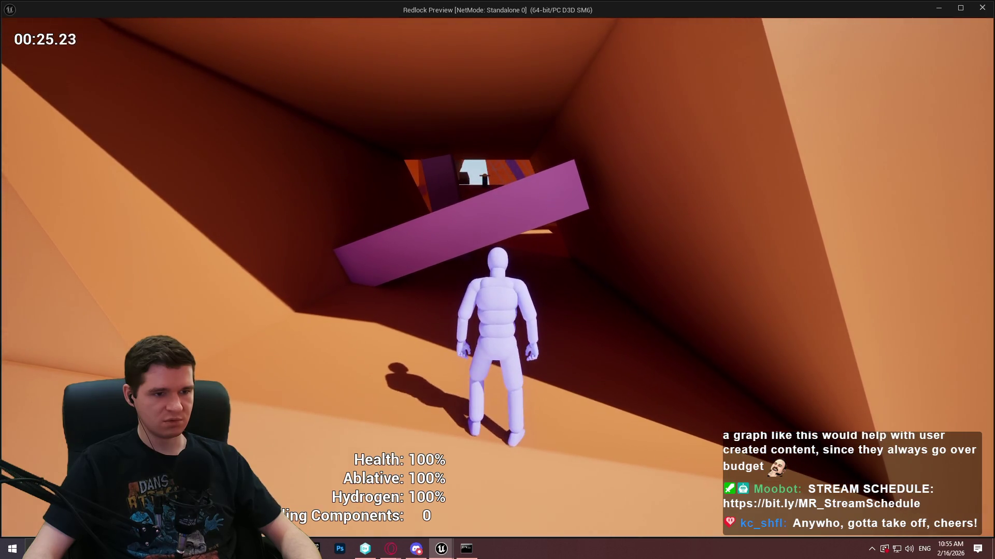
pyautogui.press('space')
pyautogui.press('space')
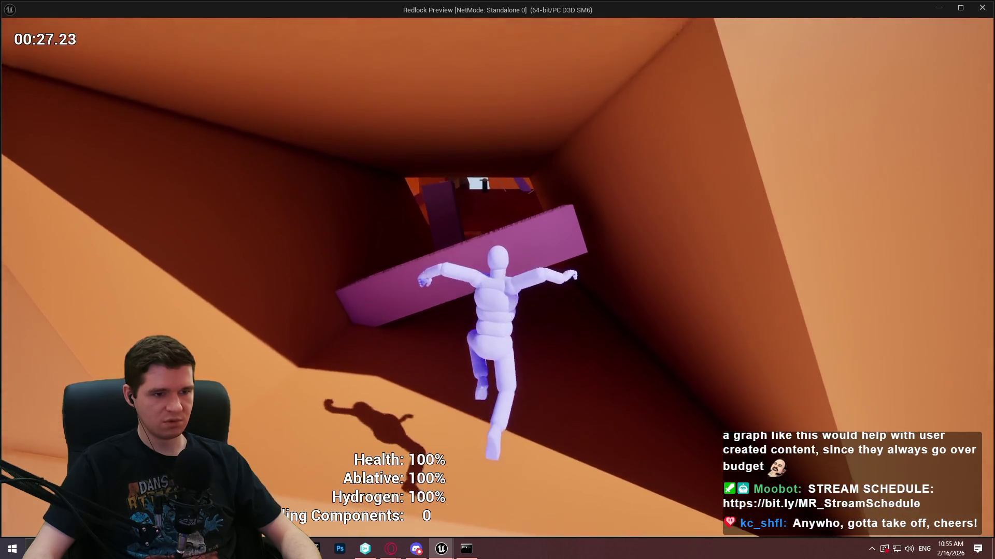
pyautogui.press('space')
pyautogui.press('space')
pyautogui.press('space')
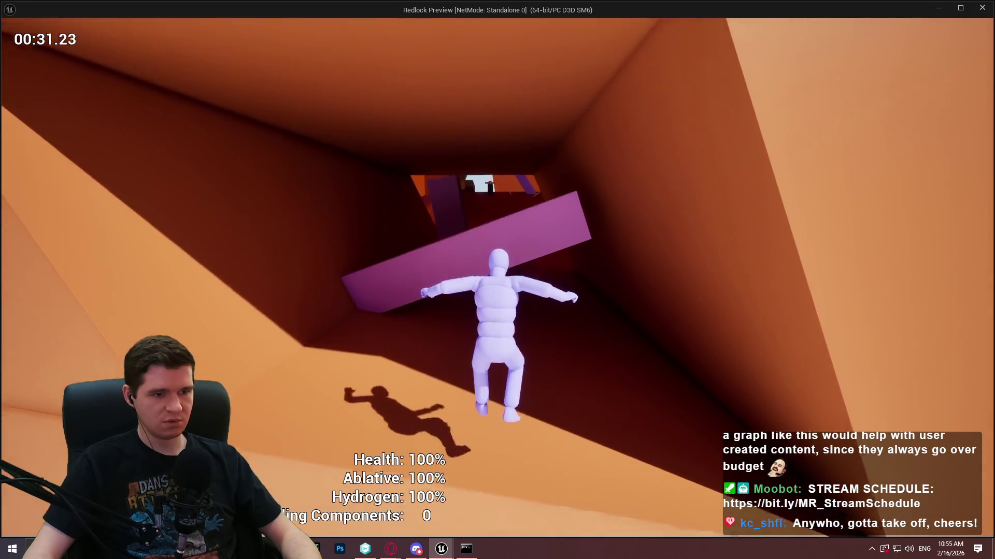
pyautogui.press('space')
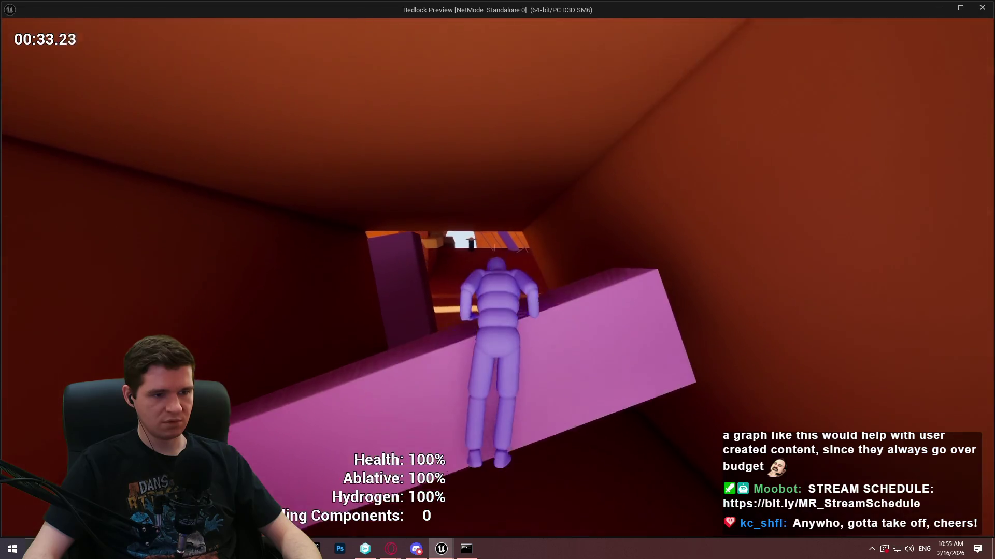
pyautogui.press('space')
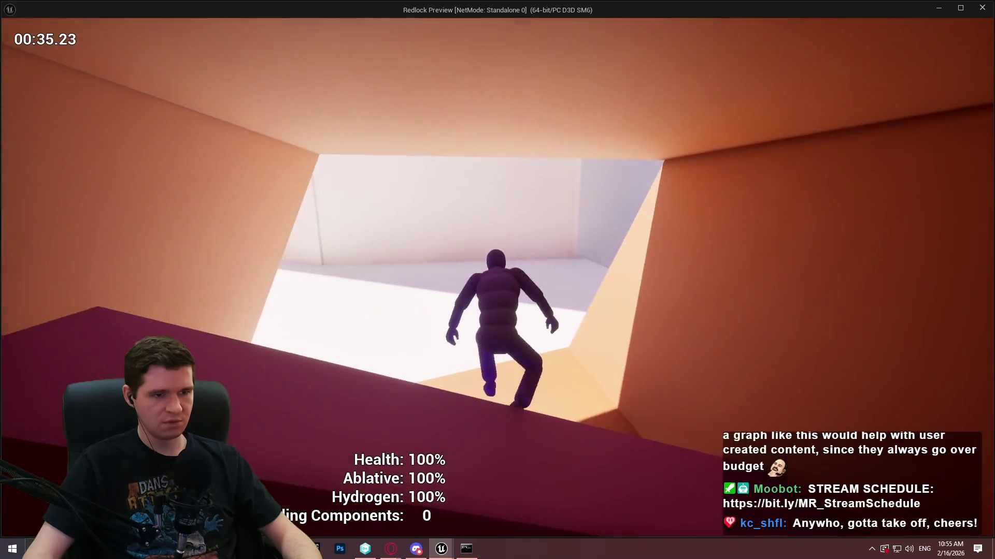
pyautogui.press('space')
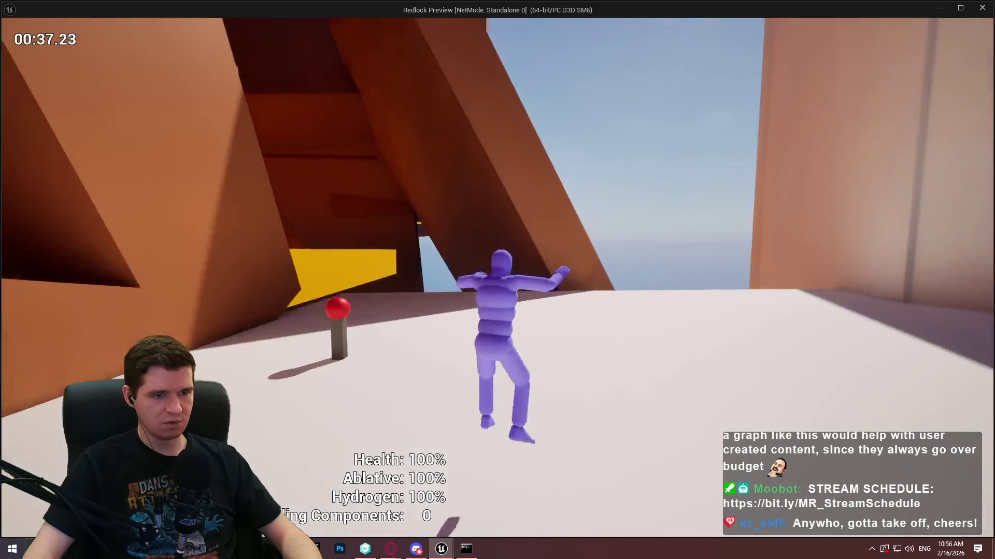
# Step: Run past the red button into the pale room, then crouch and stand beside the red wall
pyautogui.press('w')
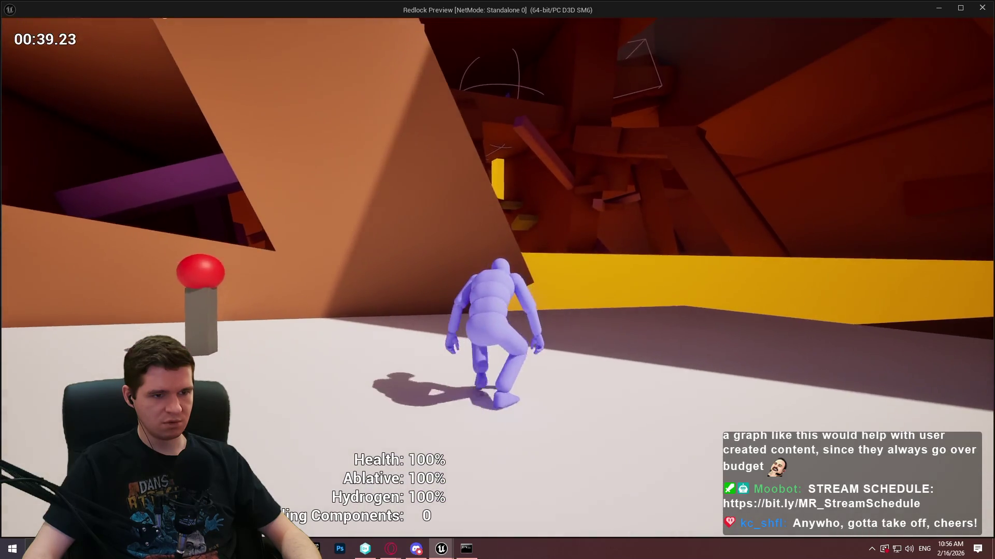
pyautogui.press('w')
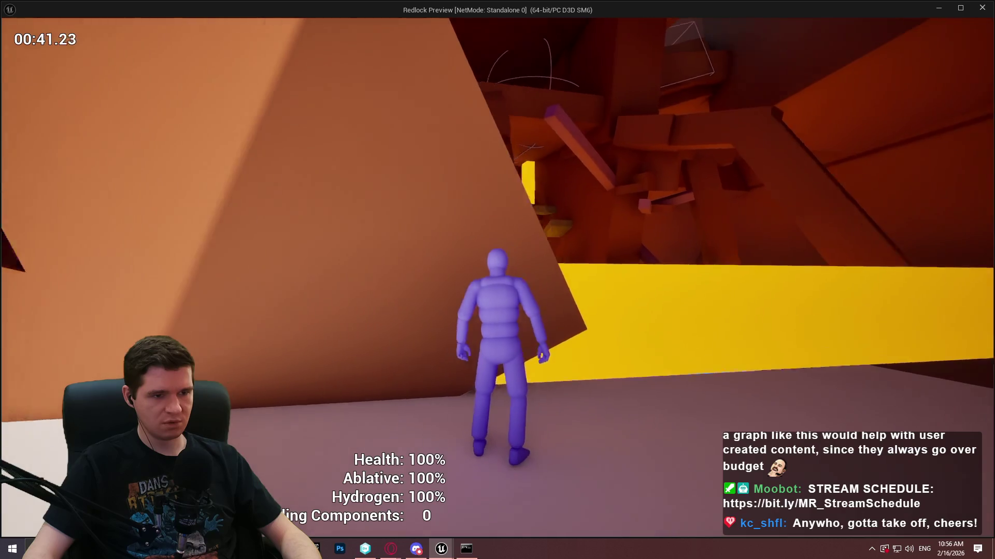
pyautogui.press('w')
pyautogui.press('w')
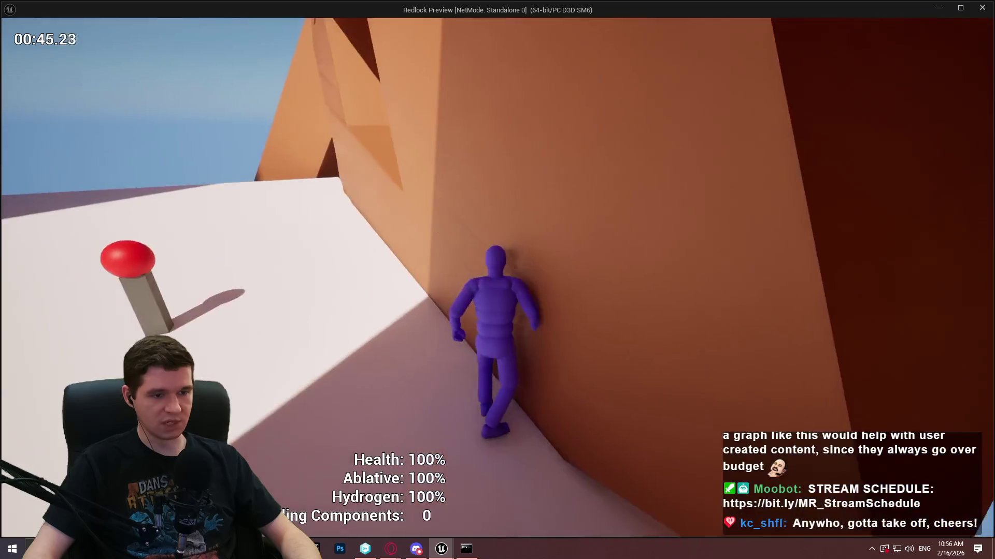
pyautogui.press('w')
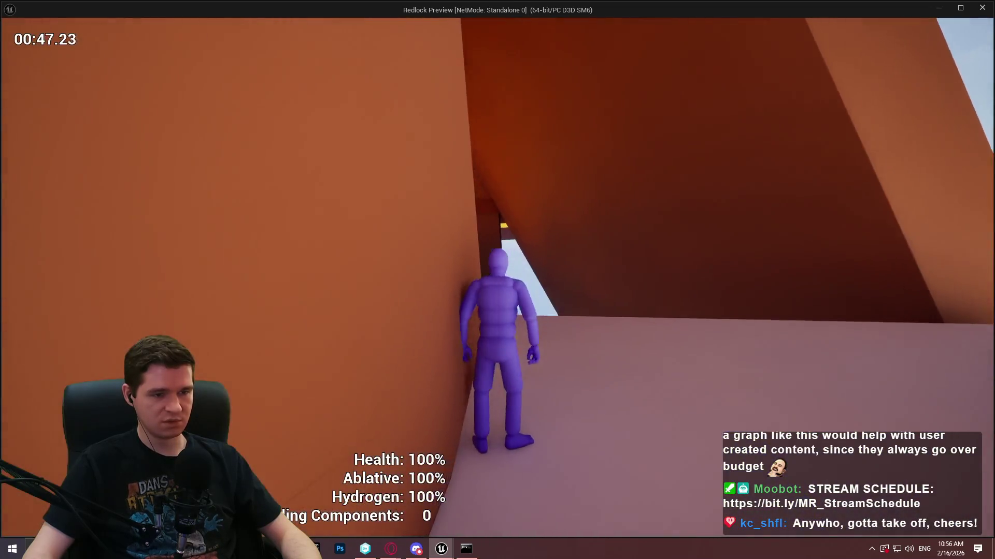
pyautogui.press('w')
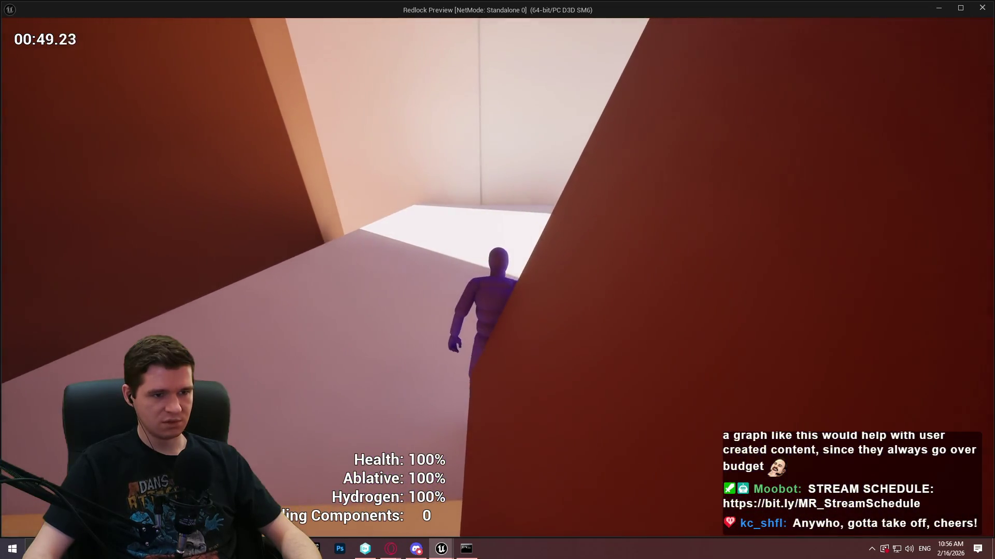
pyautogui.press('w')
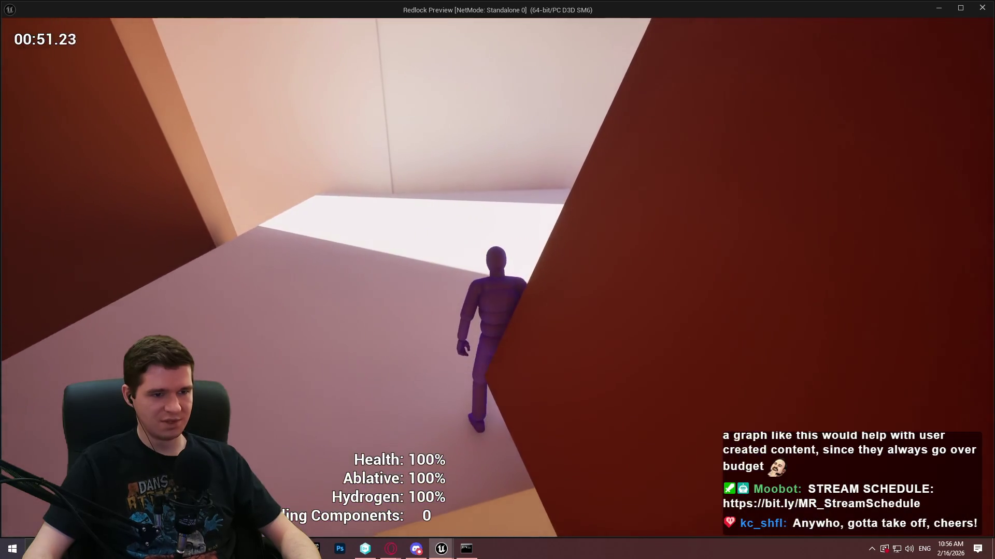
pyautogui.press('w')
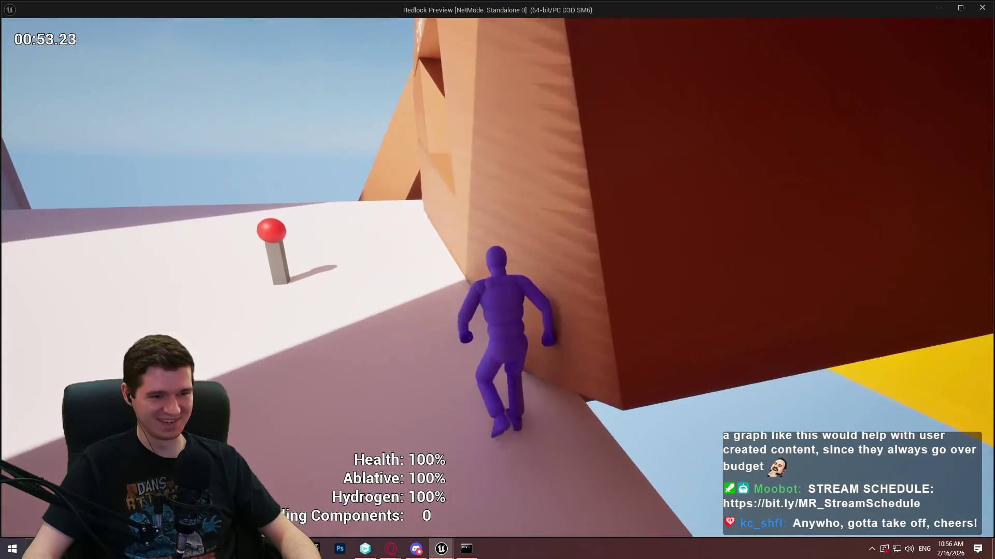
pyautogui.press('c')
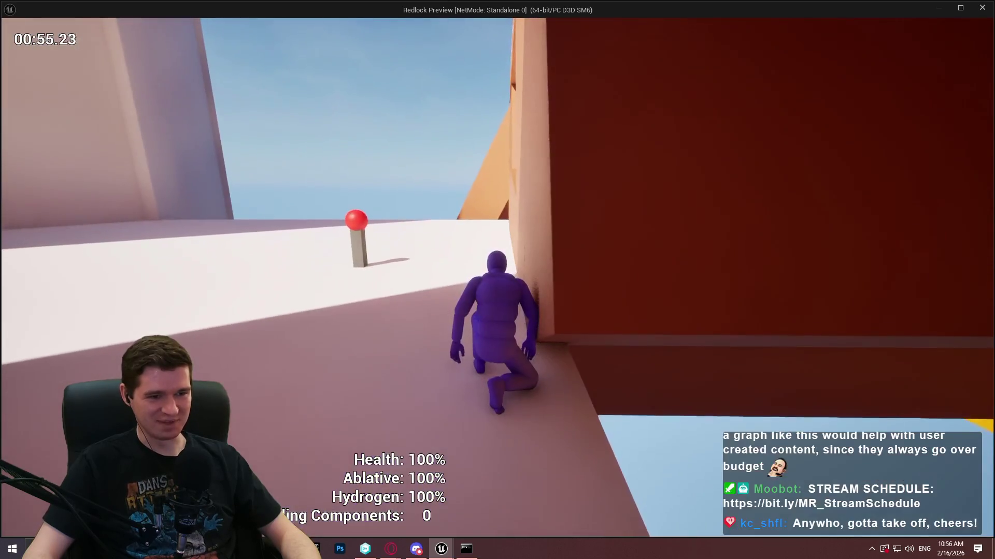
pyautogui.press('c')
pyautogui.press('c')
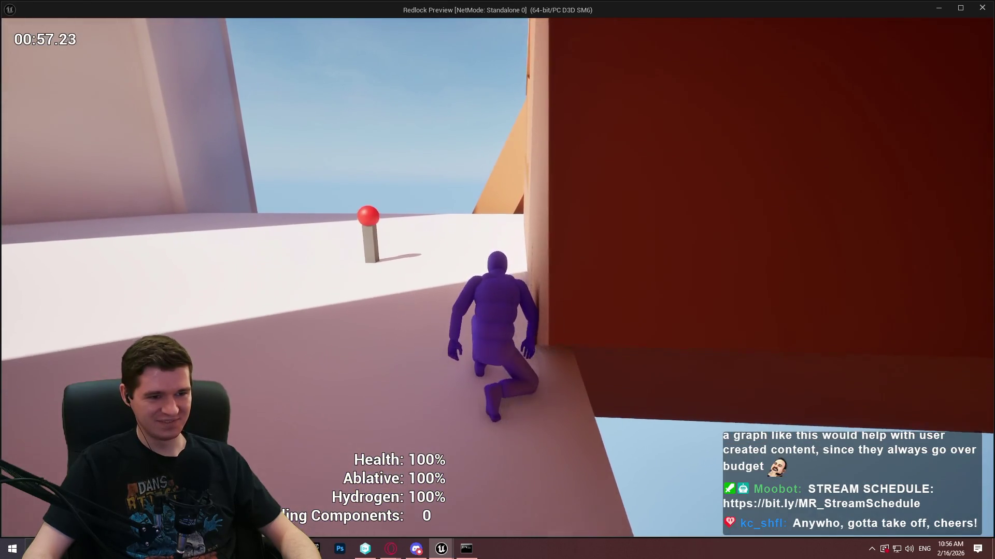
pyautogui.press('c')
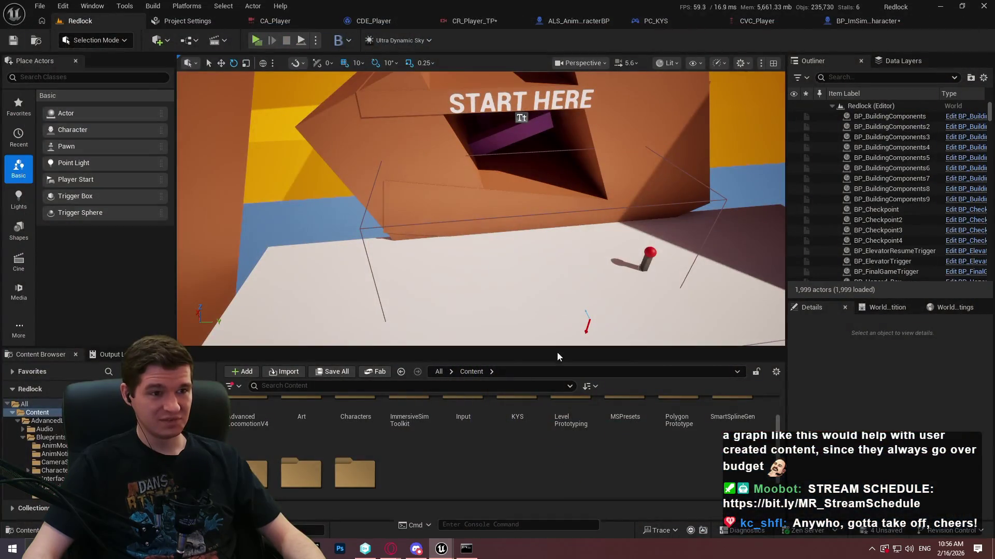
# Step: Open BP_ImSimBaseCharacter's TickGraph and bring the Check Movement Mode logic into view
pyautogui.click(881, 24)
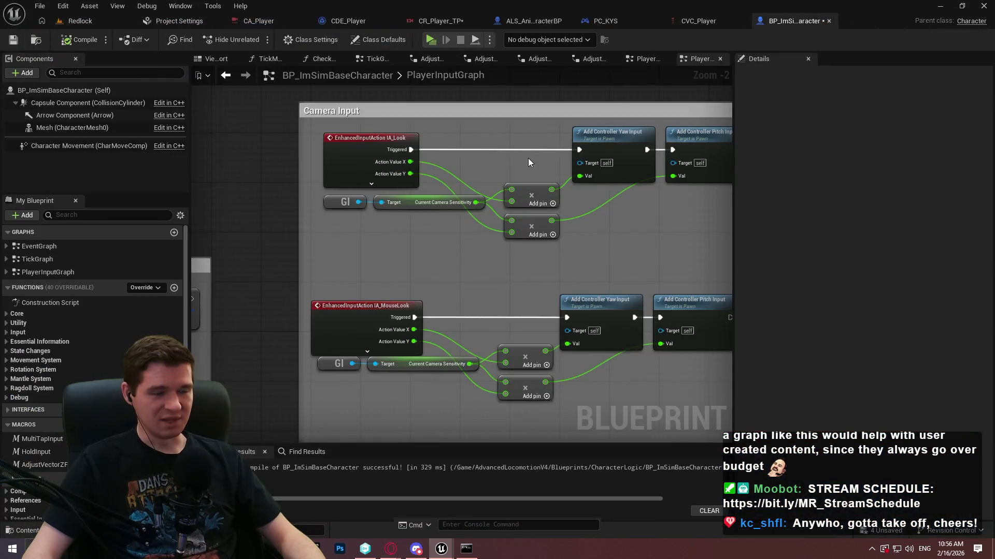
pyautogui.scroll(-3, 499, 141)
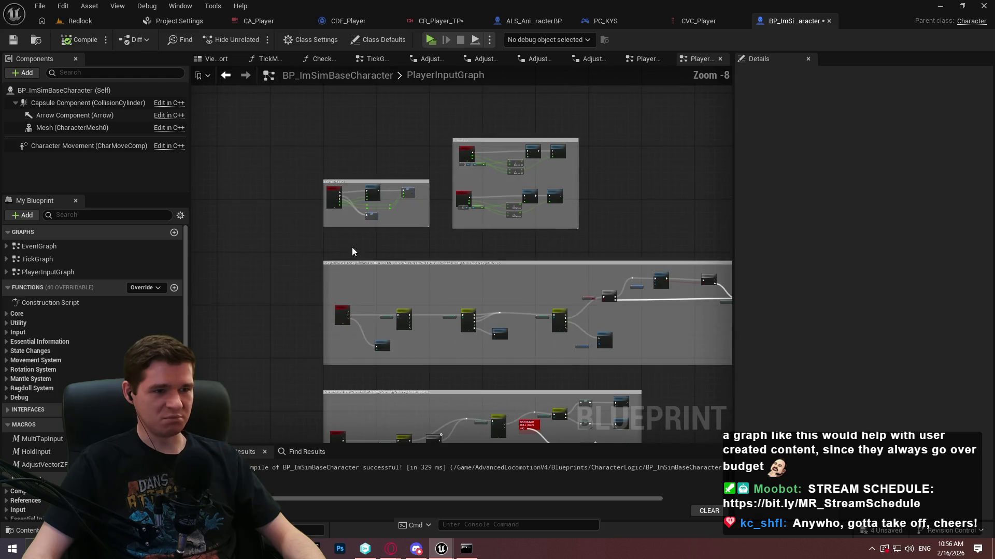
pyautogui.doubleClick(57, 261)
pyautogui.scroll(2, 380, 374)
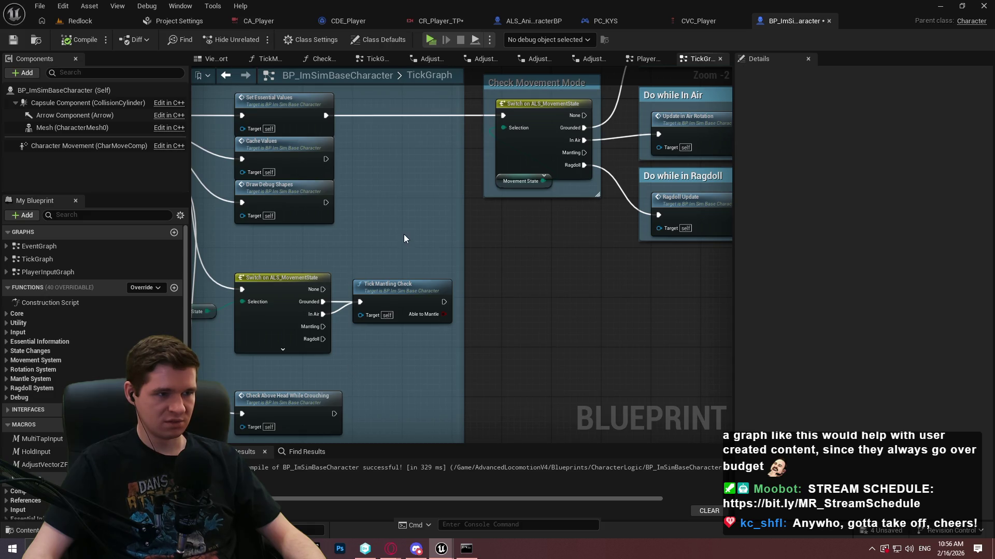
pyautogui.moveTo(402, 232)
pyautogui.mouseDown()
pyautogui.moveTo(264, 200)
pyautogui.moveTo(269, 300)
pyautogui.moveTo(372, 300)
pyautogui.mouseUp()
# Step: Survey ALS_AnimMan_CharacterBP's event graph: surface checks, Micromovements, TEMP DEATH CODE and Camera System functions
pyautogui.click(527, 21)
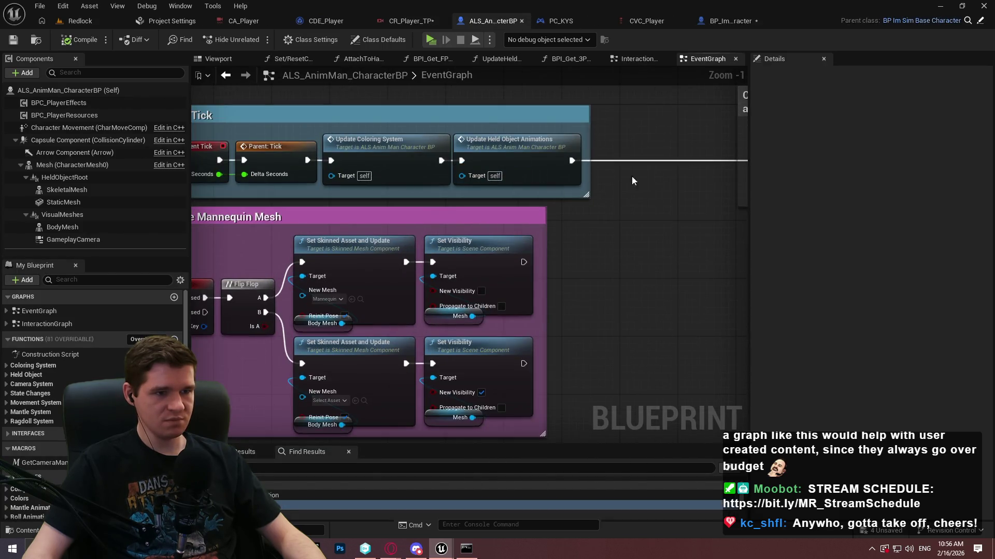
pyautogui.moveTo(632, 178); pyautogui.dragTo(321, 202)
pyautogui.moveTo(732, 156)
pyautogui.mouseDown()
pyautogui.moveTo(543, 178)
pyautogui.moveTo(334, 177)
pyautogui.mouseUp()
pyautogui.moveTo(623, 153); pyautogui.dragTo(386, 172)
pyautogui.moveTo(583, 194); pyautogui.dragTo(200, 207)
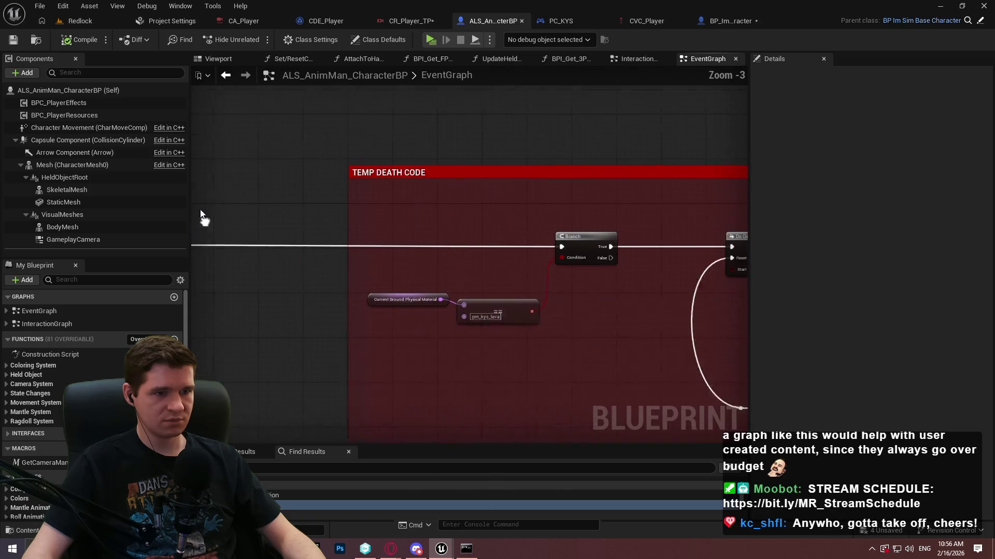
pyautogui.scroll(-5, 442, 214)
pyautogui.moveTo(363, 233); pyautogui.dragTo(648, 207)
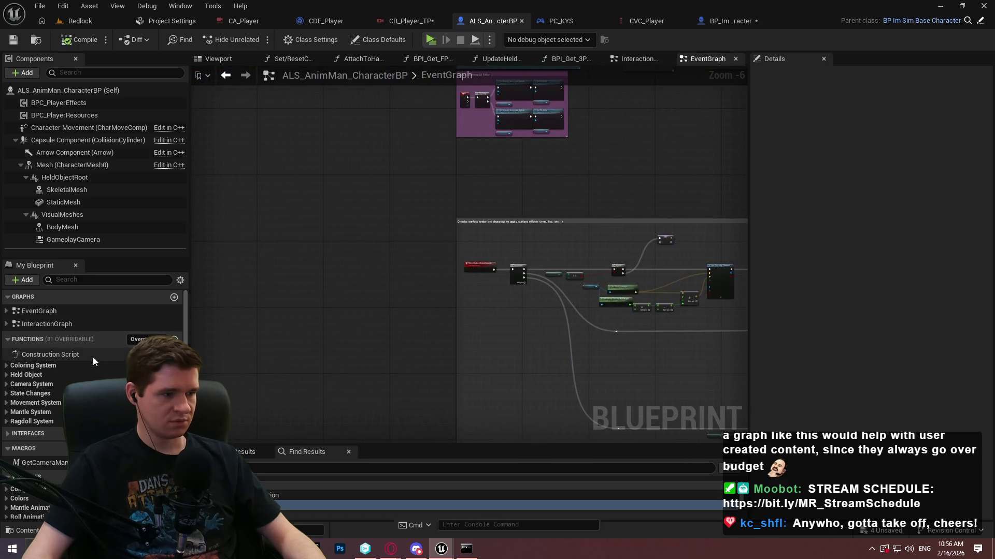
pyautogui.click(7, 385)
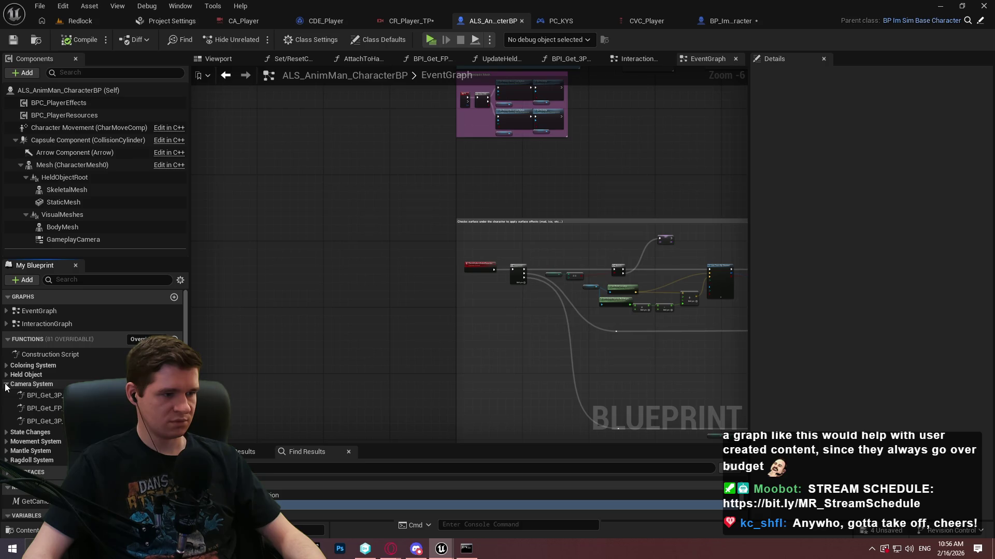
pyautogui.click(6, 385)
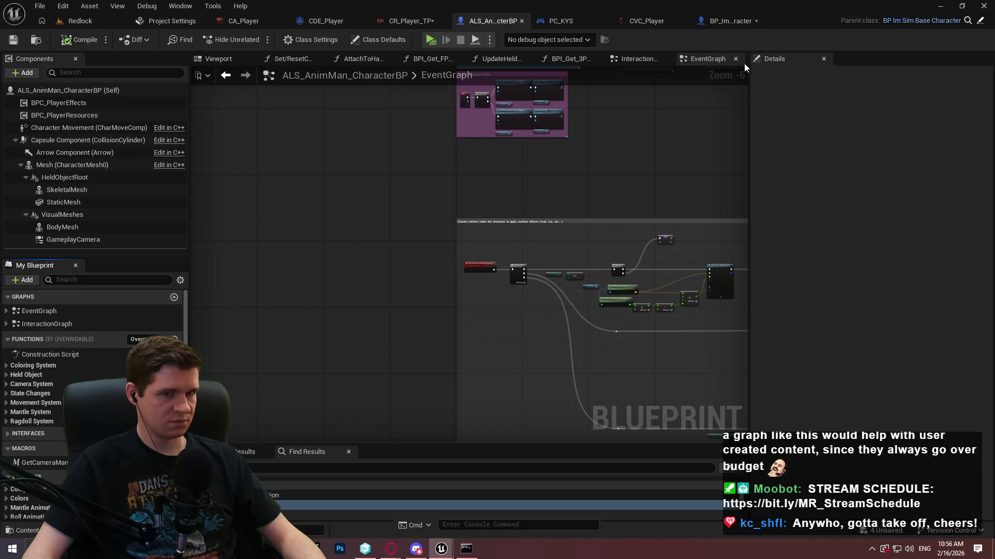
# Step: Inspect the TickGraph's Do Every Frame, Tick Mantling Check and CheckAboveHeadWhileCrouching logic, then start a standalone playtest
pyautogui.click(720, 21)
pyautogui.moveTo(406, 213)
pyautogui.mouseDown()
pyautogui.moveTo(545, 177)
pyautogui.moveTo(794, 138)
pyautogui.mouseUp()
pyautogui.scroll(1, 627, 244)
pyautogui.moveTo(627, 244)
pyautogui.mouseDown()
pyautogui.moveTo(337, 224)
pyautogui.moveTo(360, 224)
pyautogui.mouseUp()
pyautogui.moveTo(436, 277); pyautogui.dragTo(513, 121)
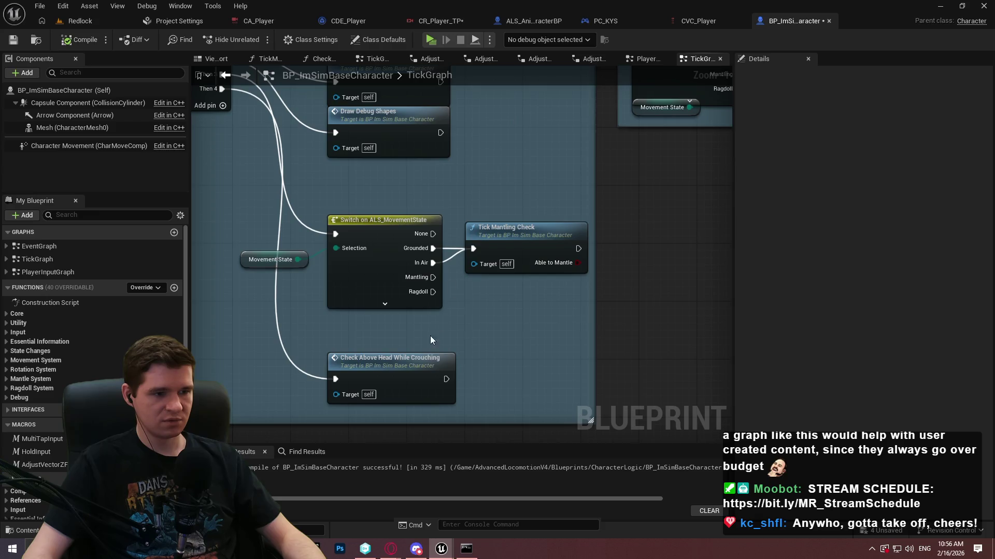
pyautogui.doubleClick(417, 363)
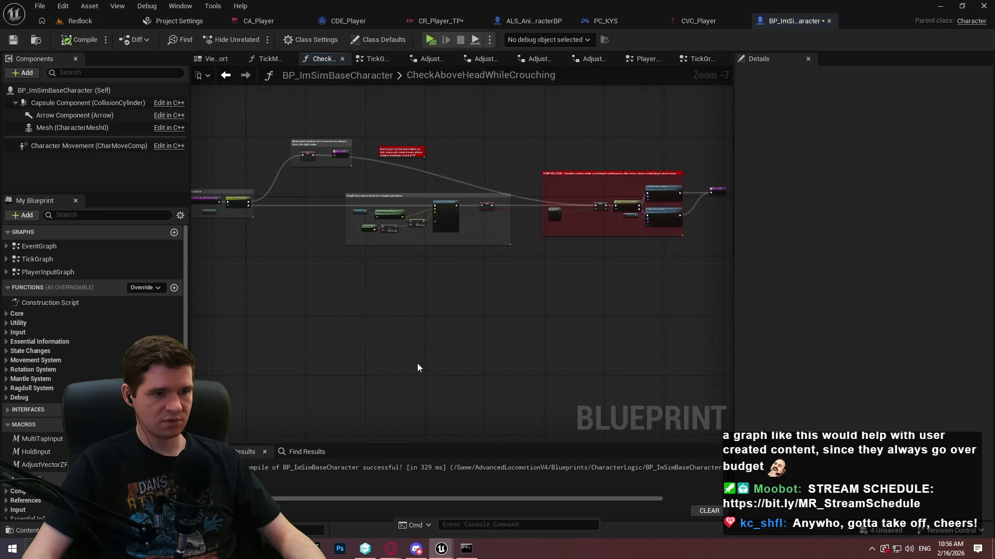
pyautogui.moveTo(283, 189)
pyautogui.mouseDown()
pyautogui.moveTo(370, 214)
pyautogui.moveTo(521, 200)
pyautogui.mouseUp()
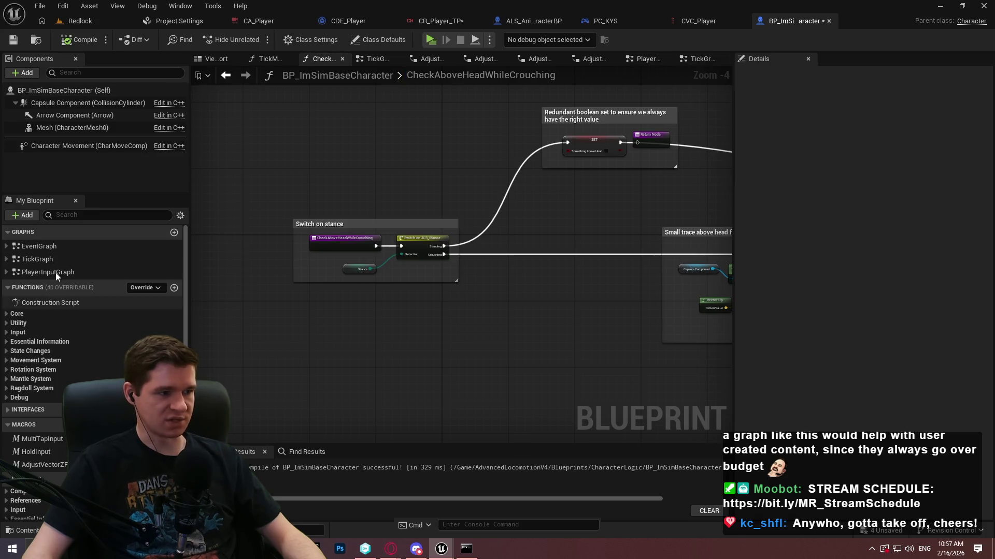
pyautogui.doubleClick(37, 259)
pyautogui.scroll(2, 358, 333)
pyautogui.scroll(1, 357, 333)
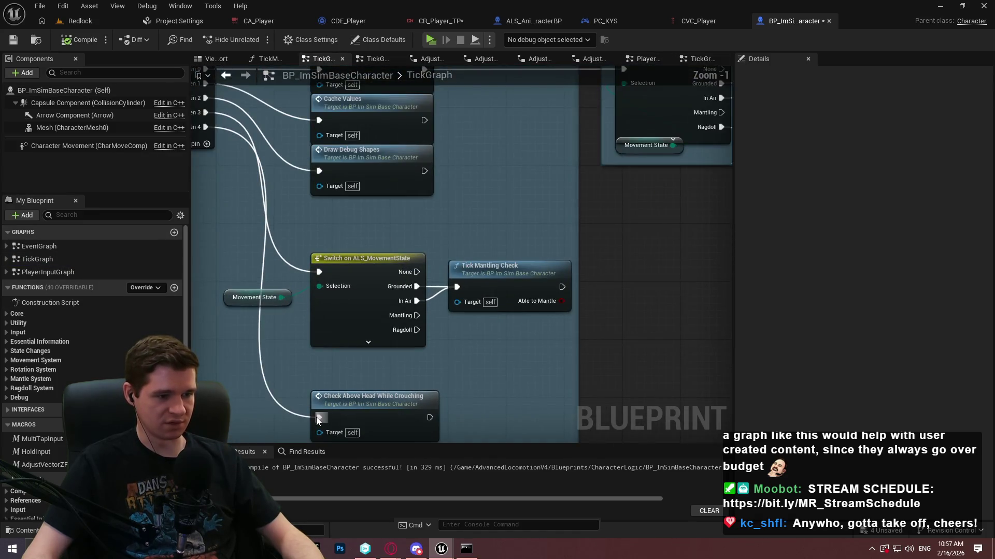
pyautogui.click(429, 40)
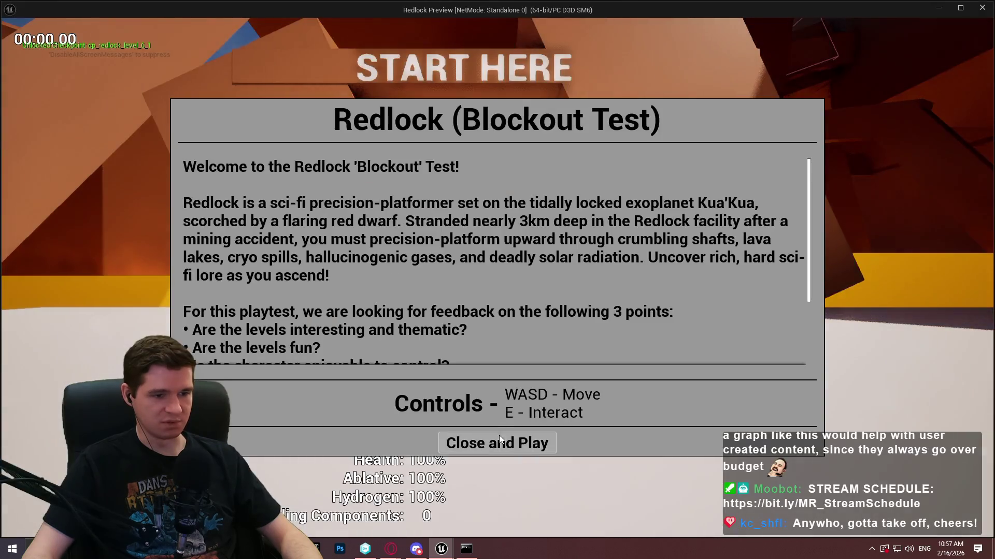
pyautogui.click(499, 436)
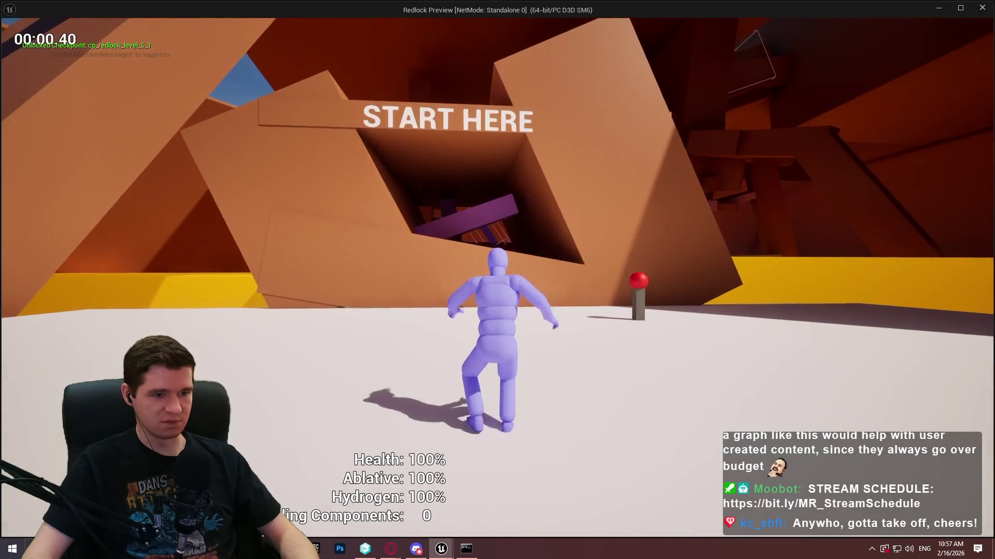
# Step: Jump three times to check the camera on landing, then stop the playtest
pyautogui.press('space')
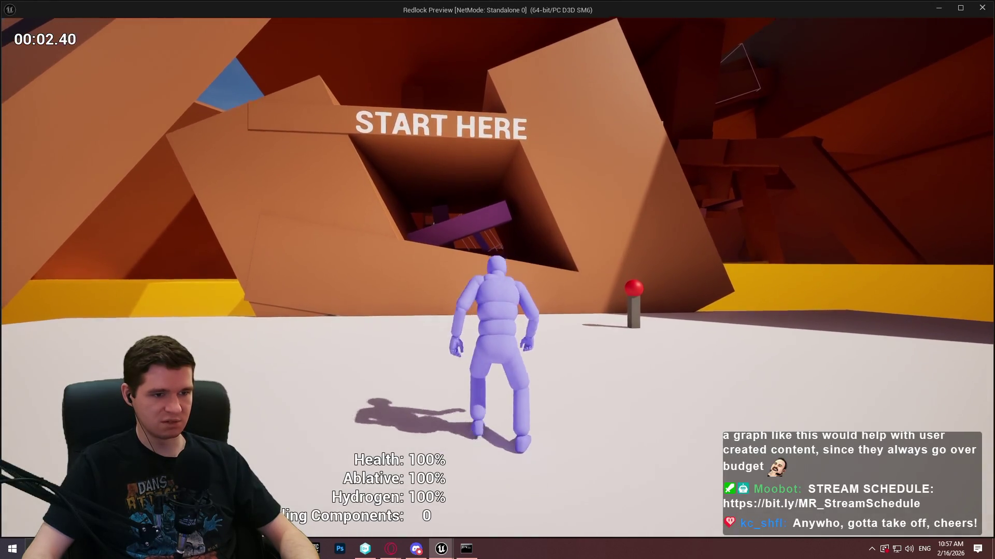
pyautogui.press('space')
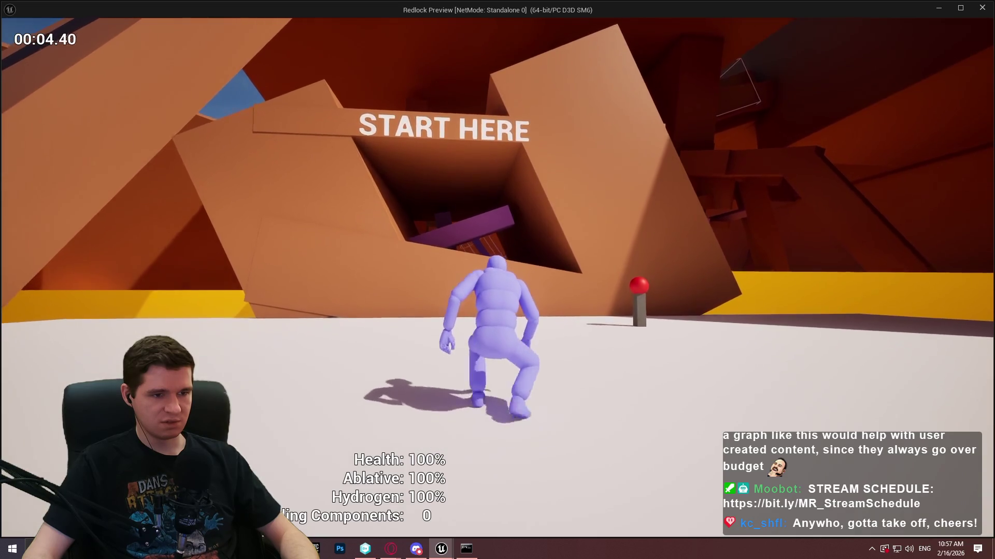
pyautogui.press('space')
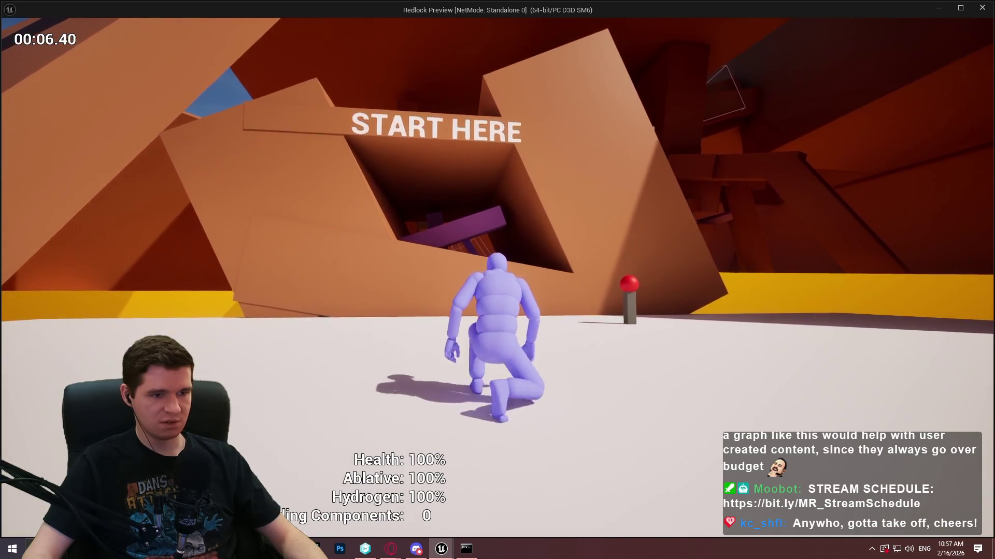
pyautogui.press('Escape')
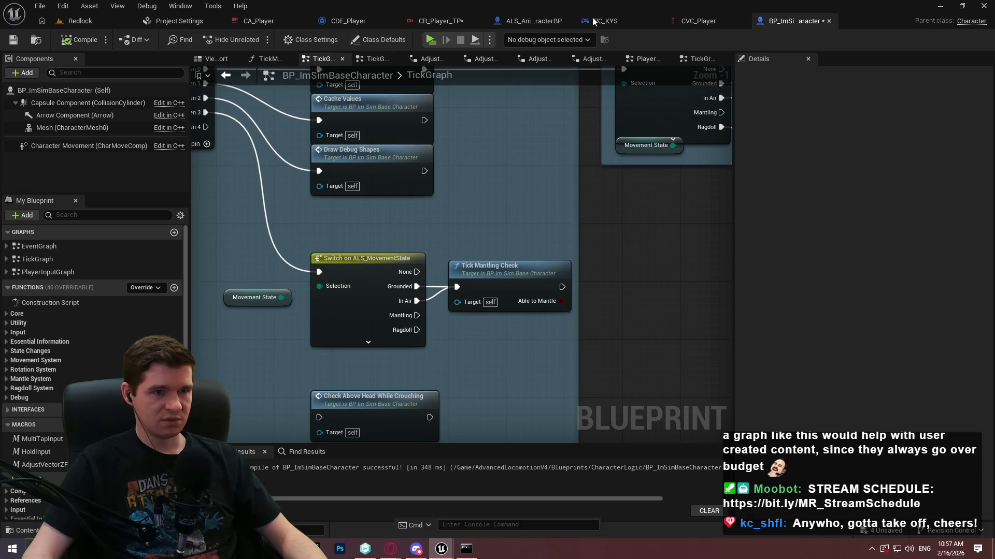
# Step: Show CR_Player_TP's Camera Nodes graph and pan over to the Input Axis Binding 2D node
pyautogui.click(419, 24)
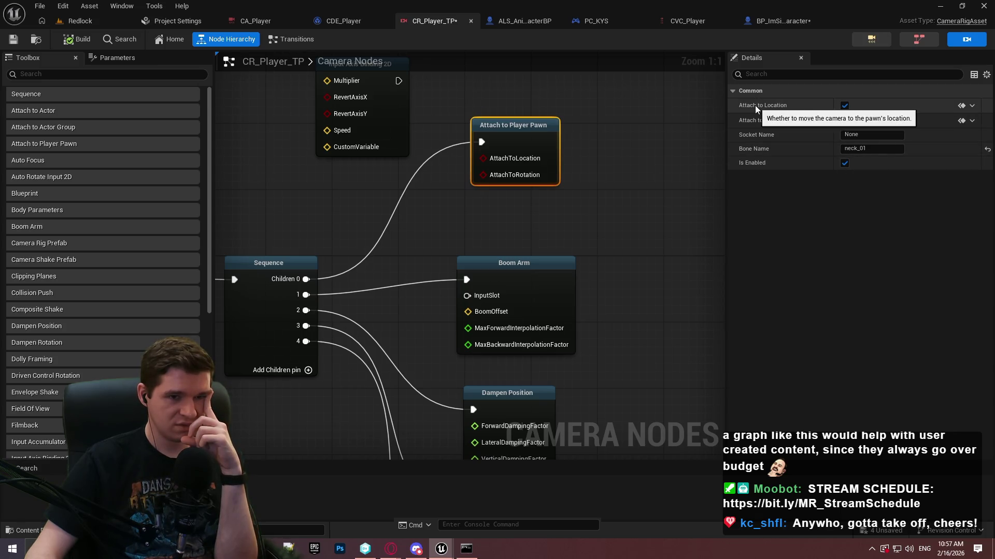
pyautogui.moveTo(539, 245)
pyautogui.mouseDown()
pyautogui.moveTo(555, 123)
pyautogui.moveTo(532, 202)
pyautogui.mouseUp()
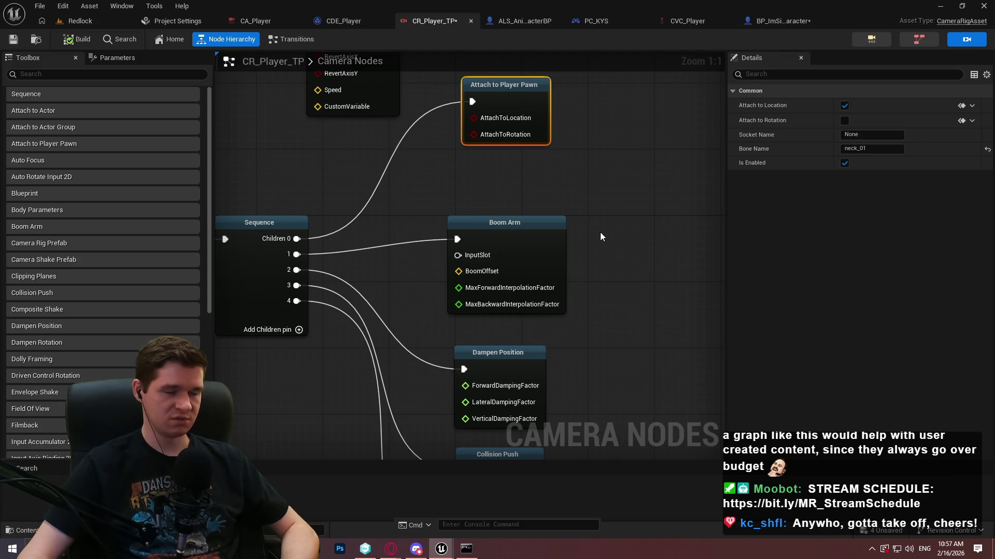
pyautogui.moveTo(584, 227)
pyautogui.mouseDown()
pyautogui.moveTo(612, 320)
pyautogui.moveTo(844, 228)
pyautogui.mouseUp()
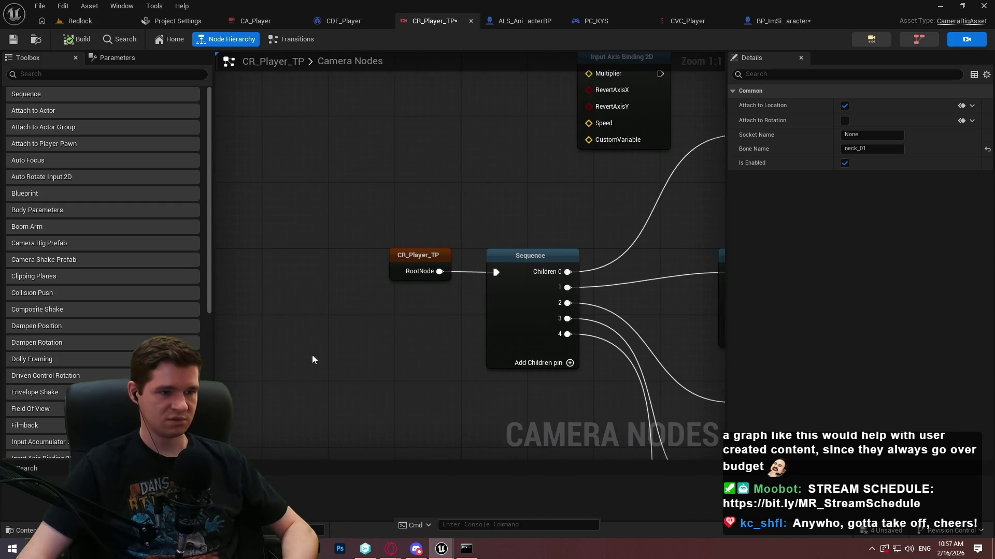
# Step: Pan the camera graph to bring the root, Sequence and Attach to Player Pawn nodes into view
pyautogui.rightClick(314, 358)
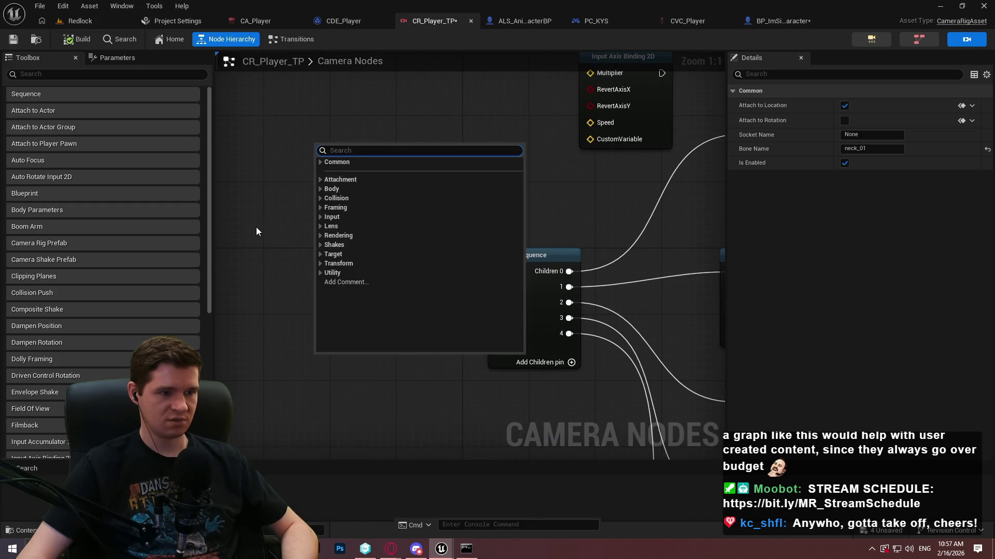
pyautogui.click(256, 227)
pyautogui.moveTo(579, 198); pyautogui.dragTo(511, 250)
pyautogui.rightClick(291, 234)
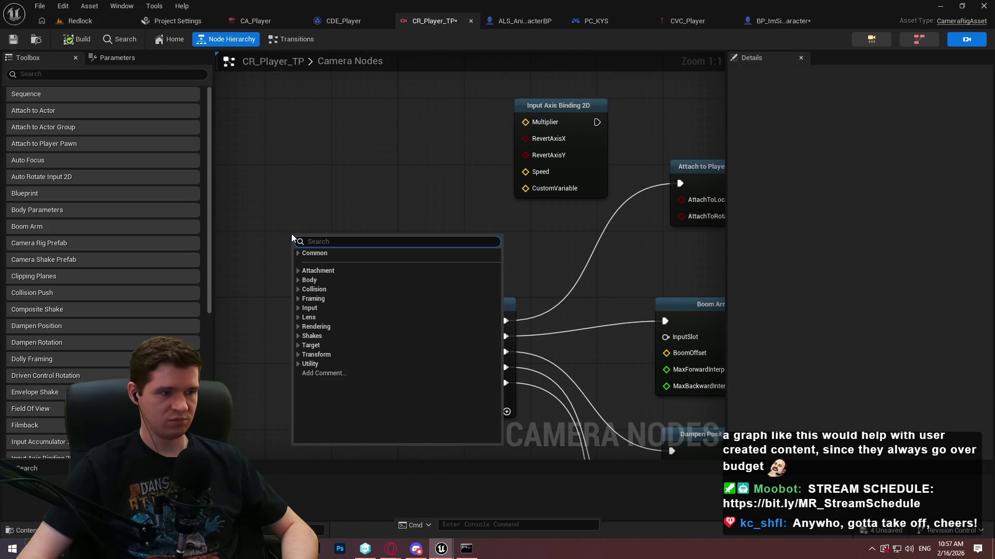
pyautogui.click(328, 193)
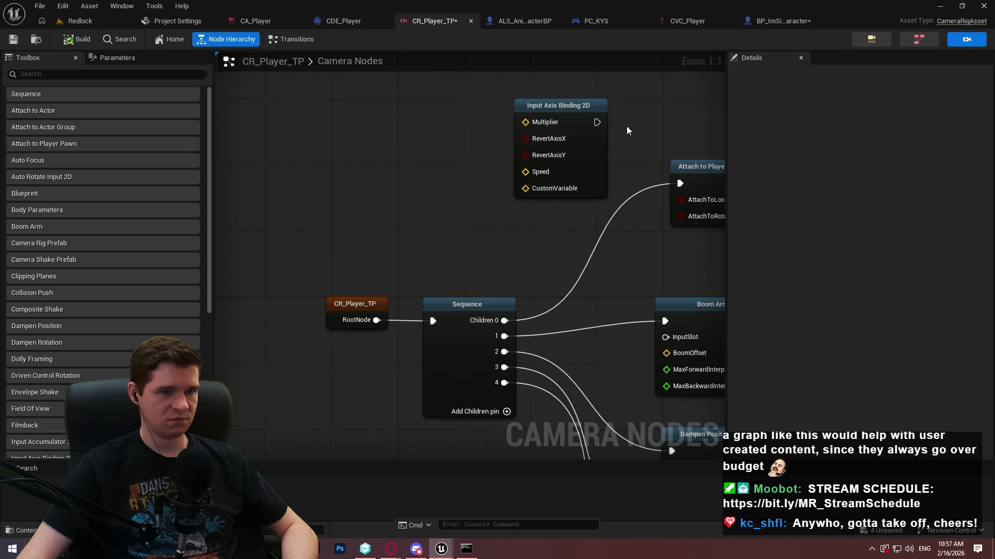
pyautogui.moveTo(626, 125); pyautogui.dragTo(515, 144)
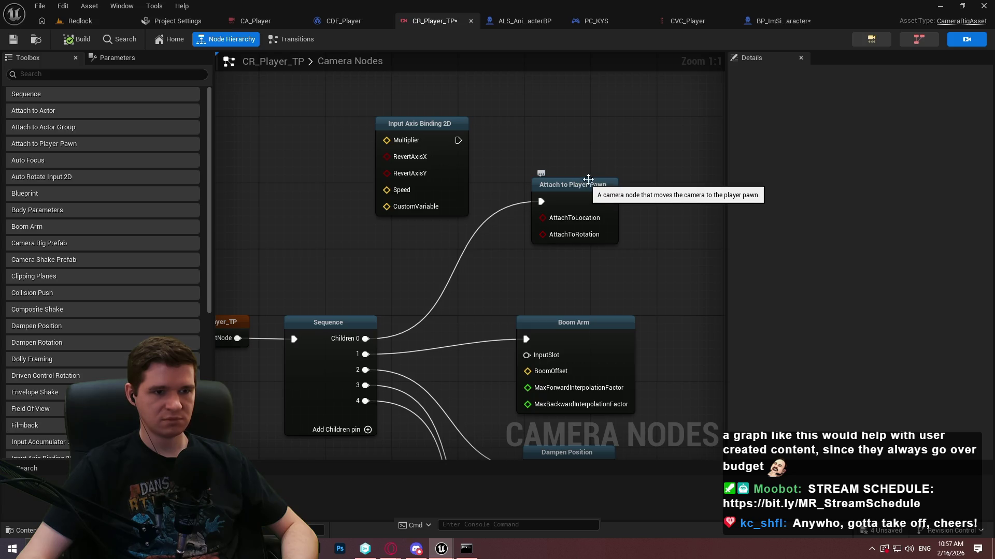
pyautogui.click(585, 184)
pyautogui.click(635, 245)
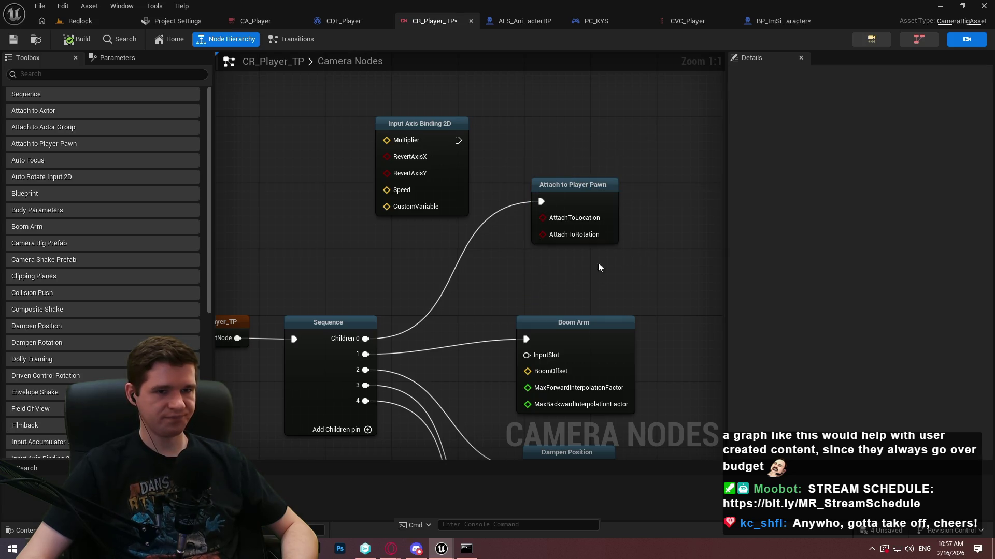
pyautogui.moveTo(598, 263); pyautogui.dragTo(595, 231)
# Step: Add a Set Location node wired off the RootNode output, browsing the Input, Transform and Utility categories
pyautogui.moveTo(366, 287); pyautogui.dragTo(374, 171)
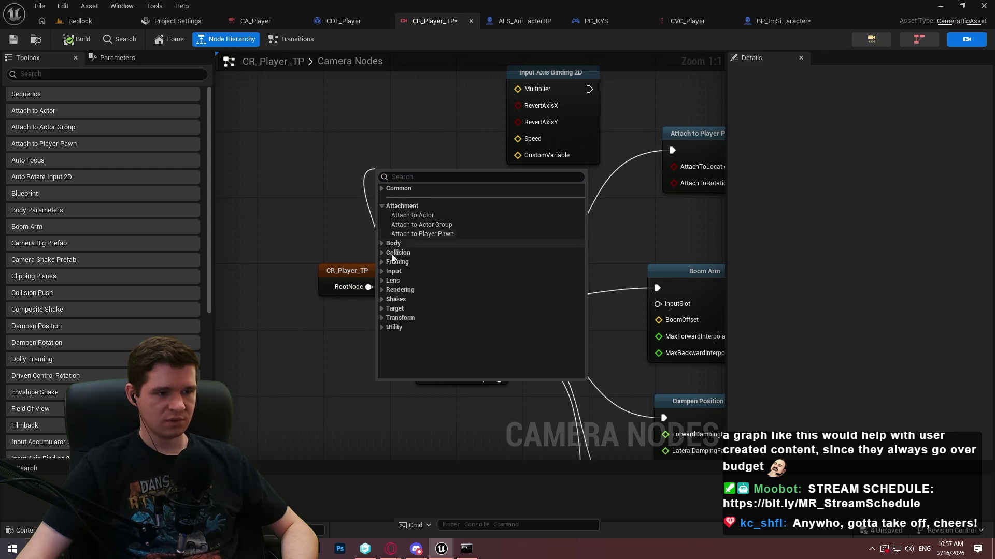
pyautogui.click(381, 273)
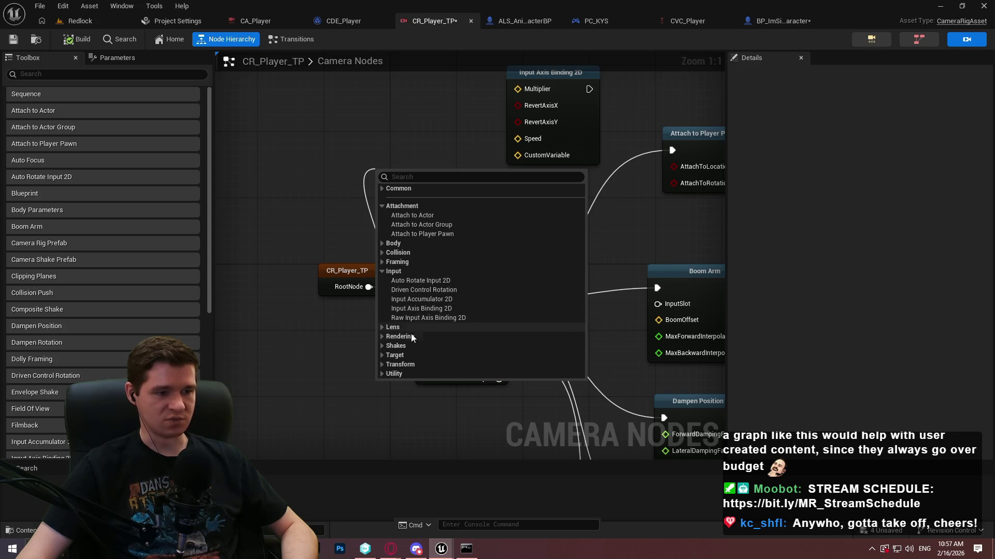
pyautogui.click(380, 365)
pyautogui.scroll(-3, 380, 366)
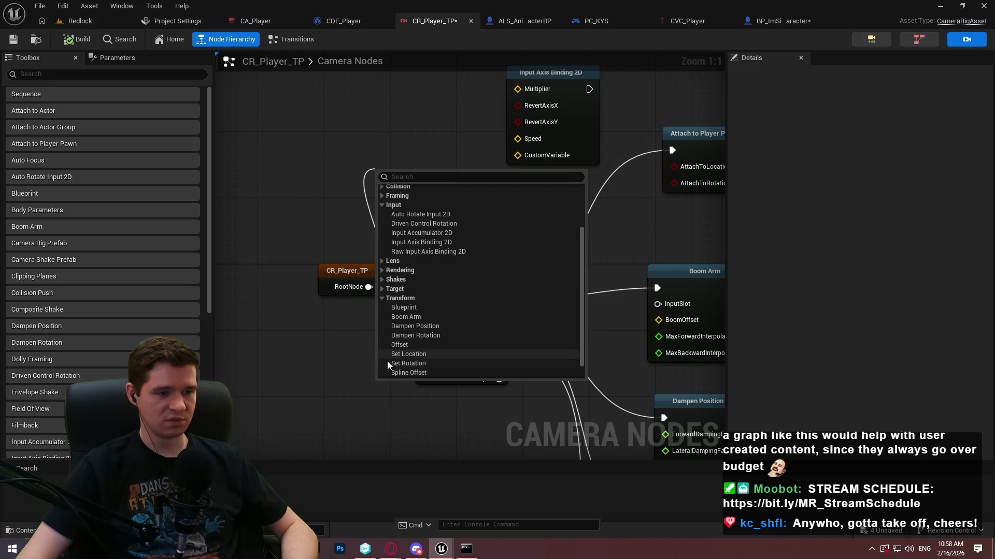
pyautogui.click(381, 374)
pyautogui.scroll(-1, 381, 374)
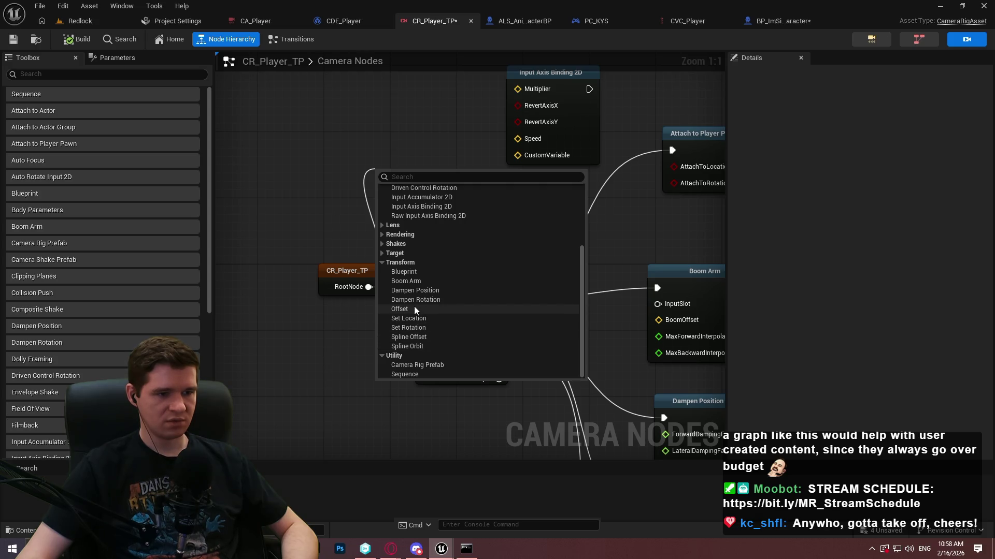
pyautogui.click(408, 318)
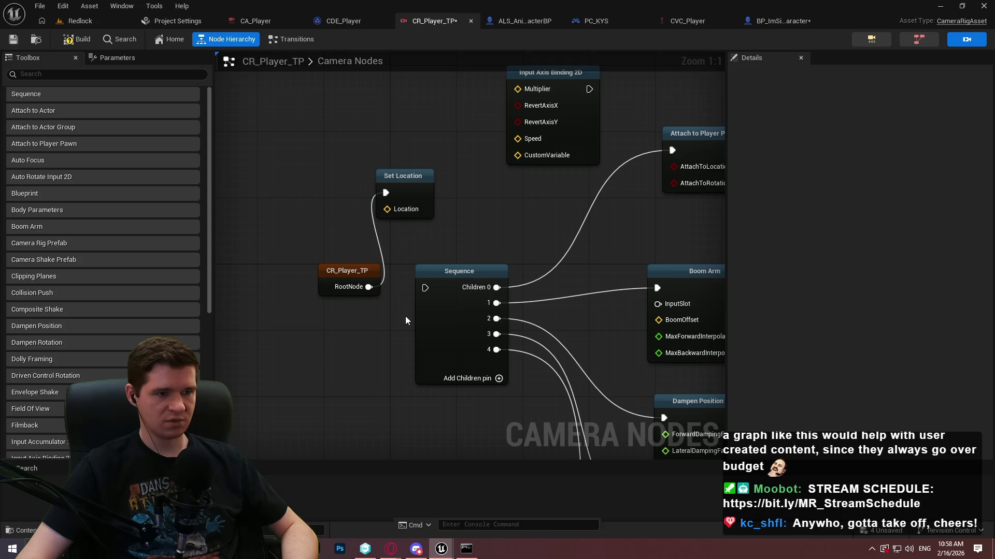
# Step: Delete the Set Location node and reconnect RootNode to the Sequence node
pyautogui.click(396, 186)
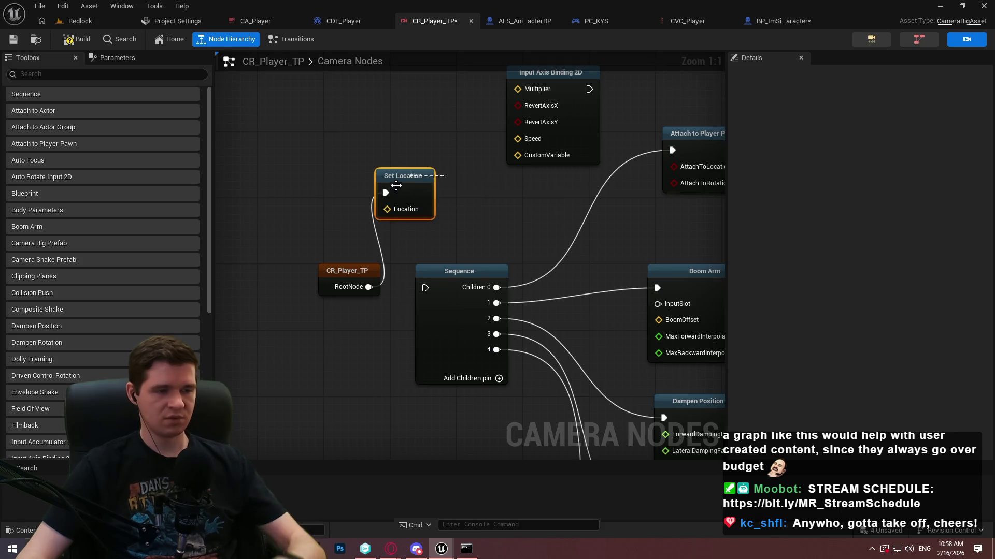
pyautogui.press('Delete')
pyautogui.moveTo(425, 287); pyautogui.dragTo(364, 289)
pyautogui.moveTo(436, 236); pyautogui.dragTo(357, 302)
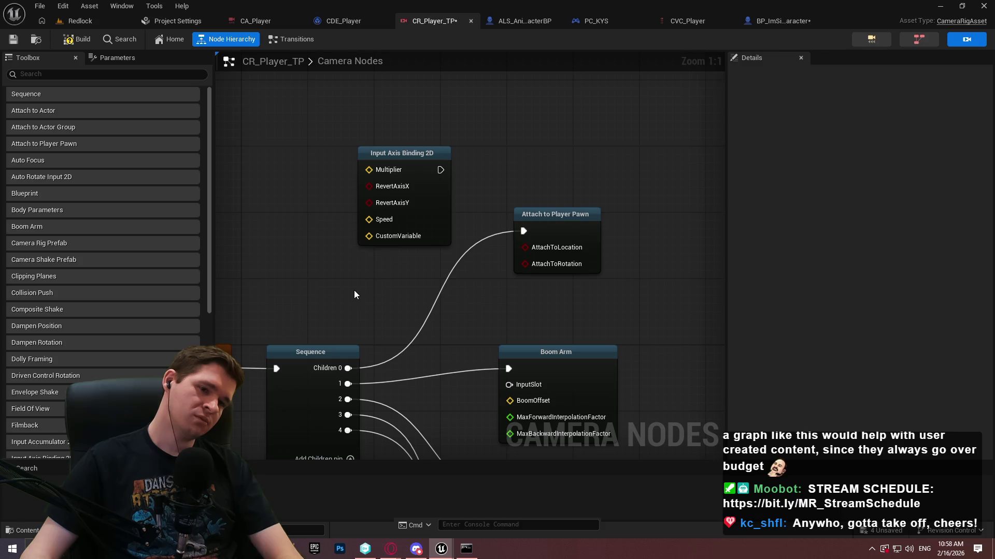
# Step: Check the Attach to Player Pawn node's settings, then switch to the rig's Transitions graph
pyautogui.moveTo(628, 162); pyautogui.dragTo(513, 260)
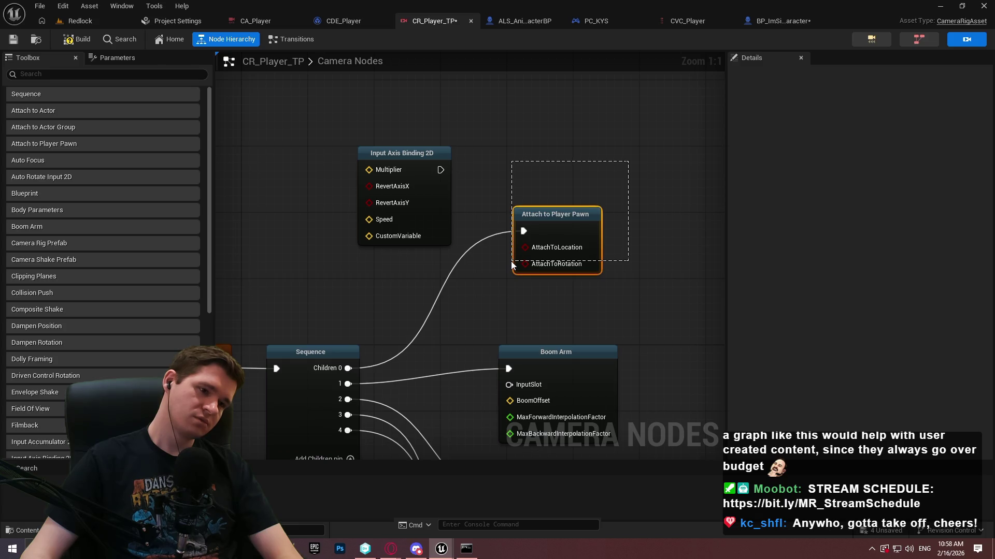
pyautogui.moveTo(512, 265); pyautogui.dragTo(512, 265)
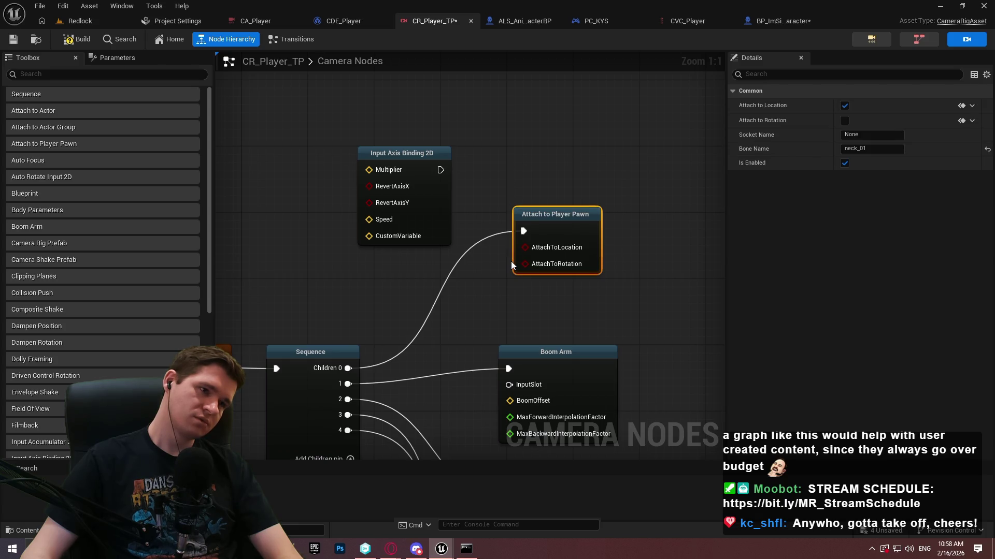
pyautogui.click(290, 37)
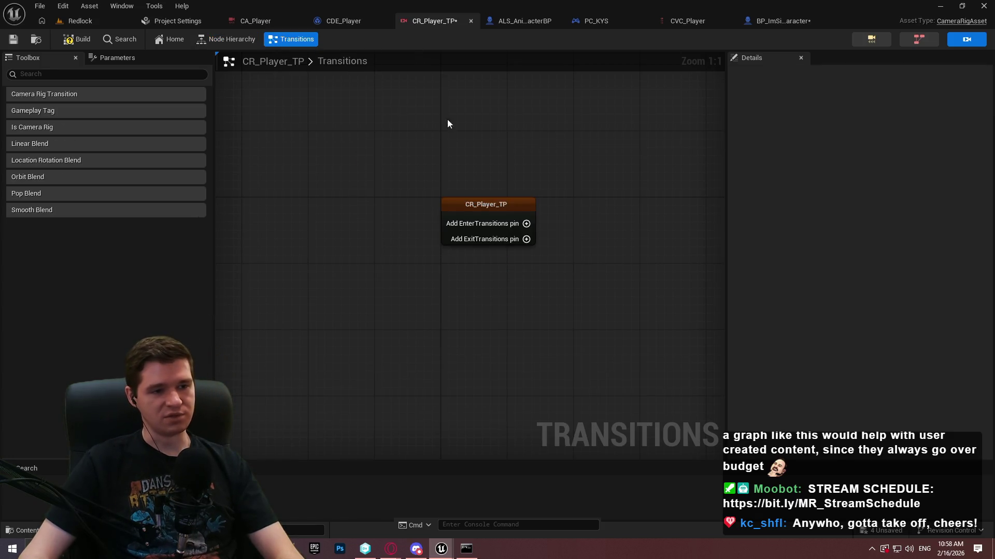
# Step: Add an EnterTransitions pin and attach a Camera Rig Transition node to EnterTransitions 0
pyautogui.click(509, 228)
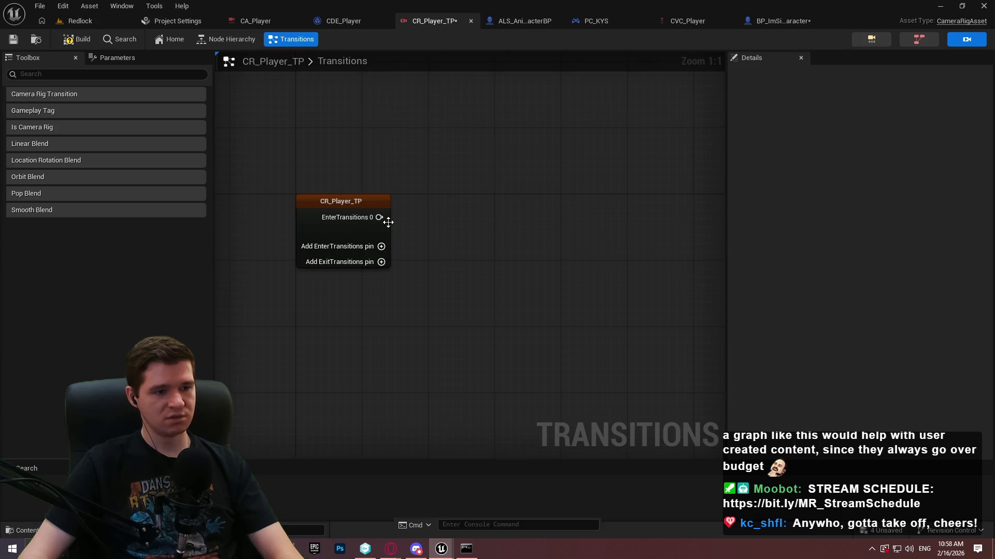
pyautogui.click(383, 218)
pyautogui.moveTo(380, 217); pyautogui.dragTo(507, 204)
pyautogui.click(533, 237)
# Step: Remove the stray Smooth Blend node from the Transitions graph
pyautogui.click(614, 219)
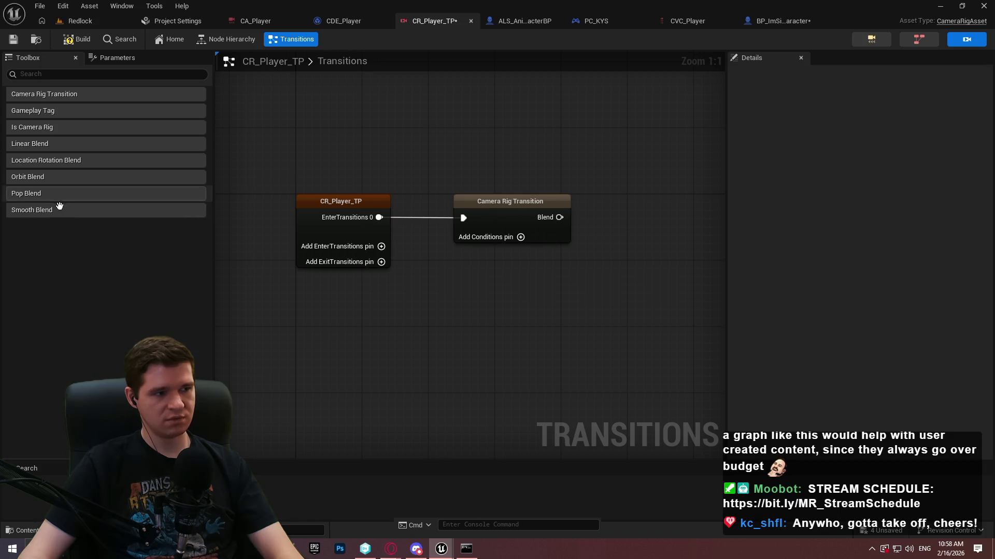
pyautogui.moveTo(43, 211)
pyautogui.mouseDown()
pyautogui.moveTo(316, 191)
pyautogui.moveTo(568, 150)
pyautogui.mouseUp()
pyautogui.press('Delete')
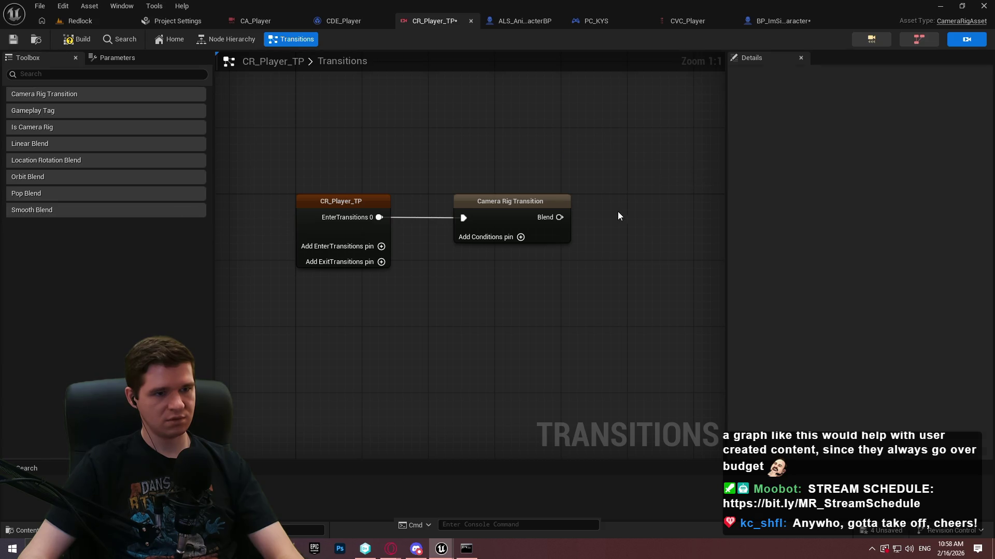
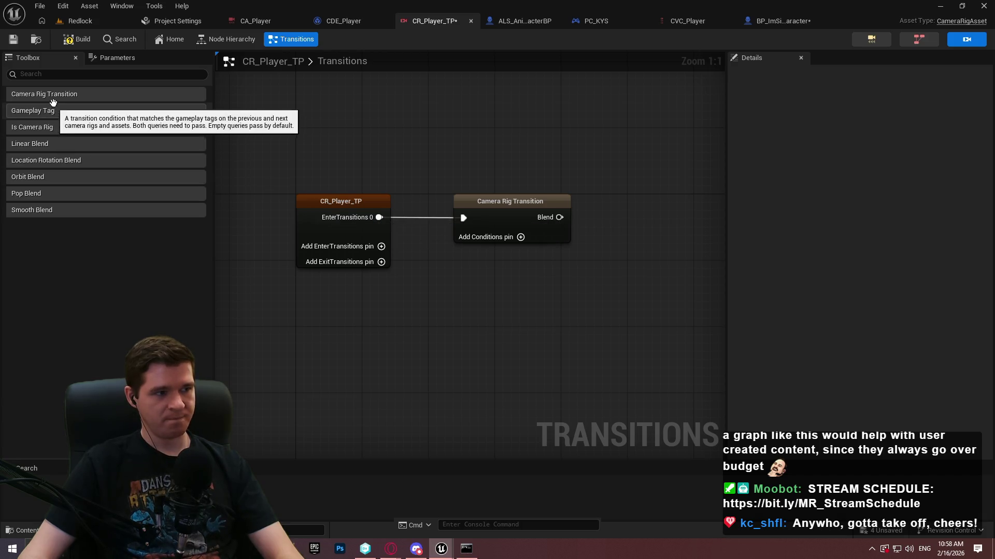
# Step: Add a second Camera Rig Transition with a Conditions pin, then delete that extra node
pyautogui.moveTo(80, 96)
pyautogui.mouseDown()
pyautogui.moveTo(628, 326)
pyautogui.moveTo(658, 323)
pyautogui.moveTo(441, 295)
pyautogui.moveTo(346, 336)
pyautogui.mouseUp()
pyautogui.click(471, 328)
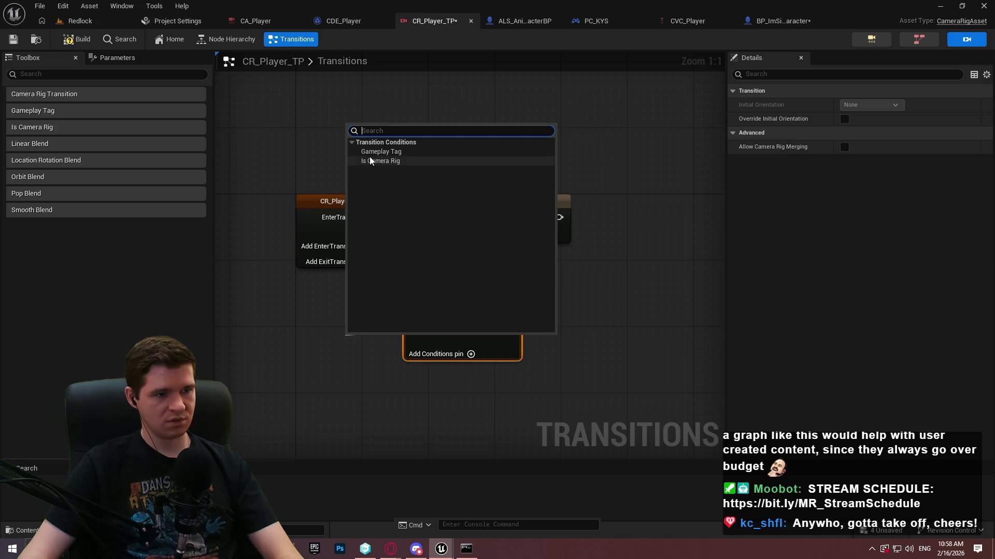
pyautogui.click(635, 331)
pyautogui.click(465, 324)
pyautogui.press('Delete')
# Step: Select the remaining Camera Rig Transition and move on to the CDE_Player event graph
pyautogui.click(509, 207)
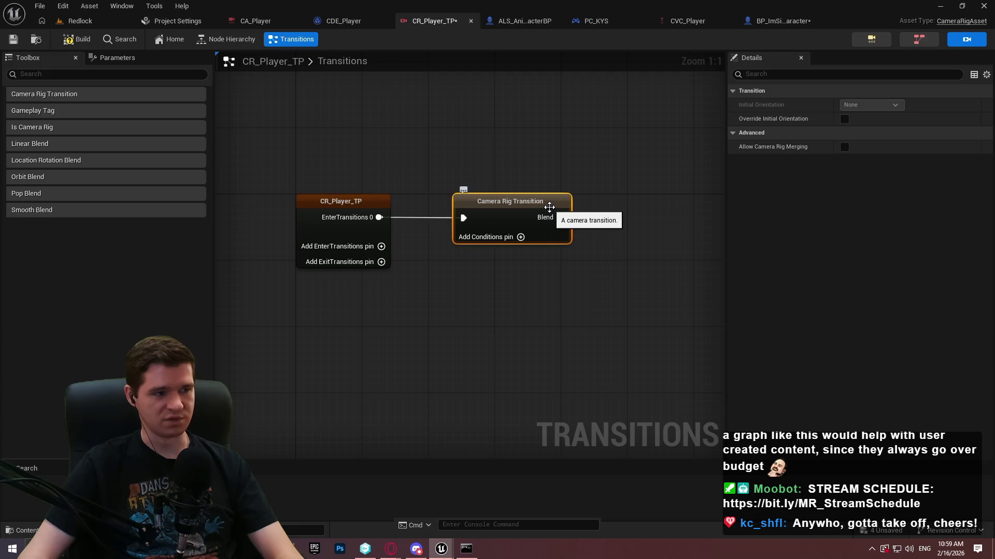
pyautogui.moveTo(626, 192)
pyautogui.mouseDown()
pyautogui.moveTo(424, 275)
pyautogui.moveTo(466, 278)
pyautogui.moveTo(646, 275)
pyautogui.moveTo(334, 180)
pyautogui.mouseUp()
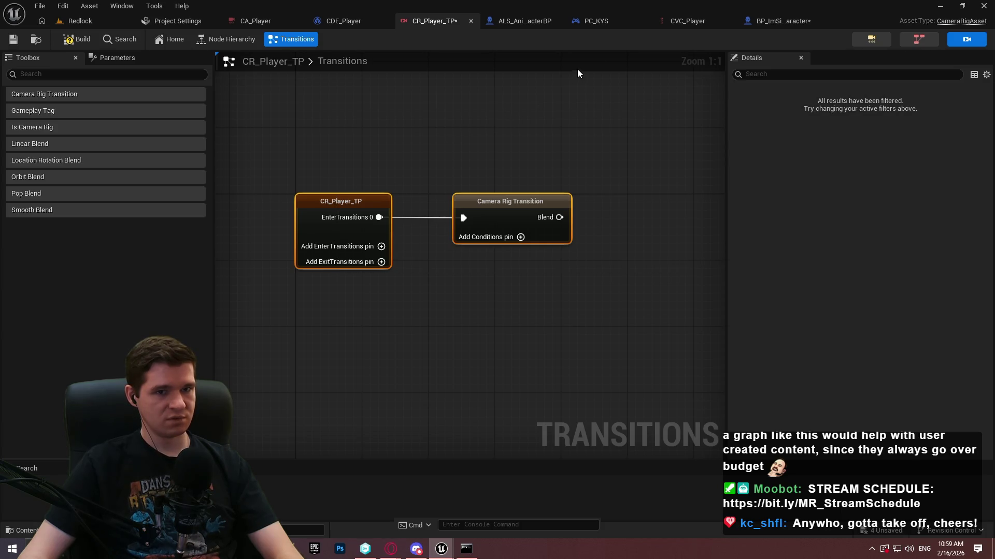
pyautogui.click(915, 39)
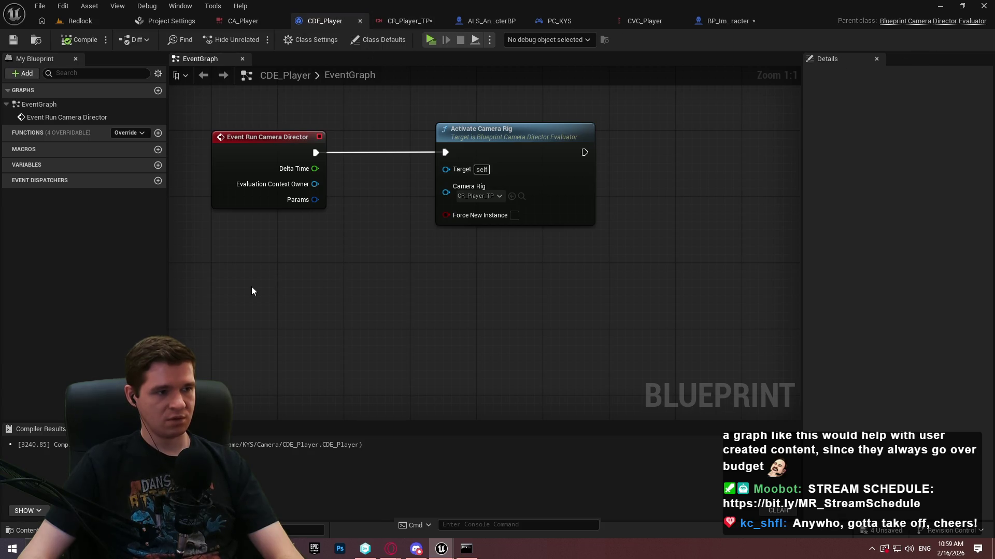
# Step: Review the director's overridable functions, then promote the Camera Rig input to a variable
pyautogui.click(131, 136)
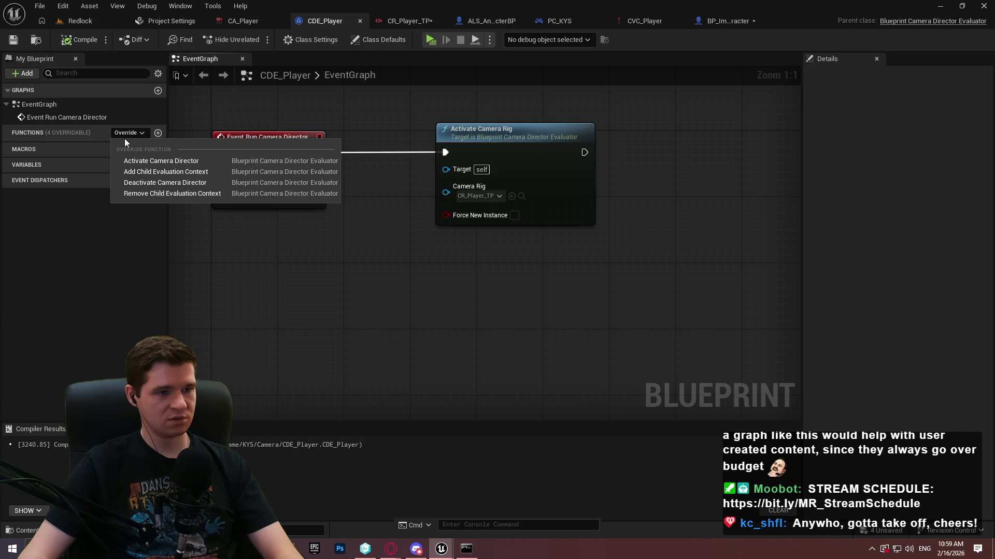
pyautogui.click(450, 286)
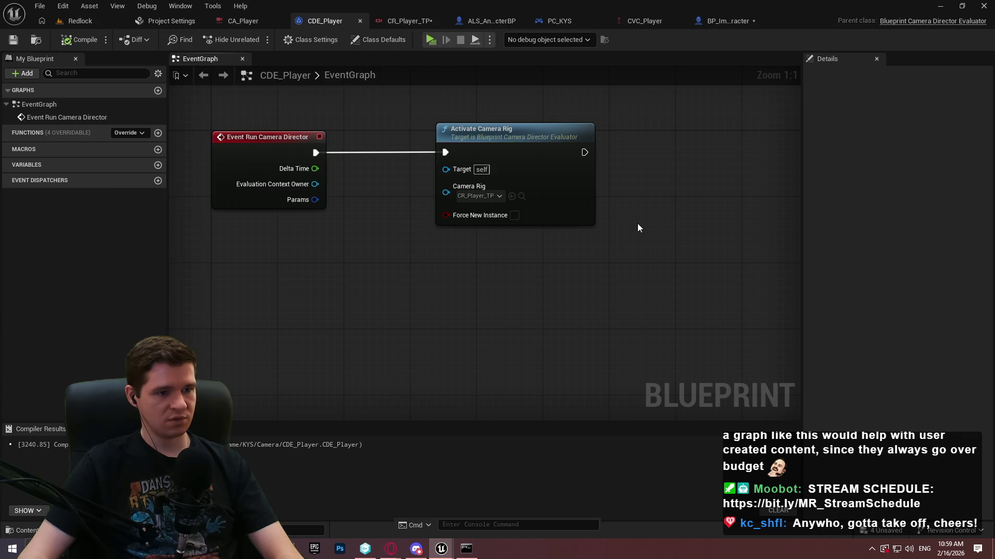
pyautogui.moveTo(637, 223); pyautogui.dragTo(582, 253)
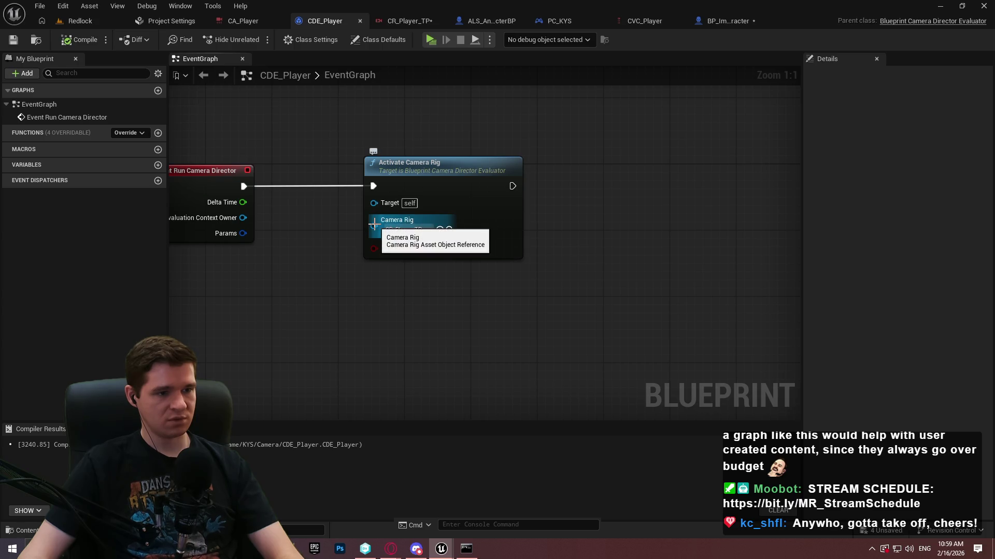
pyautogui.moveTo(369, 232)
pyautogui.mouseDown()
pyautogui.moveTo(306, 267)
pyautogui.moveTo(483, 274)
pyautogui.mouseUp()
pyautogui.click(351, 311)
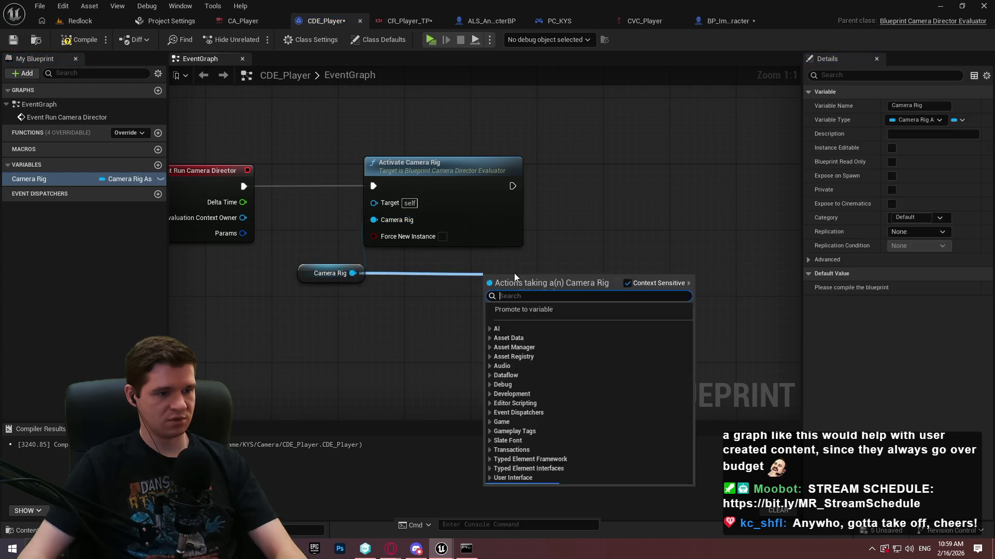
# Step: Try several search terms, including 'location', in the blueprint action menu
pyautogui.write('aTT')
pyautogui.press('BackSpace')
pyautogui.press('BackSpace')
pyautogui.write('ttac')
pyautogui.hotkey('ctrl', 'a')
pyautogui.write('location')
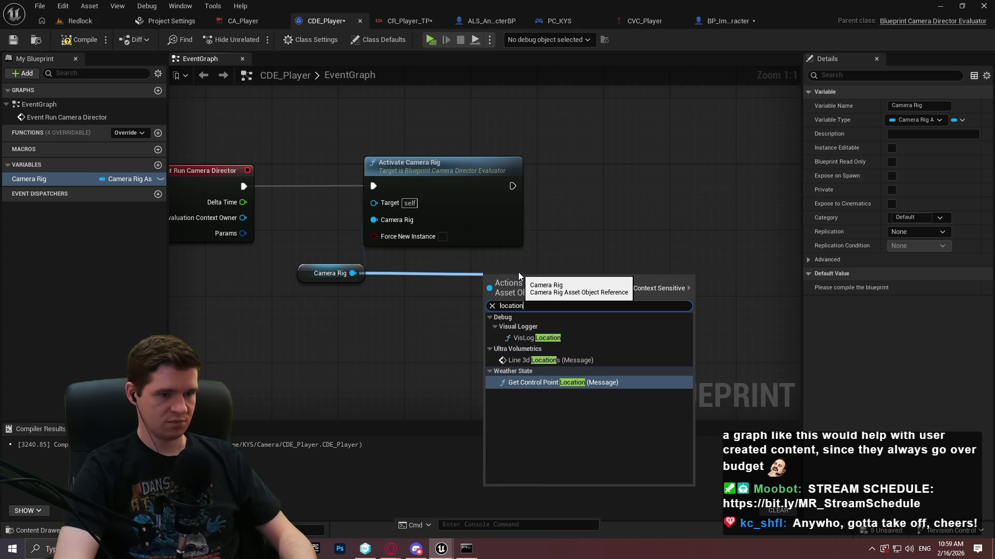
pyautogui.hotkey('ctrl', 'a')
pyautogui.press('BackSpace')
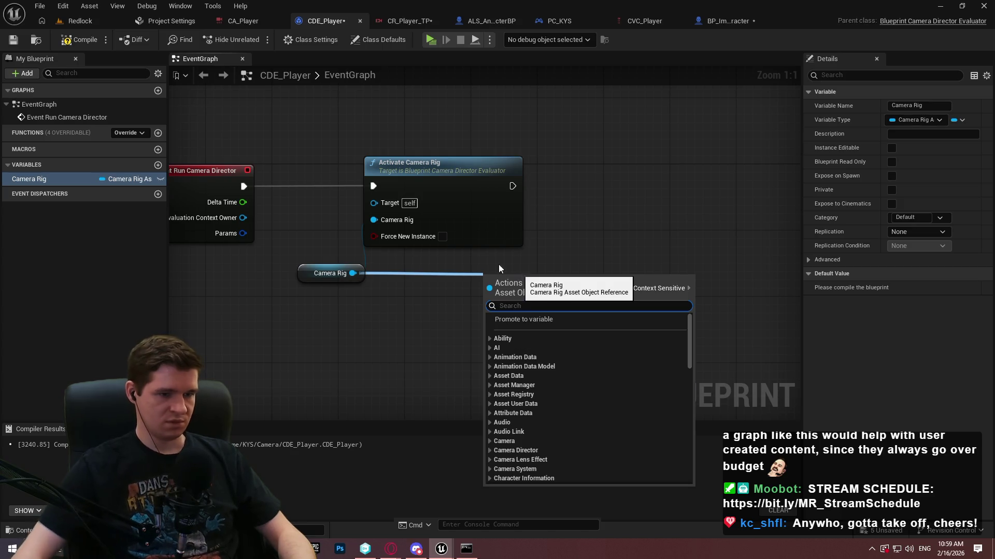
# Step: Browse the Camera Director's Activation, Evaluation and Camera action categories
pyautogui.scroll(-1, 598, 381)
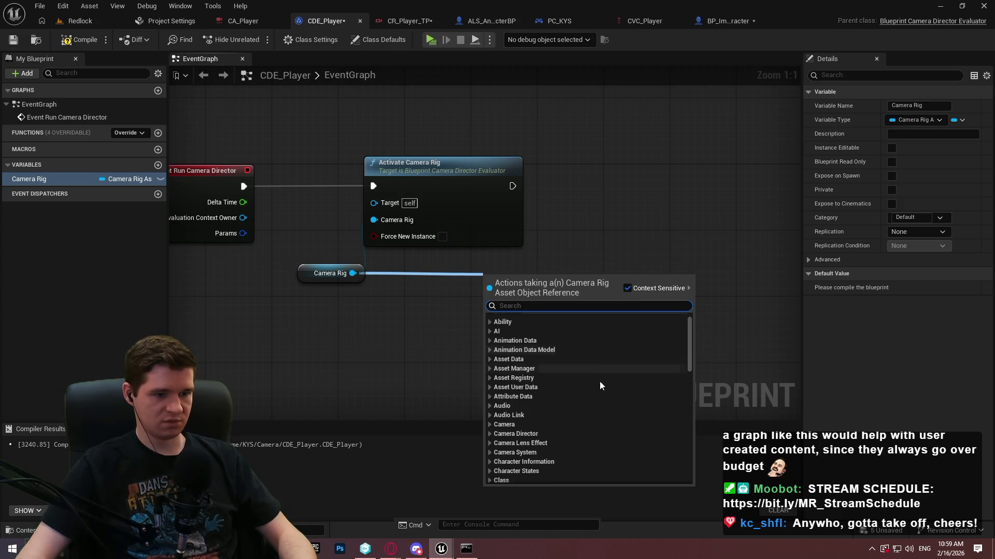
pyautogui.click(490, 435)
pyautogui.click(495, 443)
pyautogui.scroll(-2, 507, 440)
pyautogui.scroll(-1, 506, 441)
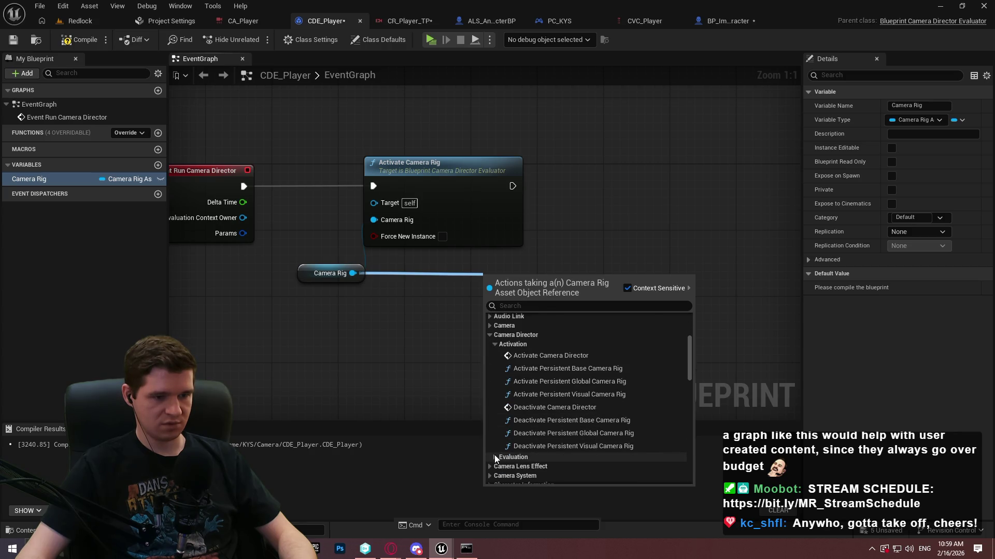
pyautogui.click(493, 456)
pyautogui.scroll(3, 558, 421)
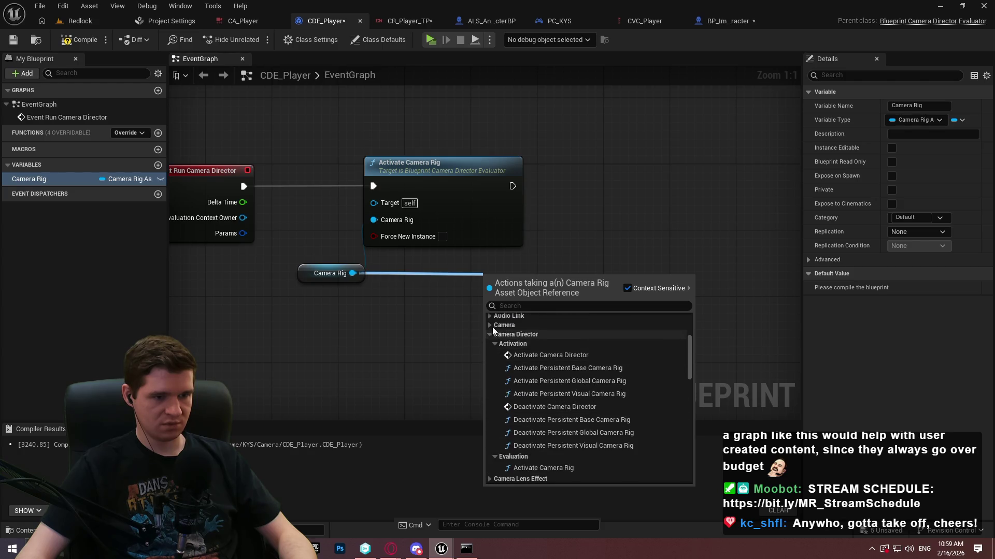
pyautogui.click(489, 377)
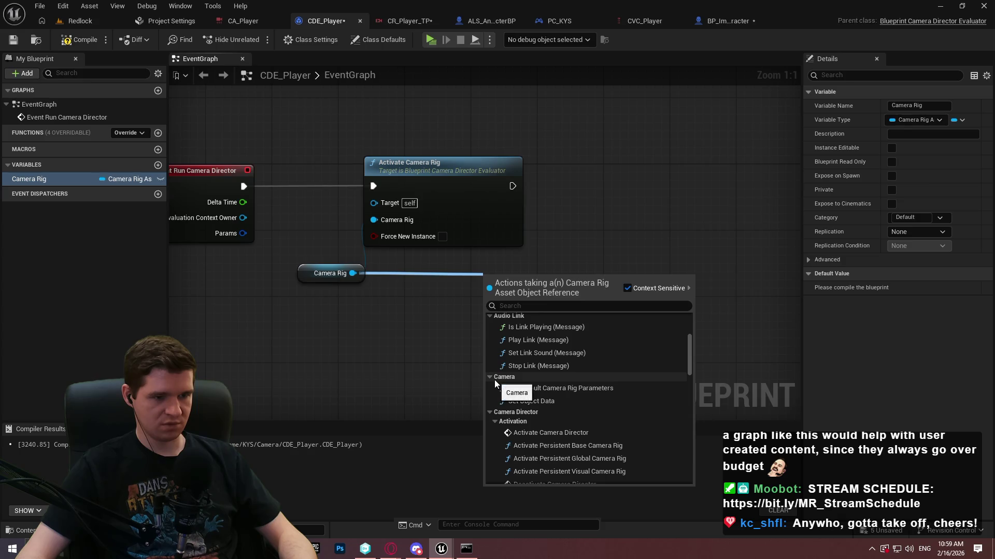
# Step: Add a Set Default Camera Rig Parameters node fed by a Make Camera Evaluation Data node
pyautogui.click(547, 390)
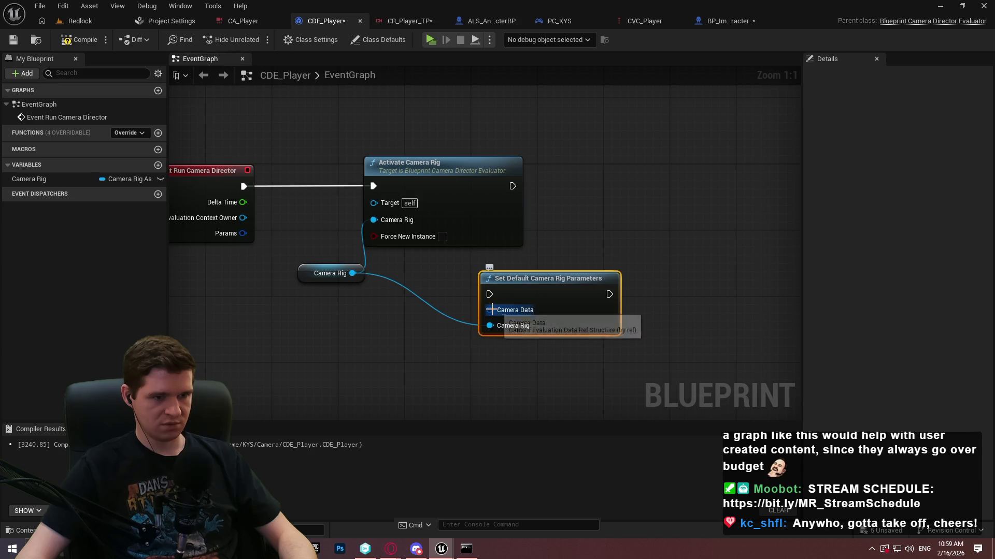
pyautogui.moveTo(487, 310); pyautogui.dragTo(405, 346)
pyautogui.write('make cam')
pyautogui.press('Return')
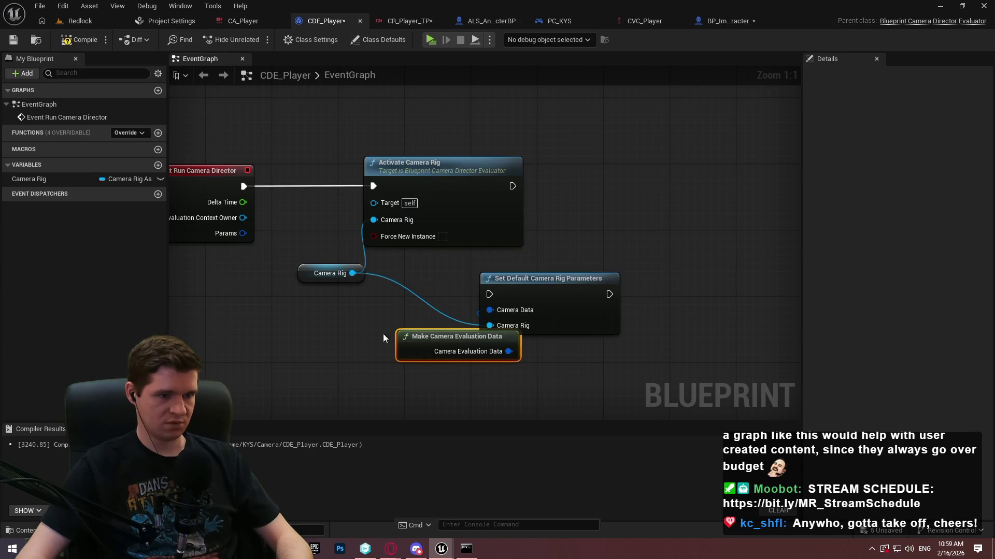
# Step: Delete the three experimental nodes and the Camera Rig variable
pyautogui.moveTo(458, 380)
pyautogui.mouseDown()
pyautogui.moveTo(390, 336)
pyautogui.moveTo(346, 259)
pyautogui.mouseUp()
pyautogui.moveTo(639, 366); pyautogui.dragTo(295, 262)
pyautogui.press('Delete')
pyautogui.click(59, 176)
pyautogui.press('Delete')
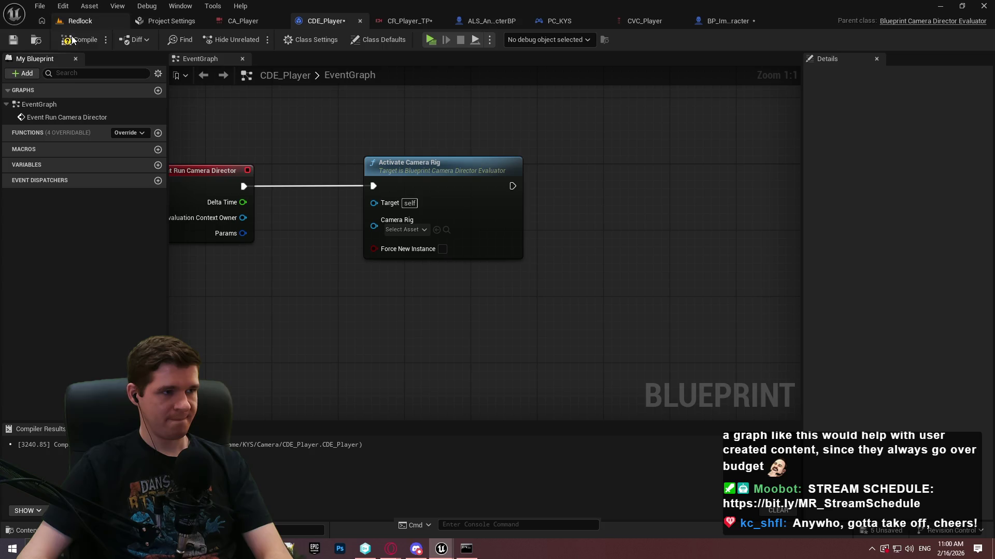
# Step: Compile CDE_Player and search its action list for 'camera rig'
pyautogui.click(21, 38)
pyautogui.click(60, 101)
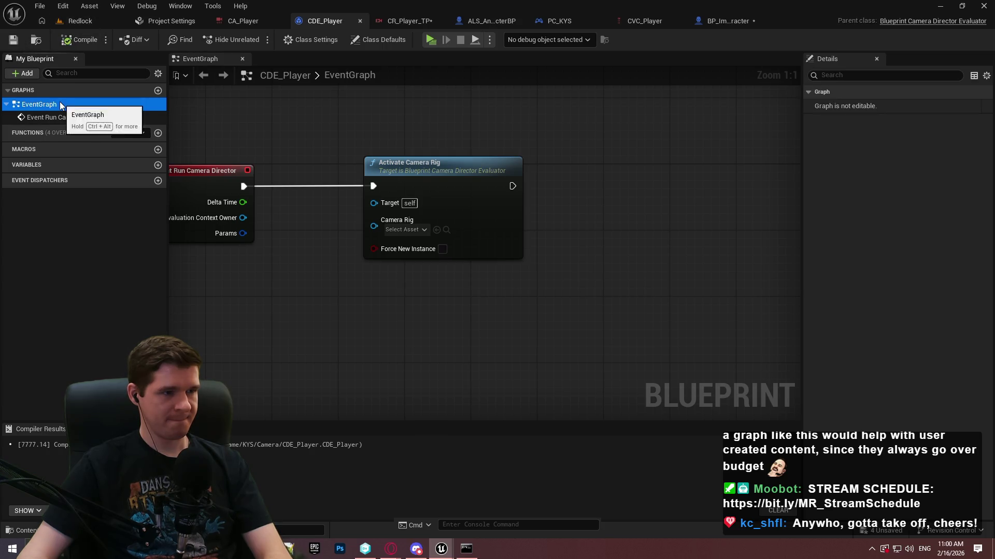
pyautogui.rightClick(303, 285)
pyautogui.write('camera rig')
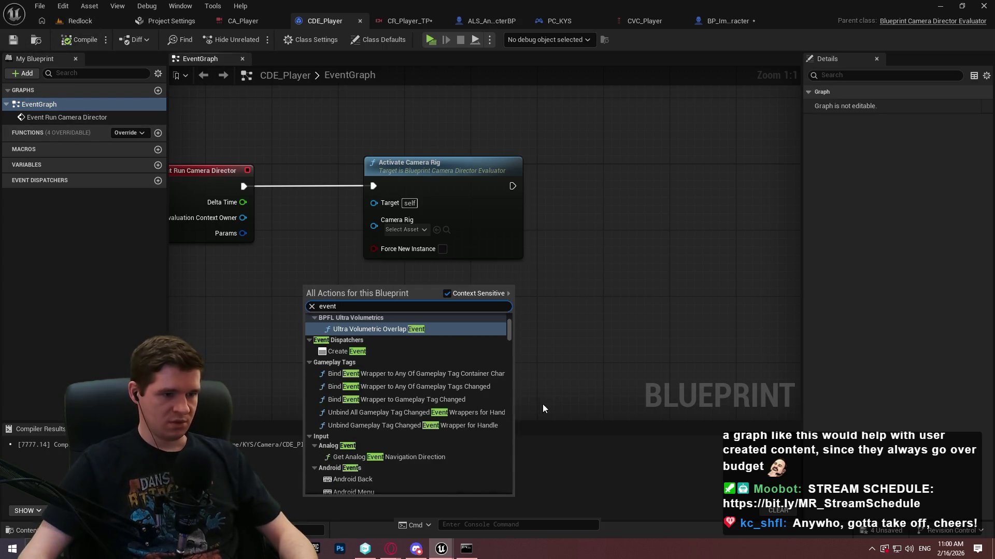
pyautogui.click(738, 373)
# Step: Browse the Add Event Evaluation and Camera Director events, then go to BP_ImSimBaseCharacter
pyautogui.rightClick(479, 317)
pyautogui.click(485, 378)
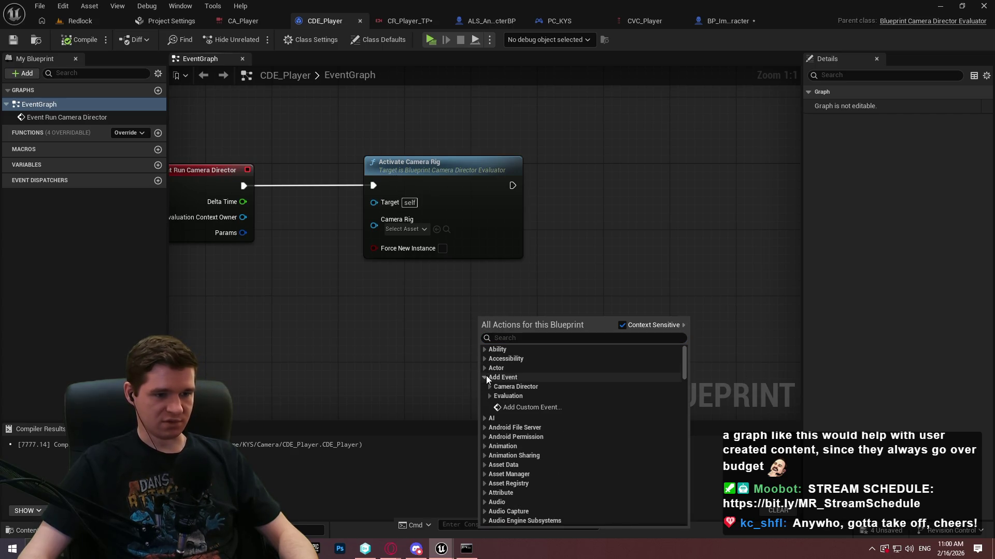
pyautogui.click(493, 396)
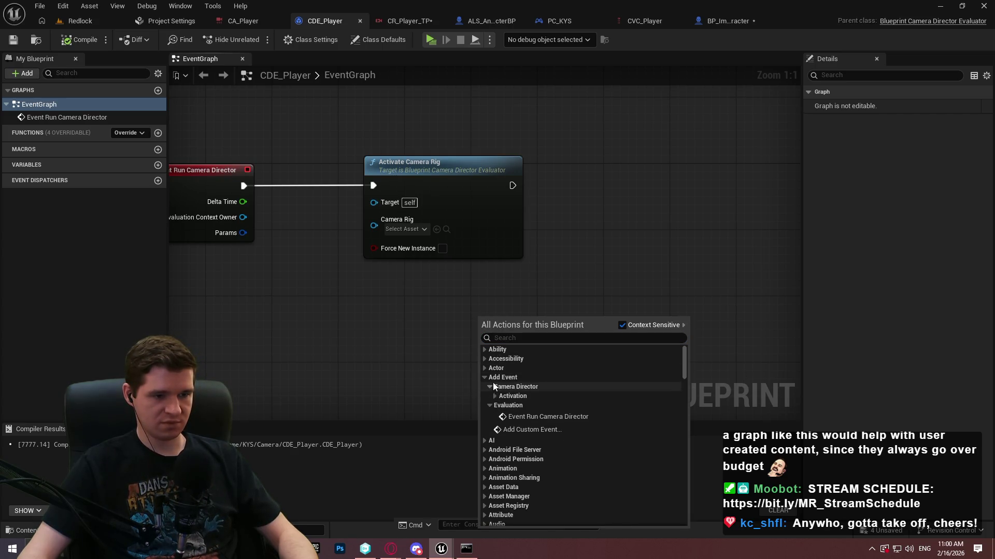
pyautogui.click(491, 386)
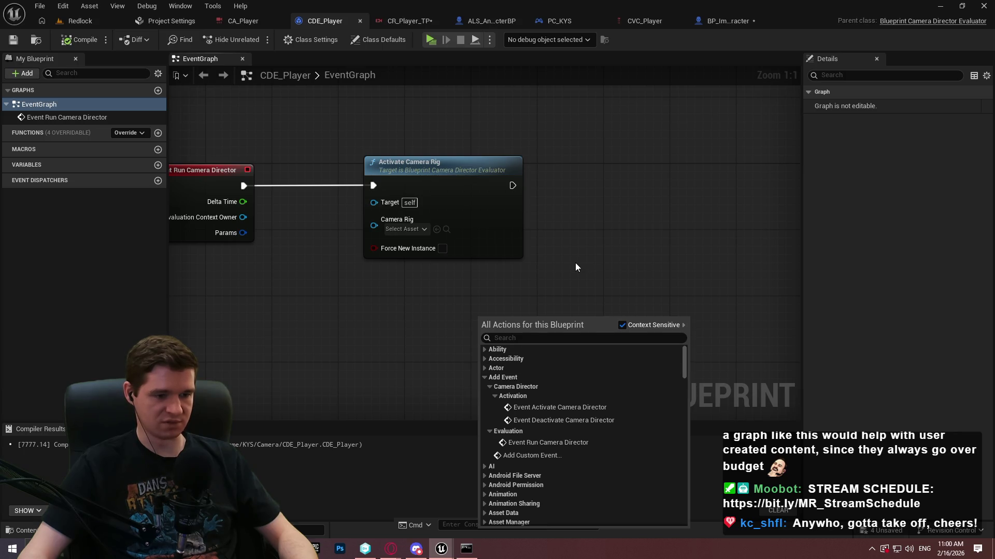
pyautogui.click(596, 232)
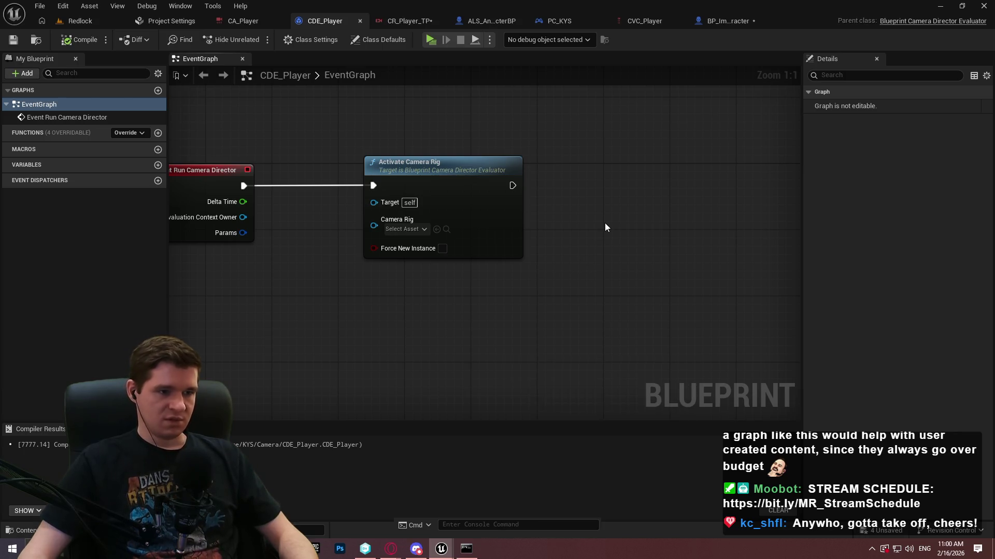
pyautogui.click(723, 22)
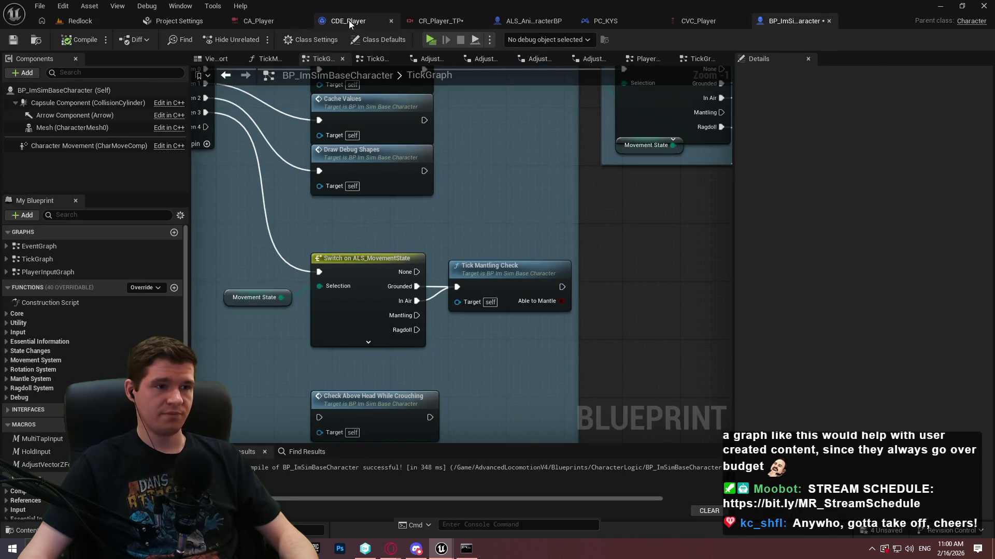
# Step: Delete the Camera Rig Transition node in CR_Player_TP's transitions graph
pyautogui.click(502, 22)
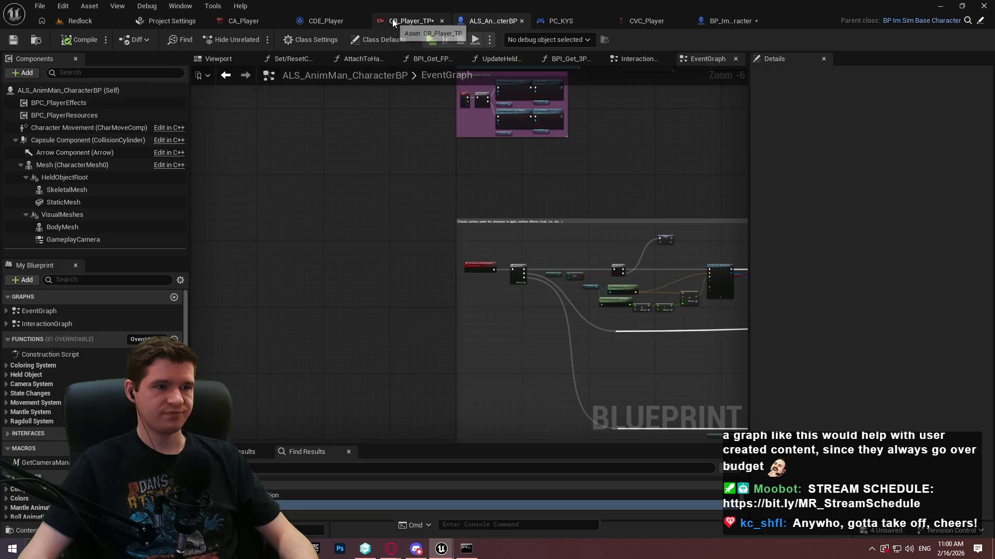
pyautogui.click(400, 20)
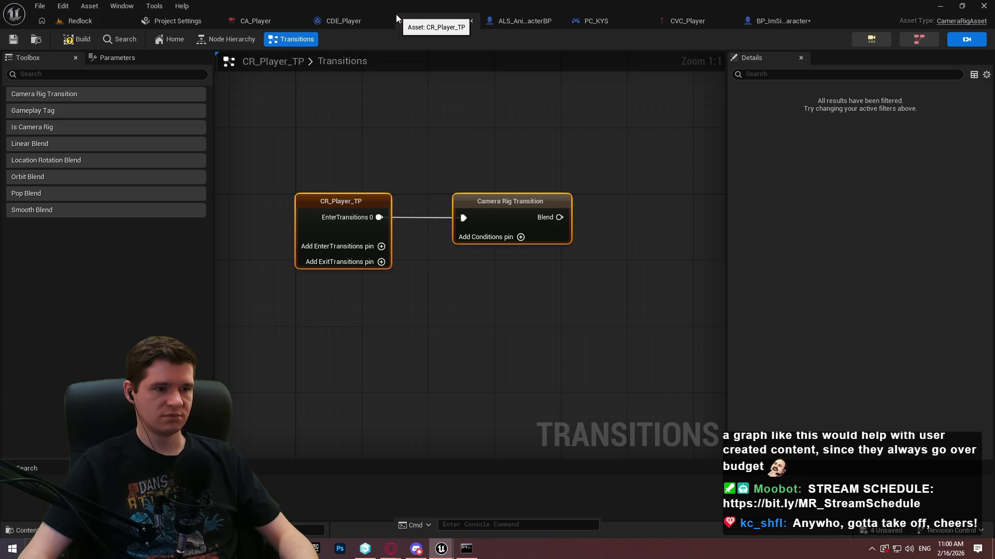
pyautogui.press('Delete')
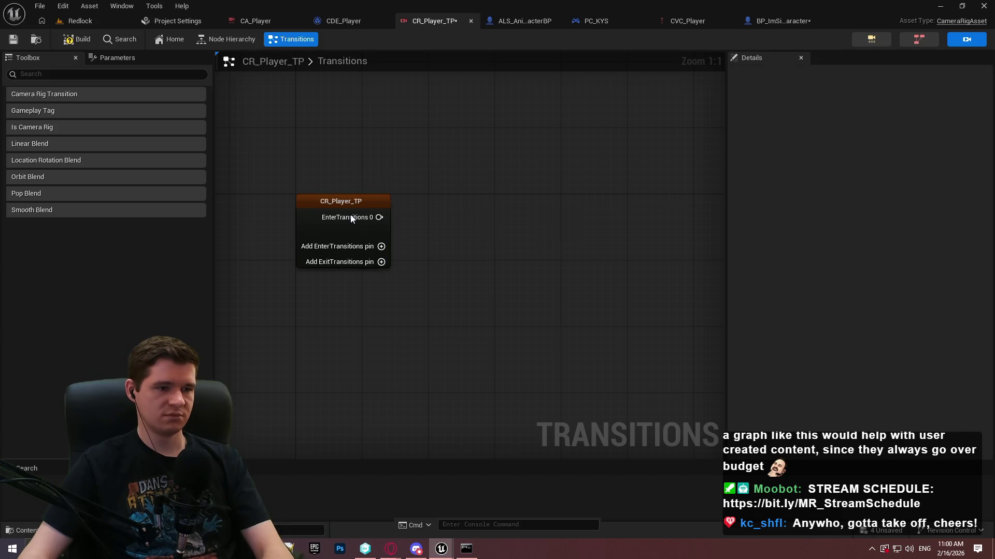
# Step: Remove the root node's EnterTransitions 0 pin, then show the Node Hierarchy
pyautogui.click(351, 218)
pyautogui.rightClick(345, 220)
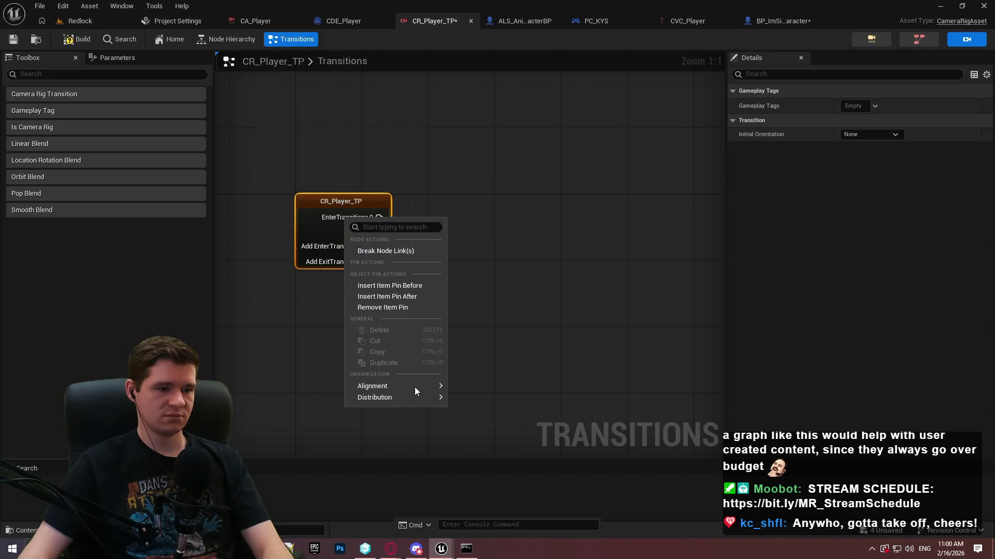
pyautogui.click(400, 308)
pyautogui.click(493, 268)
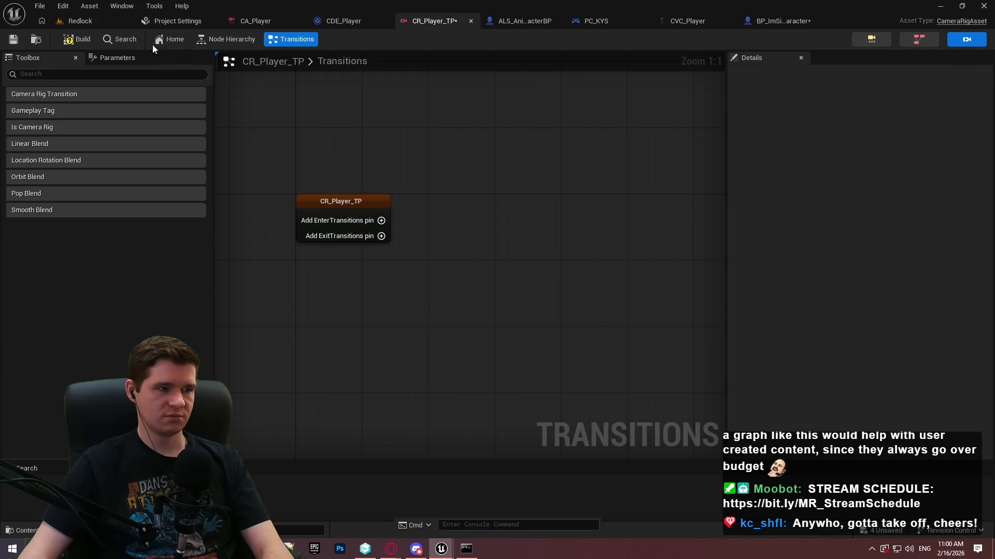
pyautogui.click(207, 44)
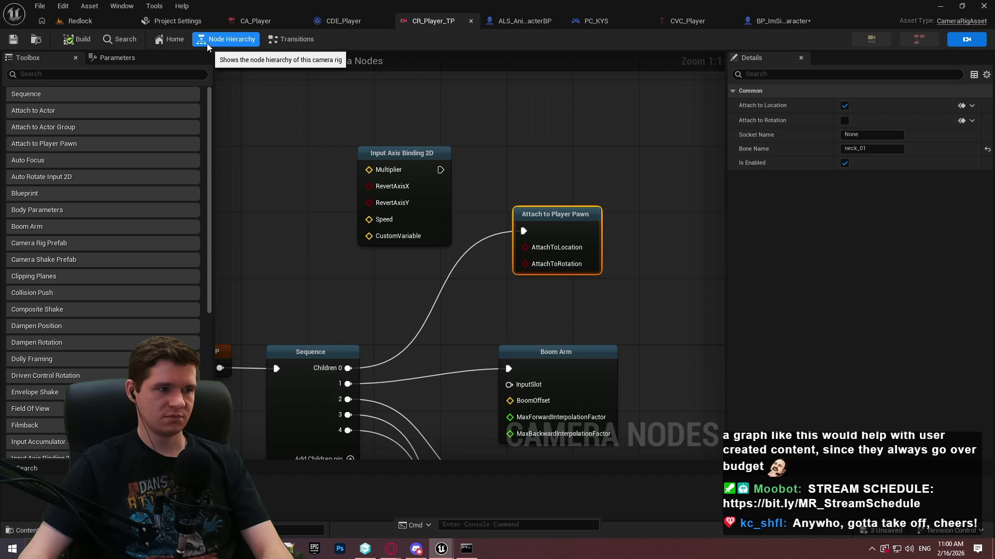
# Step: Check the rig's parameters and pan the Camera Nodes graph to Dampen Position
pyautogui.click(117, 57)
pyautogui.click(33, 60)
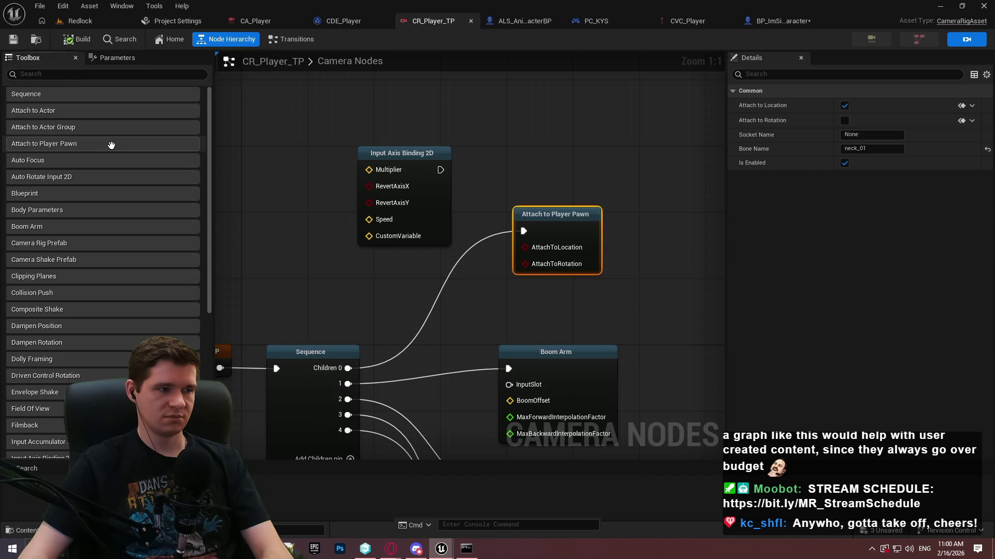
pyautogui.moveTo(273, 205); pyautogui.dragTo(381, 96)
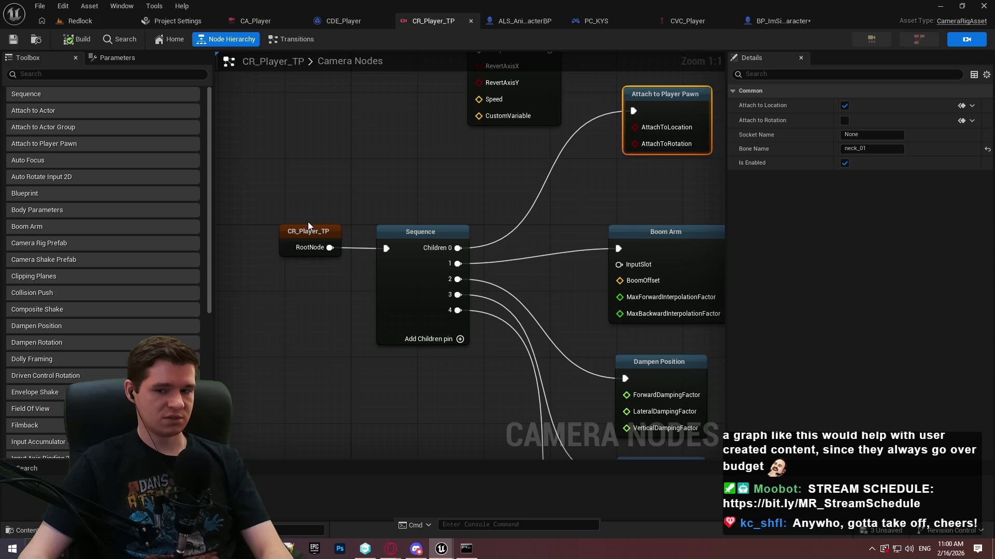
pyautogui.moveTo(517, 273)
pyautogui.mouseDown()
pyautogui.moveTo(493, 73)
pyautogui.moveTo(490, 83)
pyautogui.moveTo(452, 50)
pyautogui.moveTo(447, 220)
pyautogui.moveTo(597, 247)
pyautogui.moveTo(510, 327)
pyautogui.moveTo(287, 11)
pyautogui.moveTo(362, 89)
pyautogui.moveTo(453, 204)
pyautogui.moveTo(459, 228)
pyautogui.mouseUp()
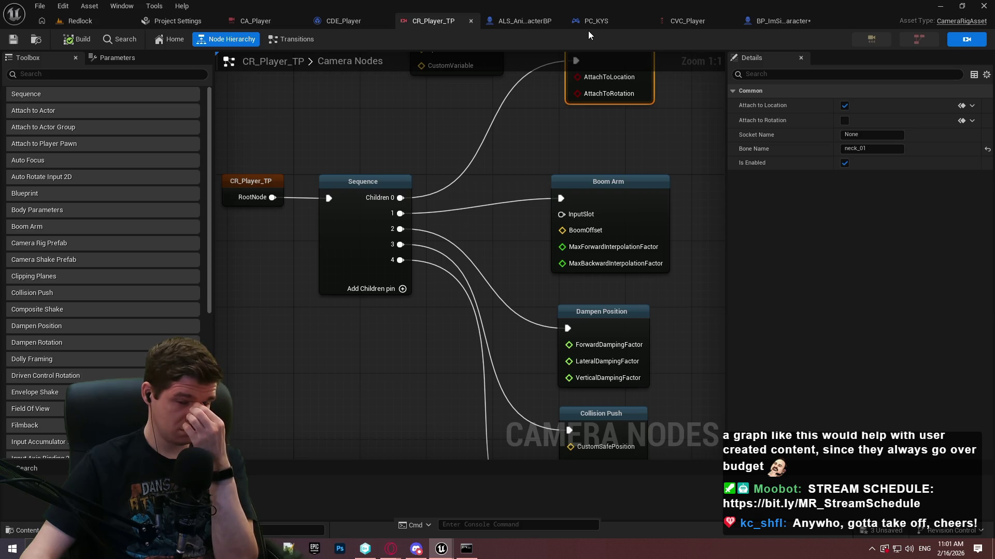
pyautogui.moveTo(451, 166); pyautogui.dragTo(442, 20)
pyautogui.moveTo(444, 58); pyautogui.dragTo(442, 57)
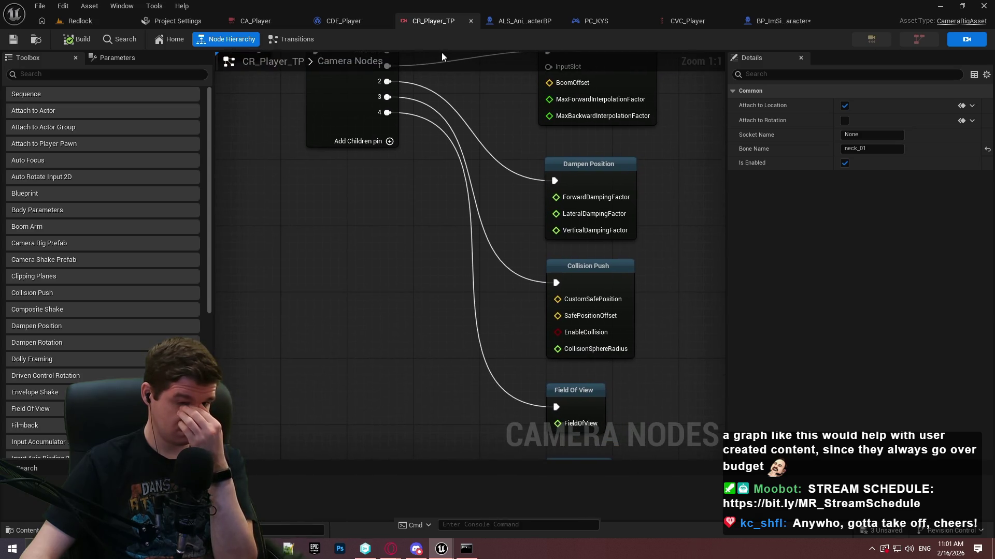
pyautogui.moveTo(475, 144)
pyautogui.mouseDown()
pyautogui.moveTo(505, 52)
pyautogui.moveTo(464, 381)
pyautogui.moveTo(454, 376)
pyautogui.moveTo(512, 256)
pyautogui.mouseUp()
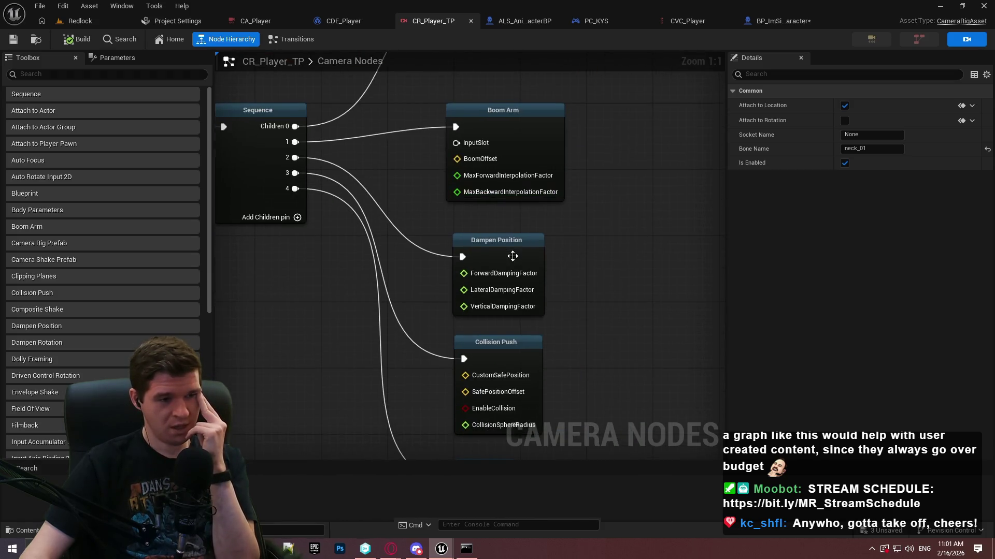
# Step: Set Dampen Position to Lateral Damping 0.0 and Vertical Damping 50.0, then return to Redlock
pyautogui.click(512, 256)
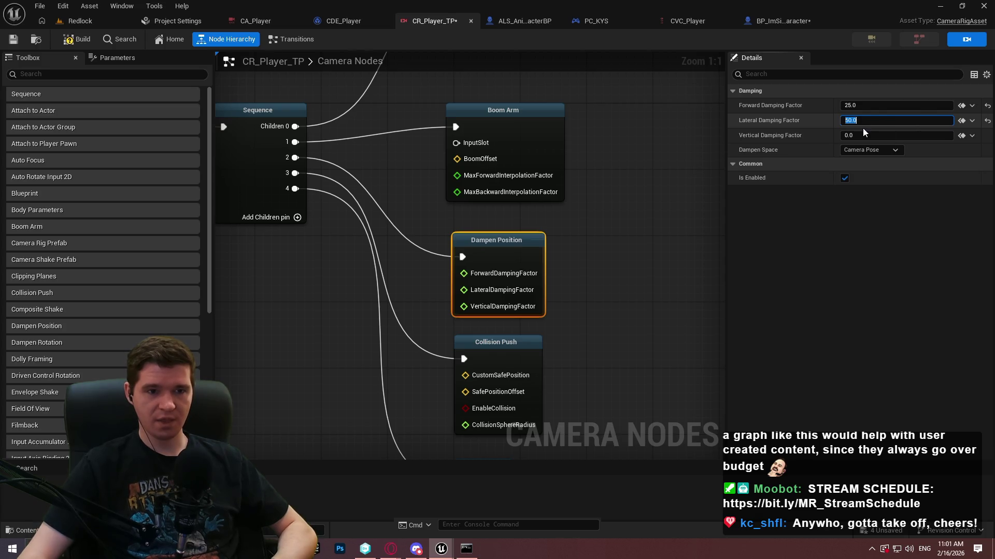
pyautogui.press('Return')
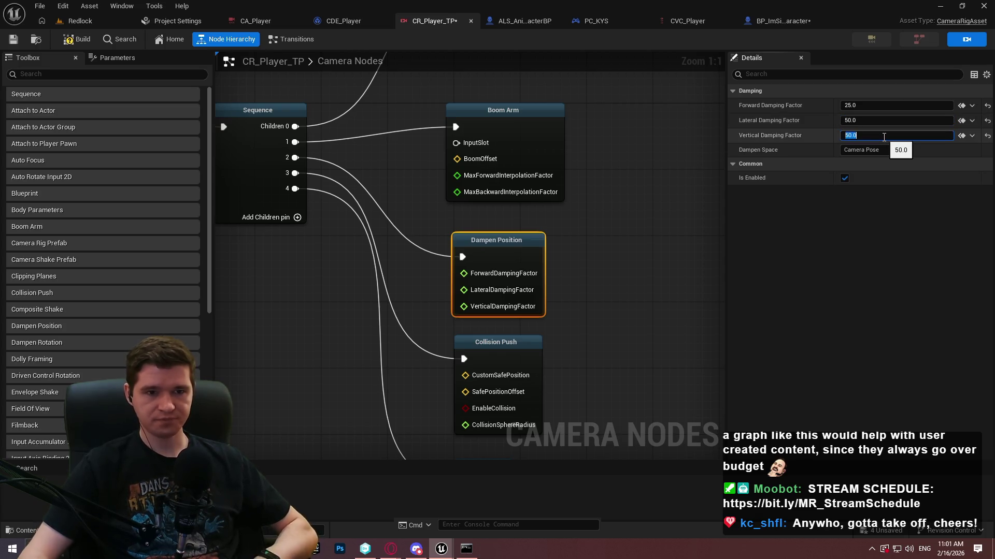
pyautogui.click(878, 120)
pyautogui.write('0')
pyautogui.press('Return')
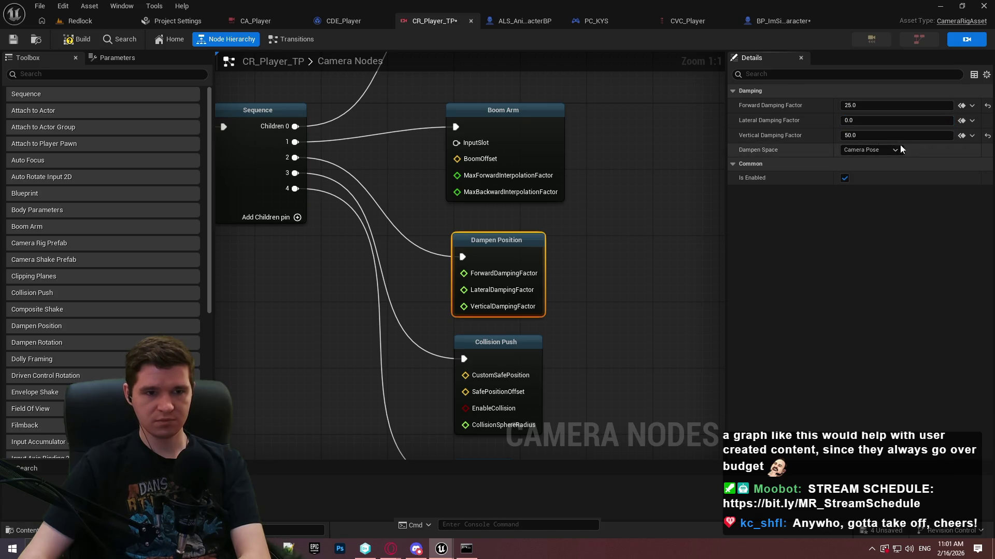
pyautogui.moveTo(412, 139); pyautogui.dragTo(383, 247)
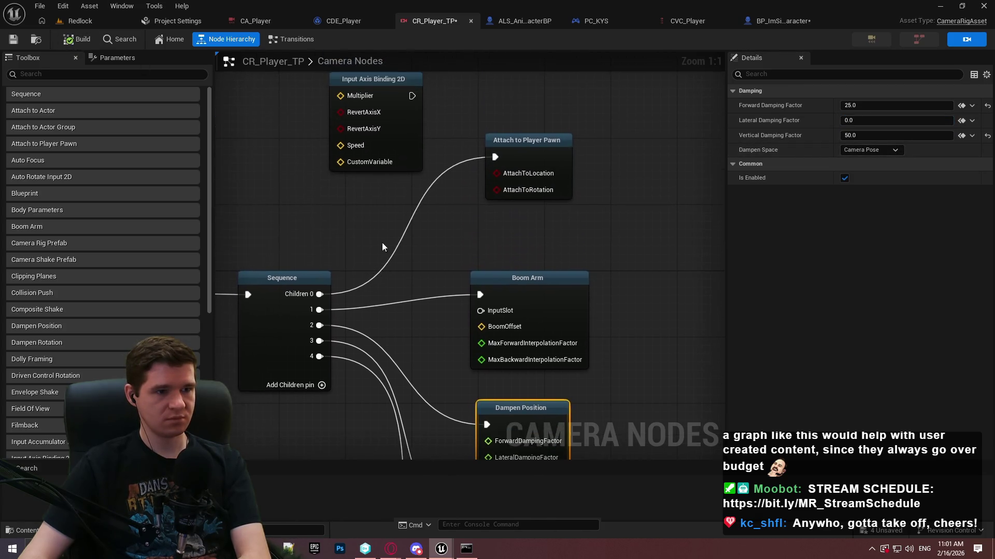
pyautogui.click(80, 21)
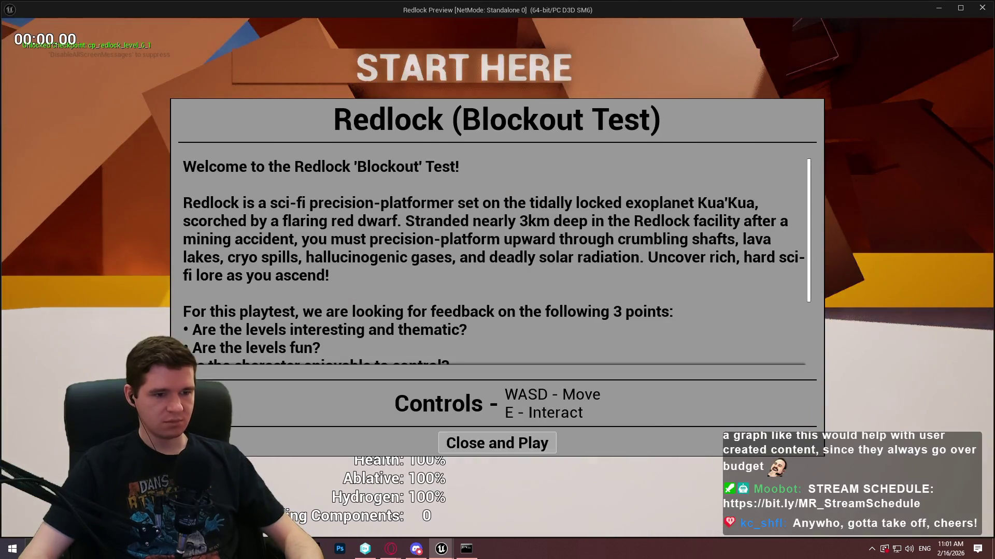
# Step: Run a standalone Redlock playtest, close it, and return to CR_Player_TP
pyautogui.click(497, 441)
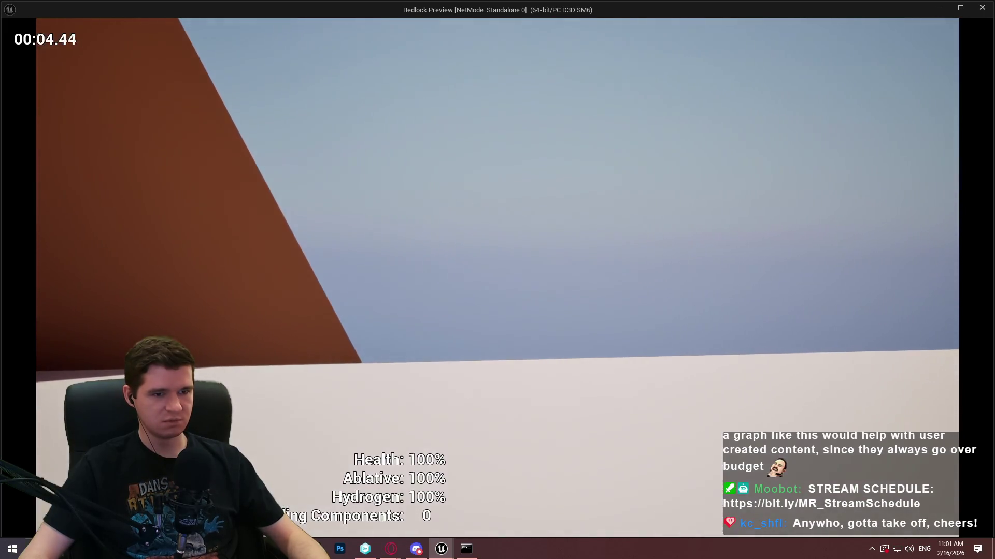
pyautogui.press('Escape')
pyautogui.click(495, 26)
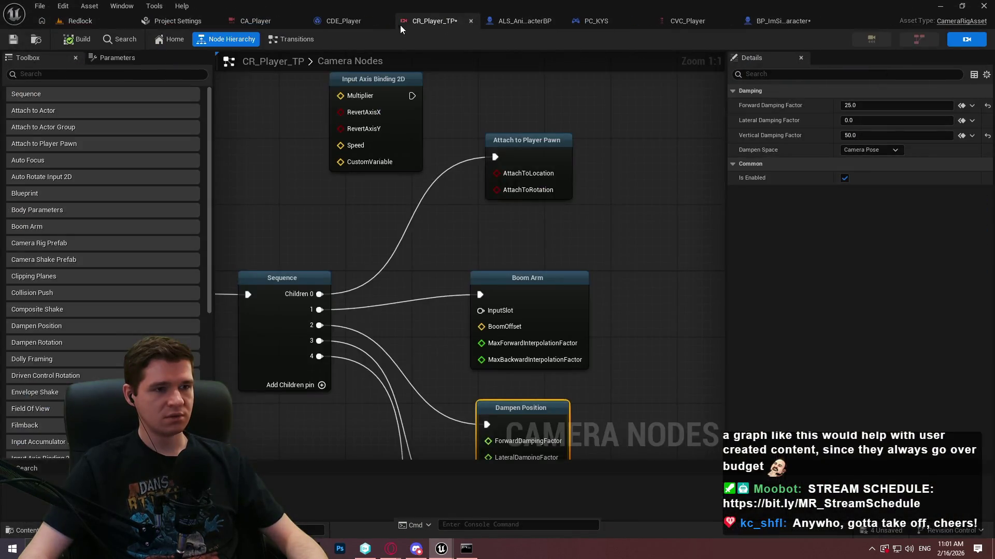
# Step: Assign CR_Player_TP on CDE_Player's Activate Camera Rig node and launch Redlock with Alt+P
pyautogui.click(564, 139)
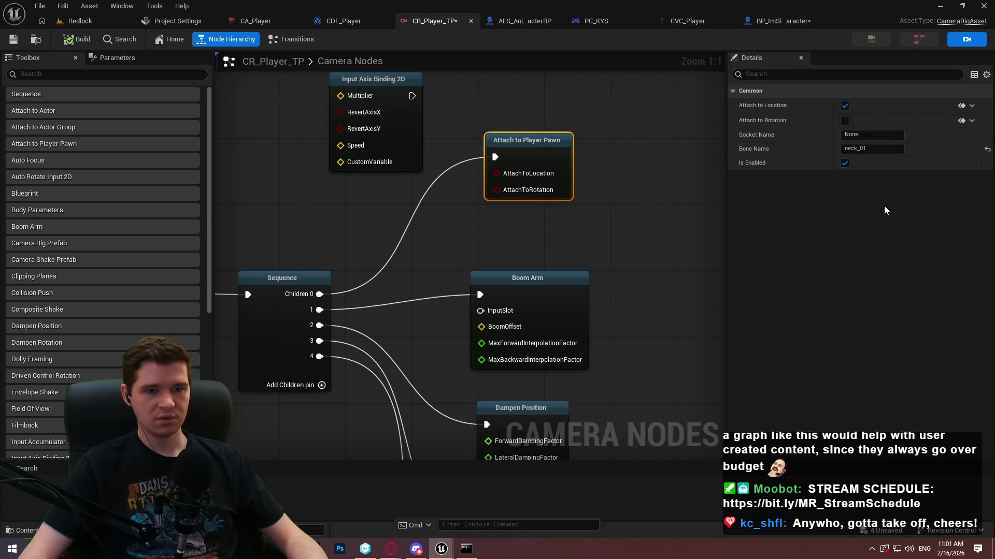
pyautogui.moveTo(515, 278)
pyautogui.mouseDown()
pyautogui.moveTo(540, 125)
pyautogui.moveTo(573, 301)
pyautogui.mouseUp()
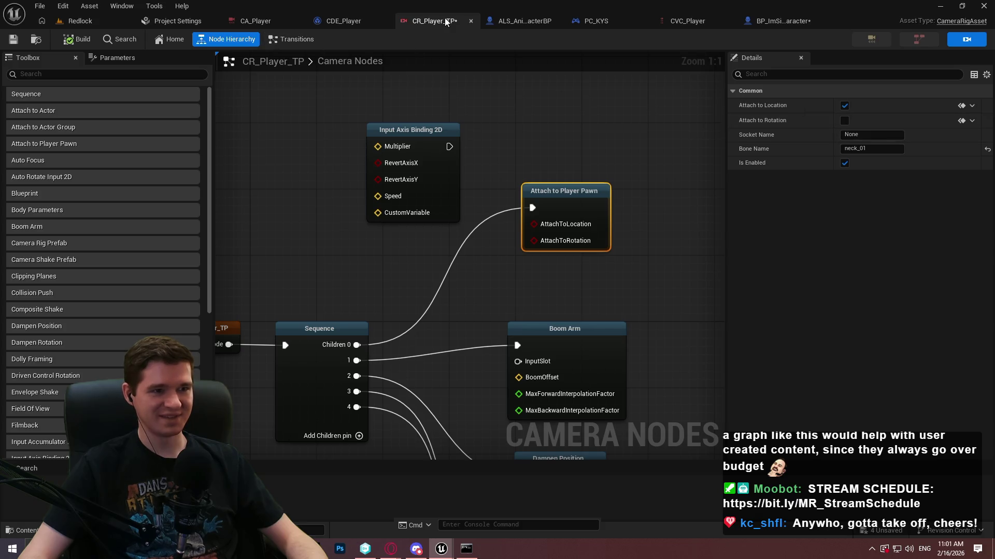
pyautogui.click(330, 23)
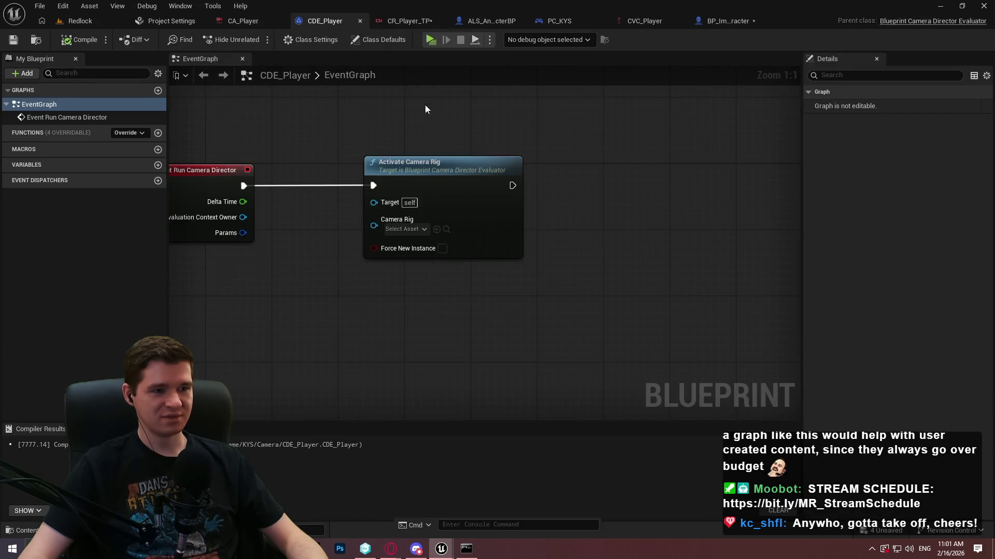
pyautogui.click(406, 229)
pyautogui.click(439, 295)
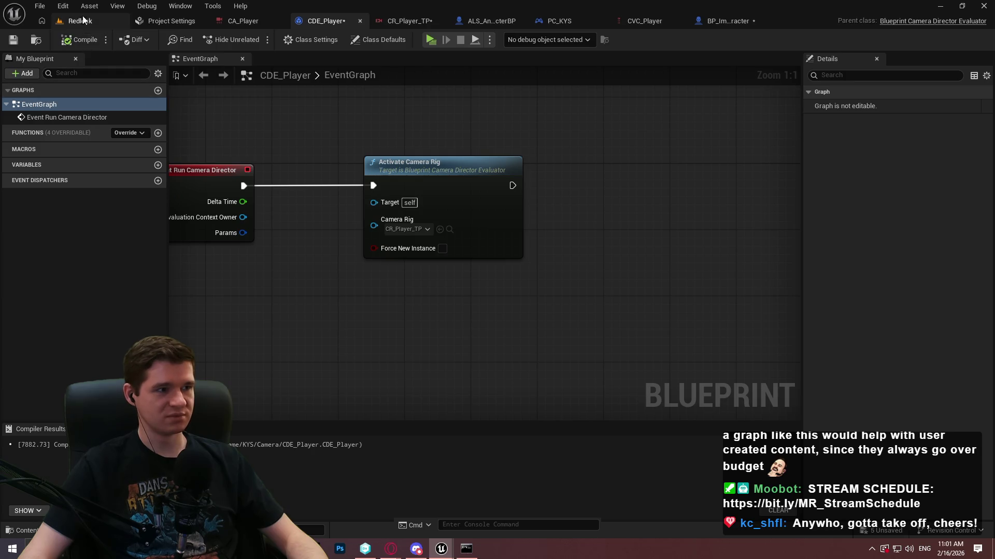
pyautogui.click(82, 20)
pyautogui.hotkey('alt', 'p')
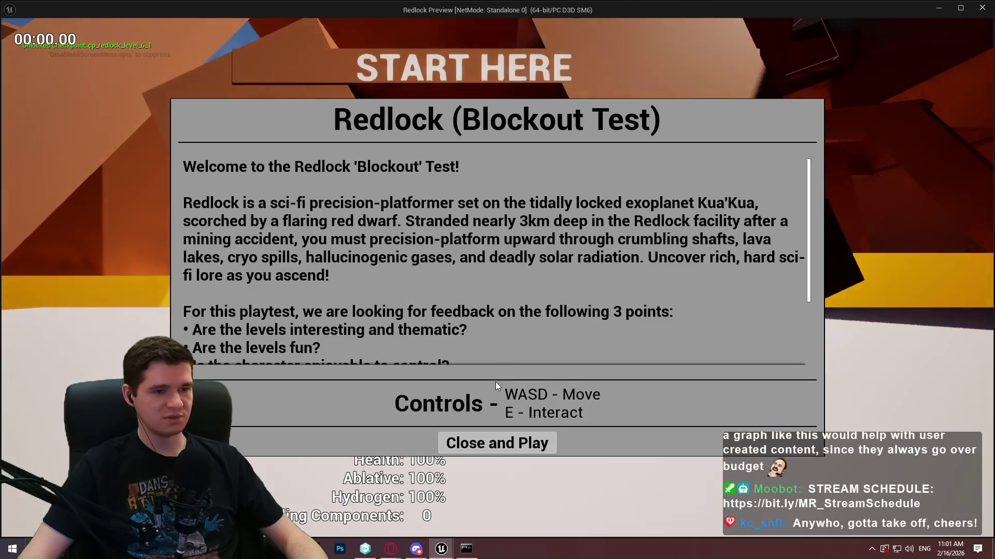
# Step: Start playing and test the camera by crouching, standing and jumping
pyautogui.click(497, 441)
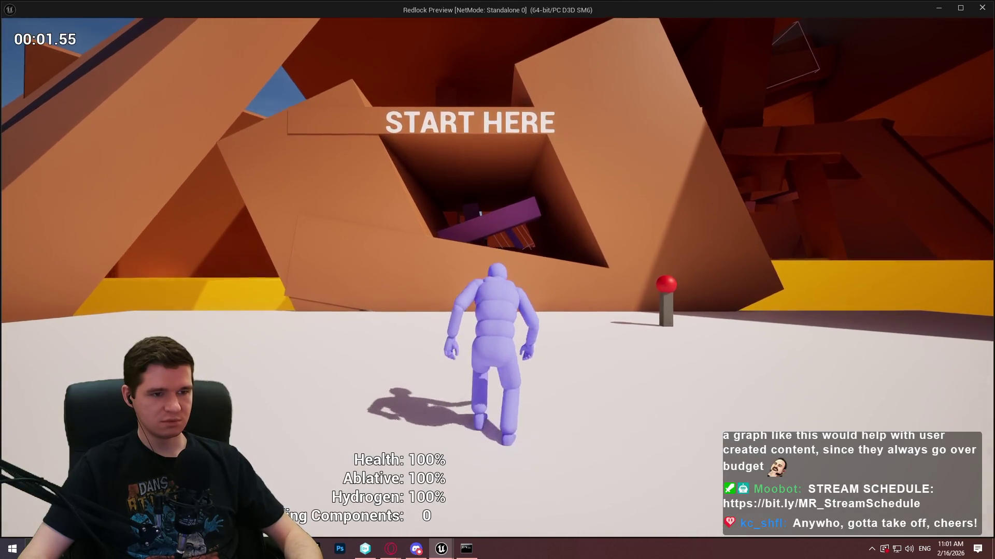
pyautogui.press('c')
pyautogui.press('c')
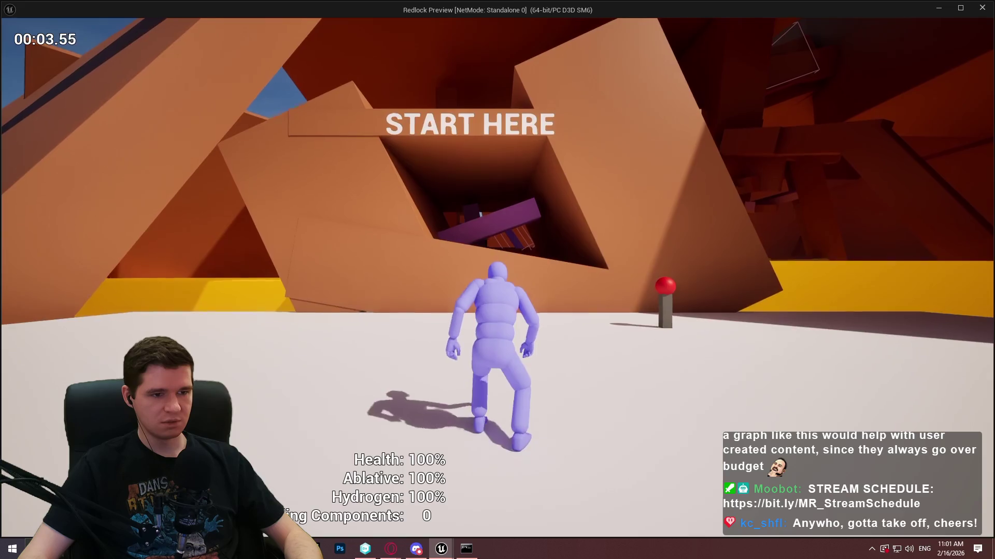
pyautogui.press('c')
pyautogui.press('space')
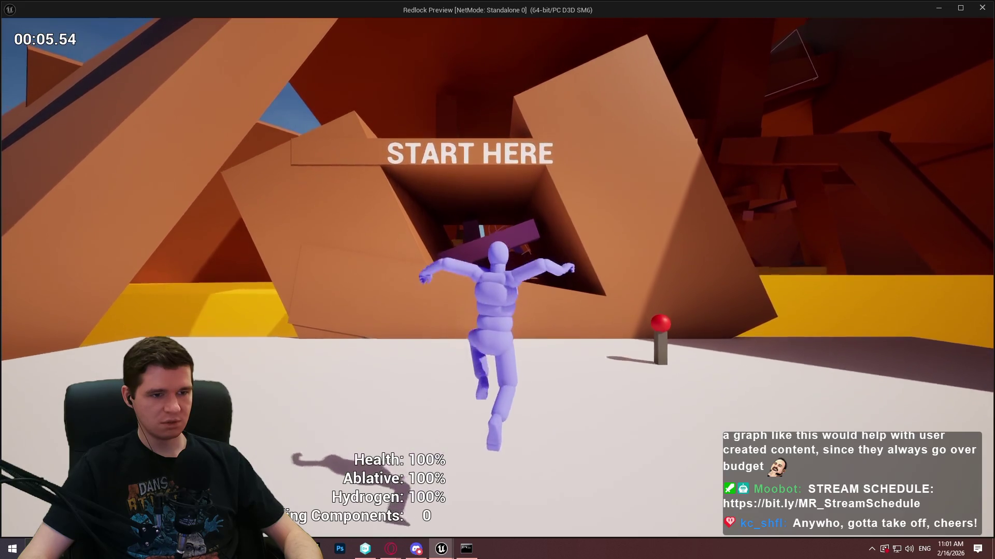
pyautogui.press('c')
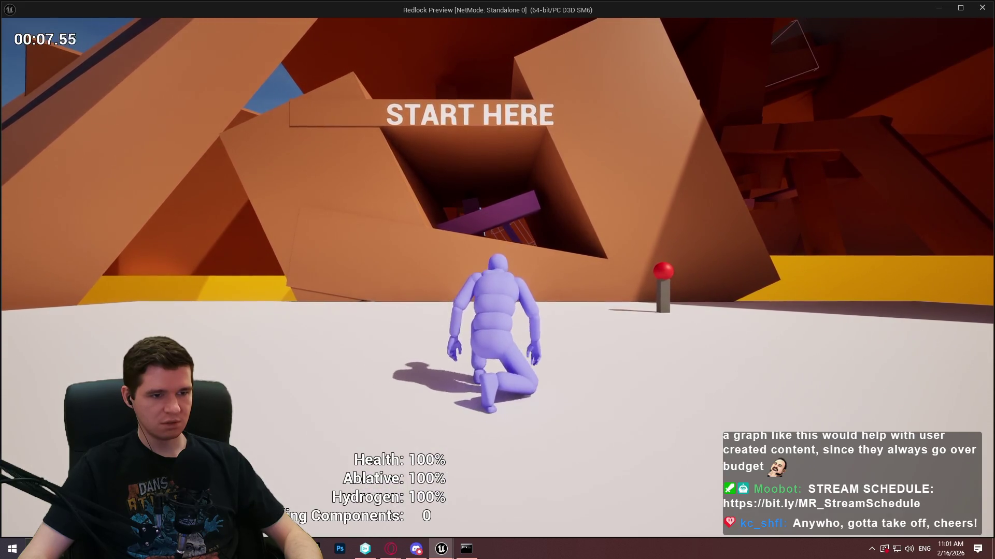
pyautogui.press('c')
pyautogui.press('c')
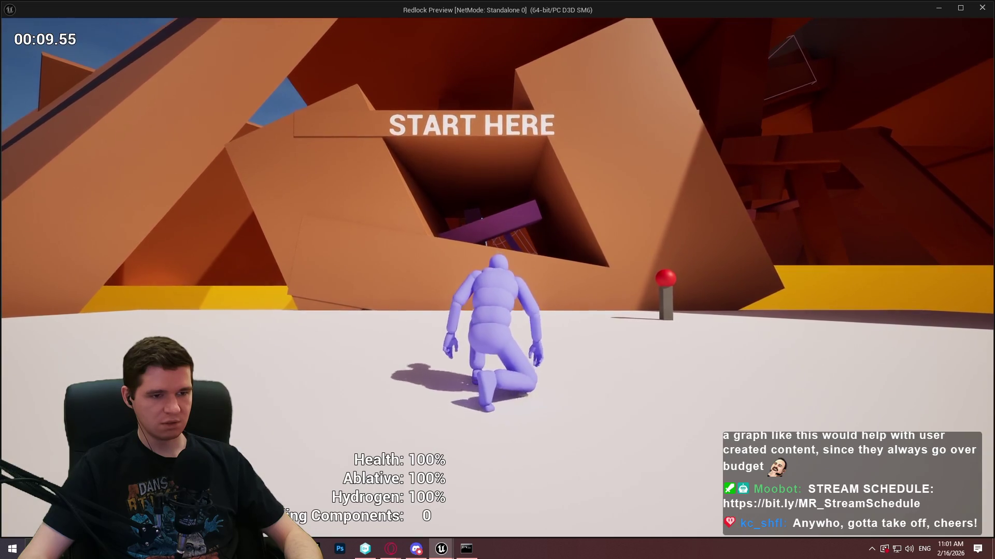
pyautogui.press('c')
# Step: Run at the wall, jump to climb onto the ledge and walk along it
pyautogui.press('w')
pyautogui.press('space')
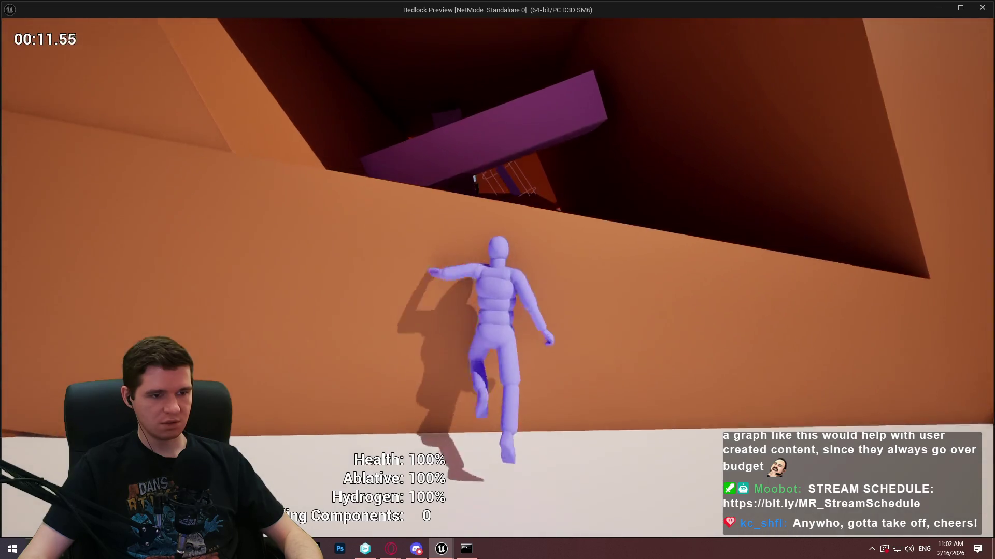
pyautogui.press('w')
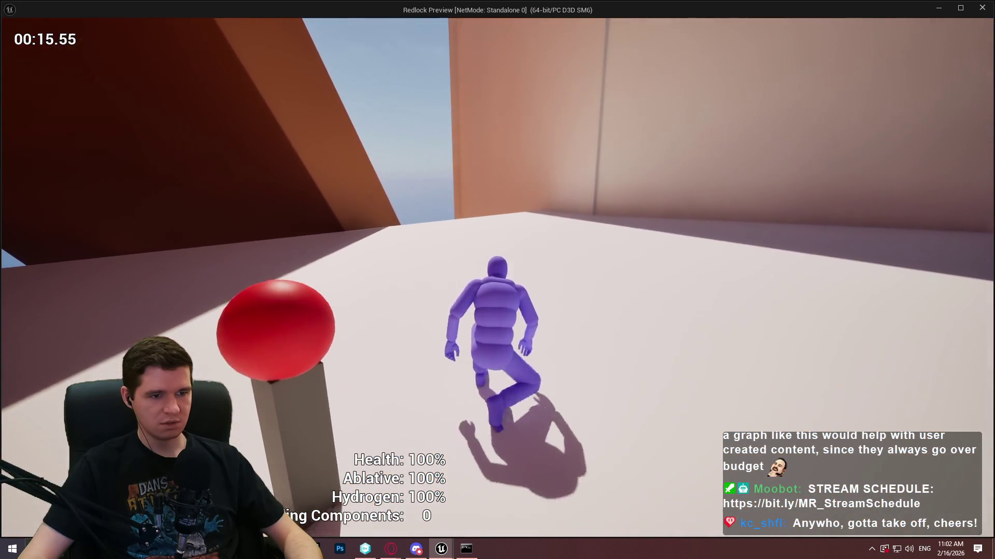
pyautogui.press('w')
pyautogui.press('w')
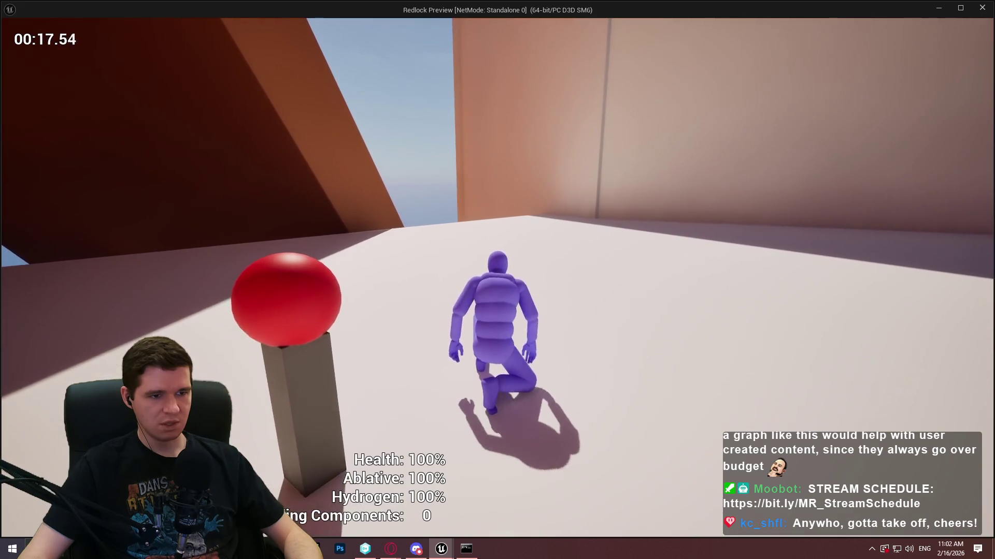
pyautogui.press('w')
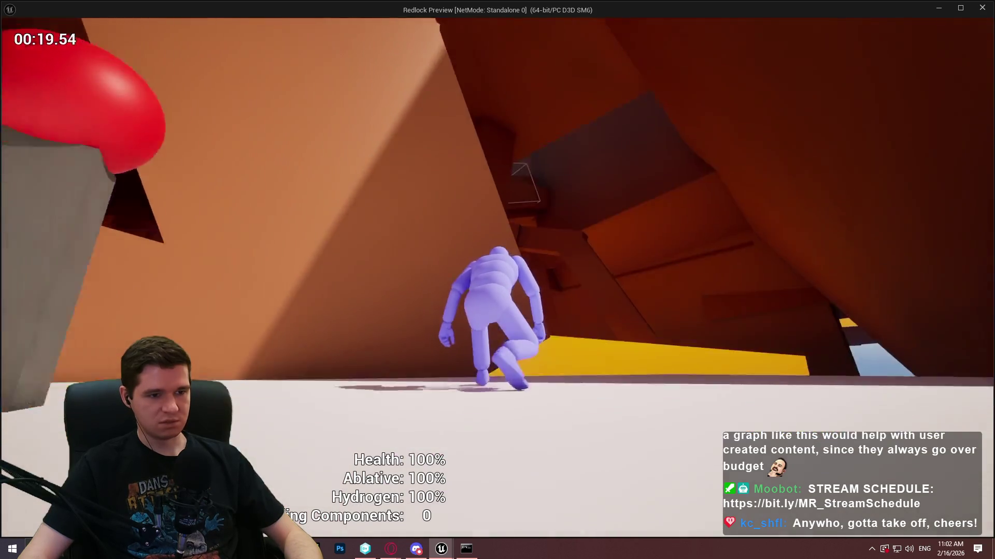
pyautogui.press('w')
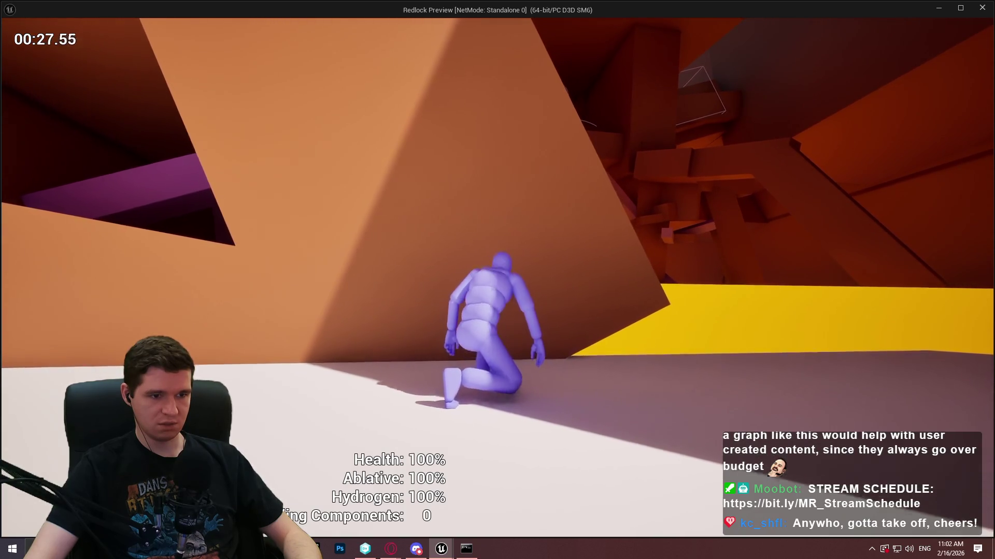
# Step: Crouch and stand repeatedly beside the wall, run along it, then leave the preview
pyautogui.press('c')
pyautogui.press('c')
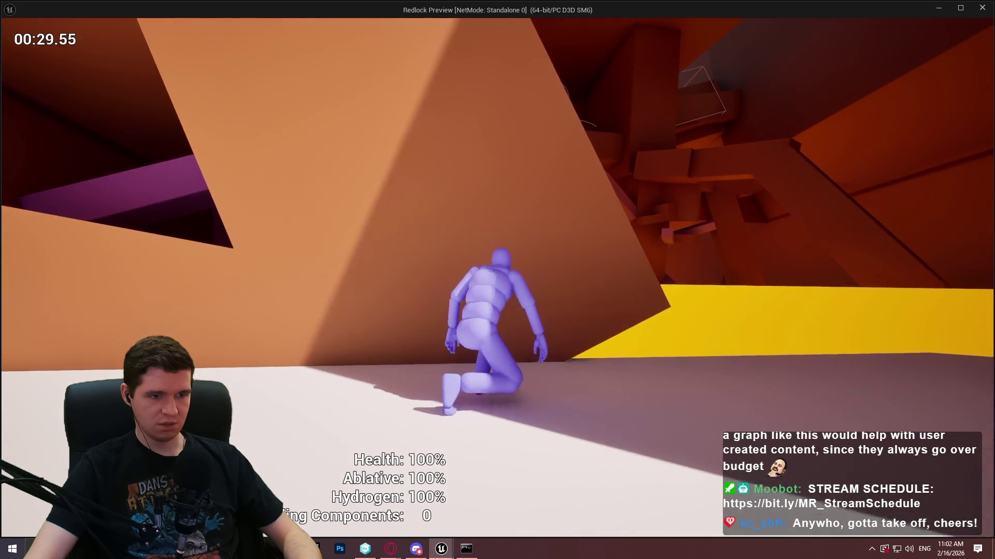
pyautogui.press('c')
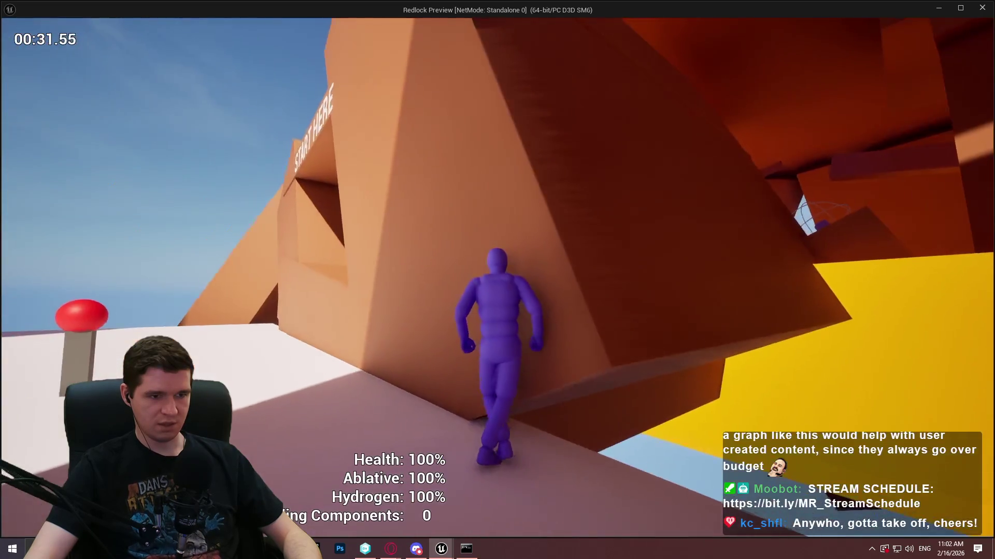
pyautogui.press('c')
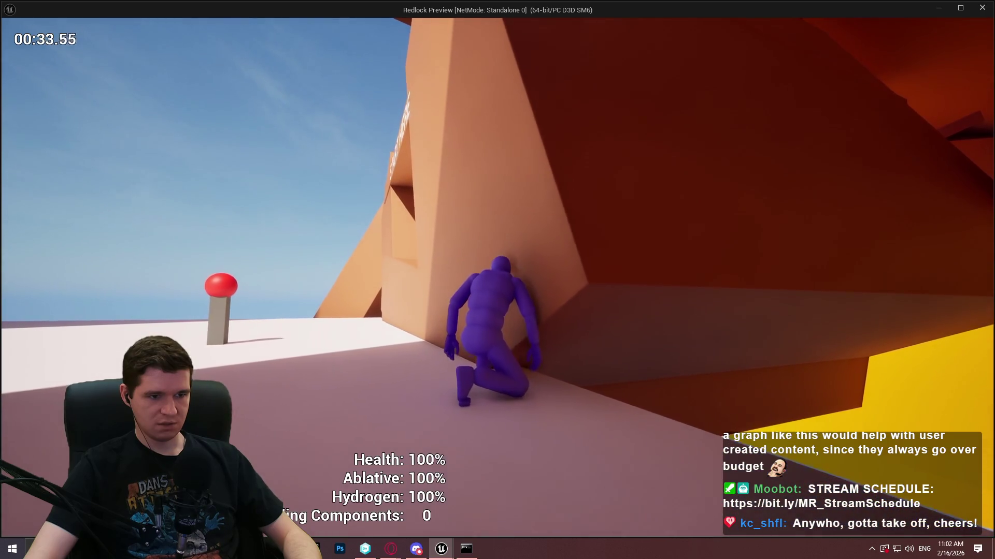
pyautogui.press('c')
pyautogui.press('c')
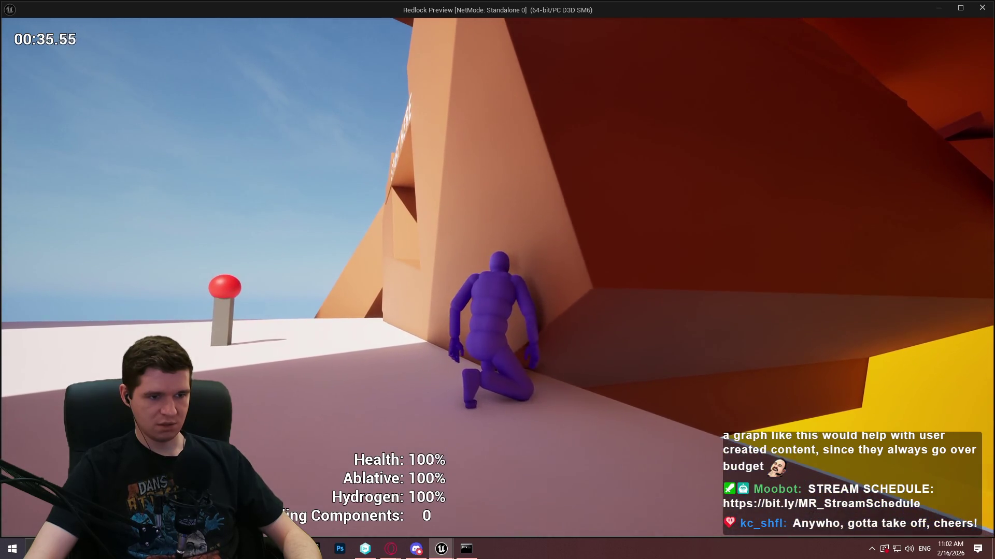
pyautogui.press('c')
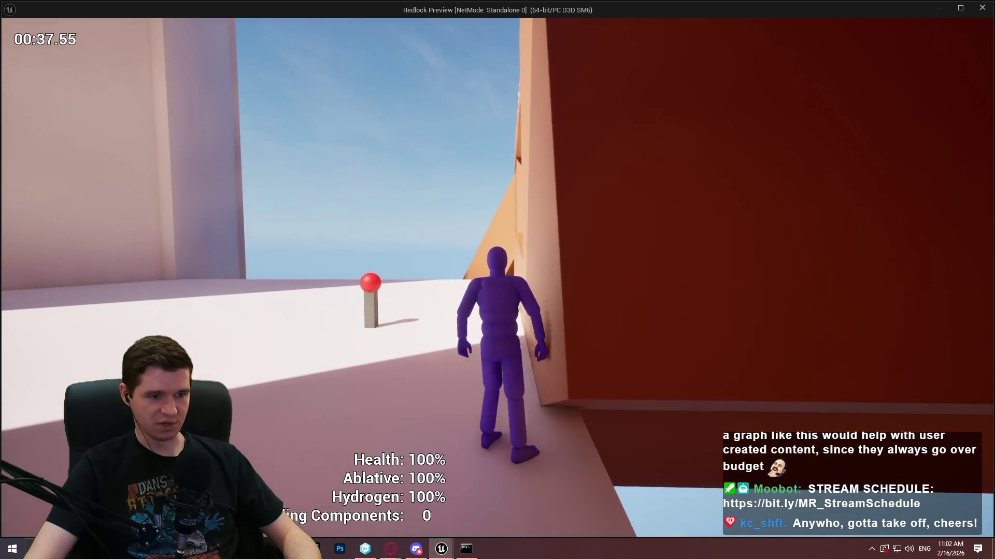
pyautogui.press('w')
pyautogui.press('c')
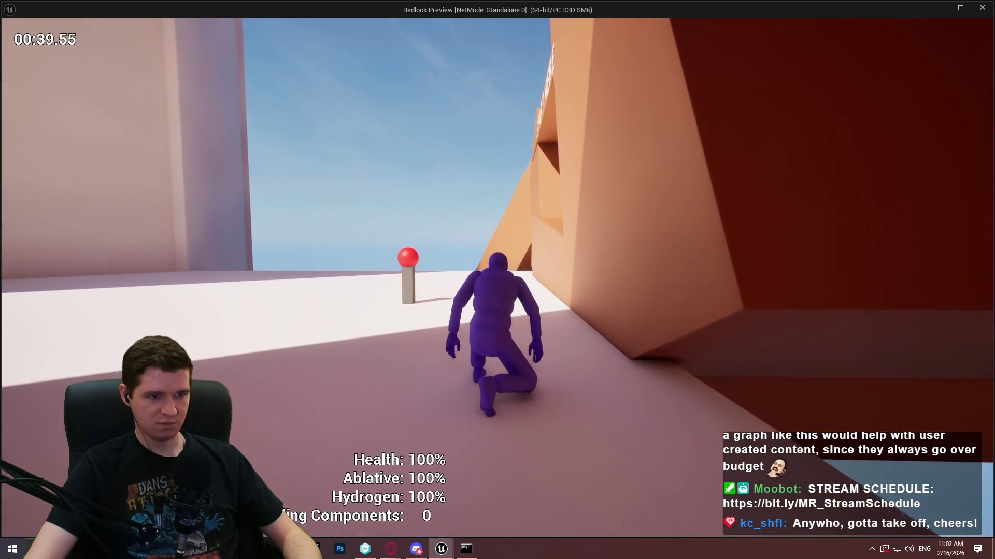
pyautogui.press('c')
pyautogui.press('w')
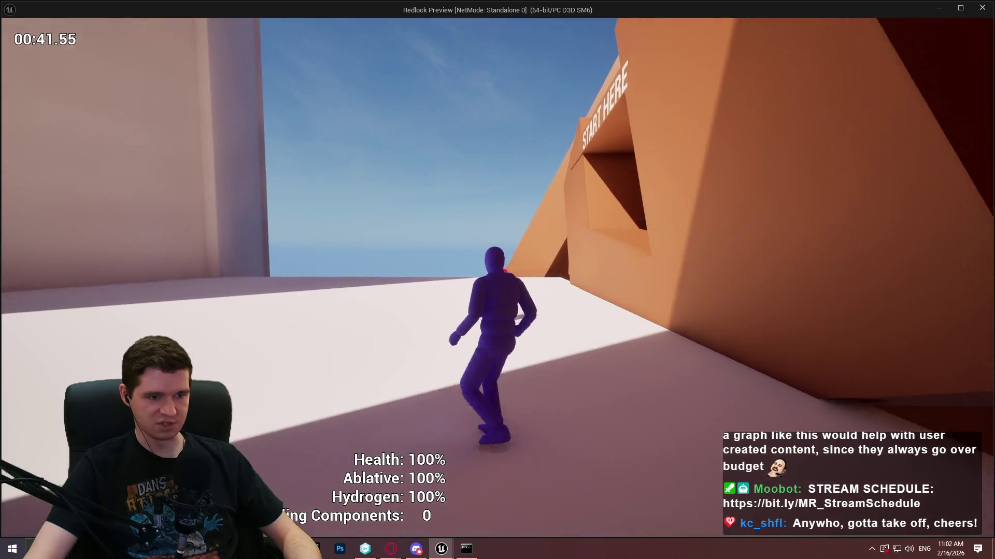
pyautogui.hotkey('alt', 'Tab')
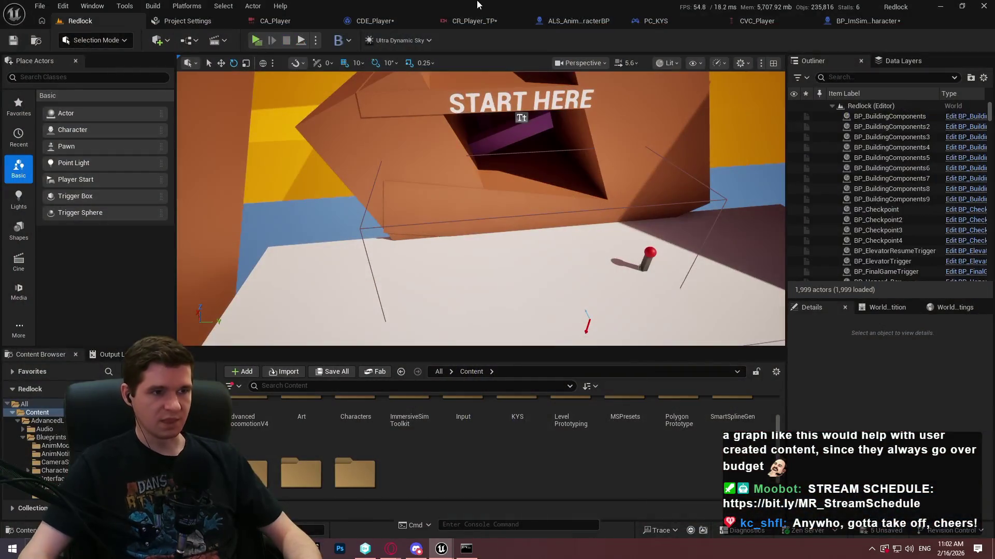
pyautogui.click(366, 22)
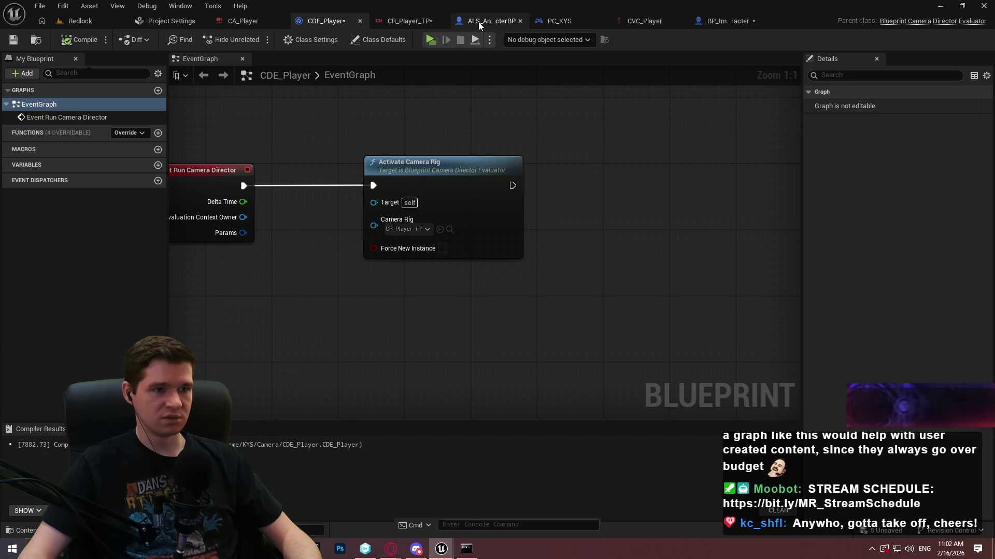
pyautogui.click(477, 22)
pyautogui.click(411, 20)
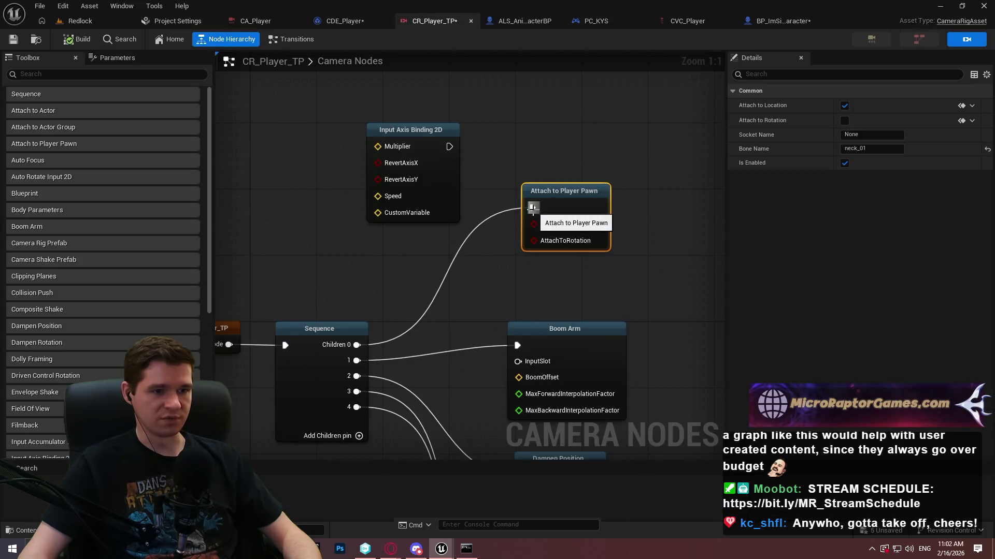
pyautogui.click(81, 21)
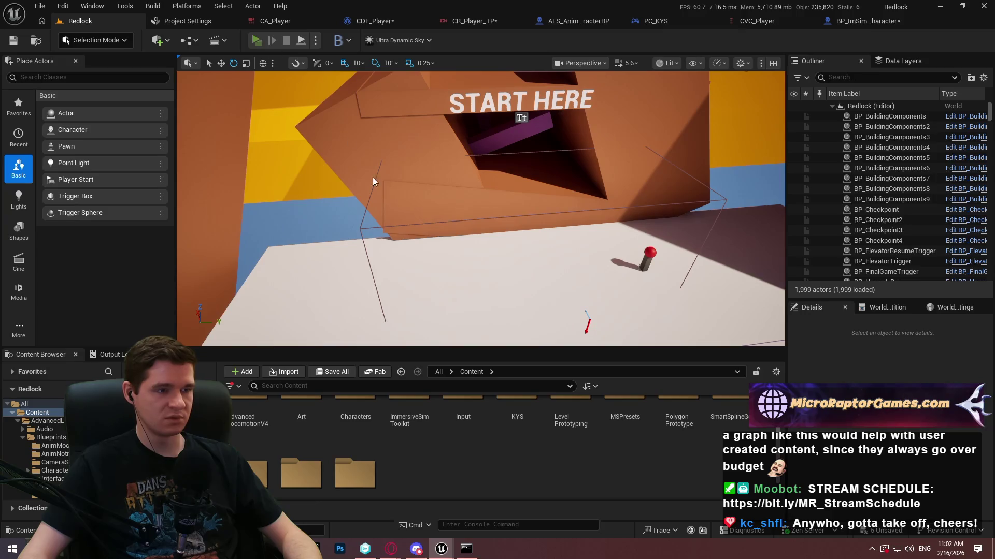
pyautogui.hotkey('alt', 'p')
pyautogui.click(518, 440)
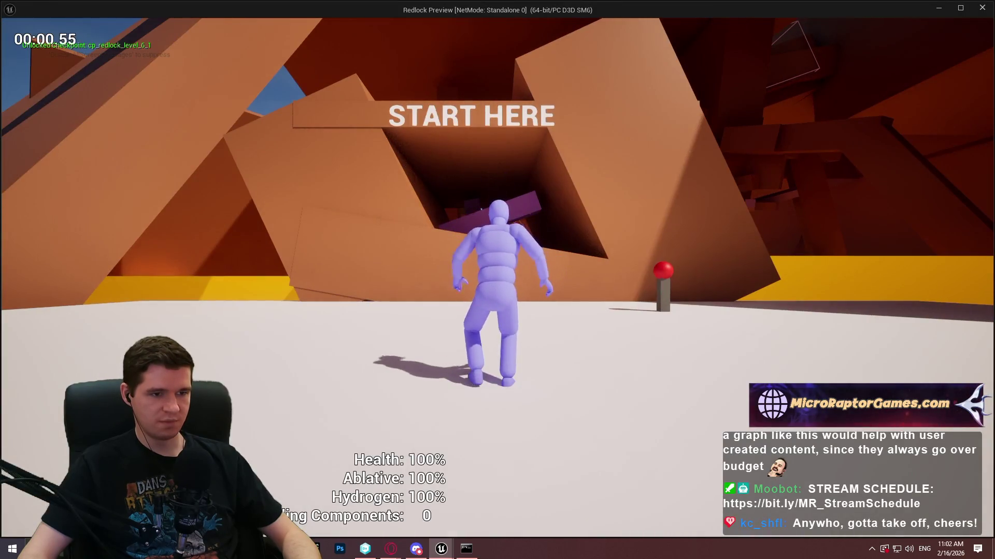
pyautogui.press('c')
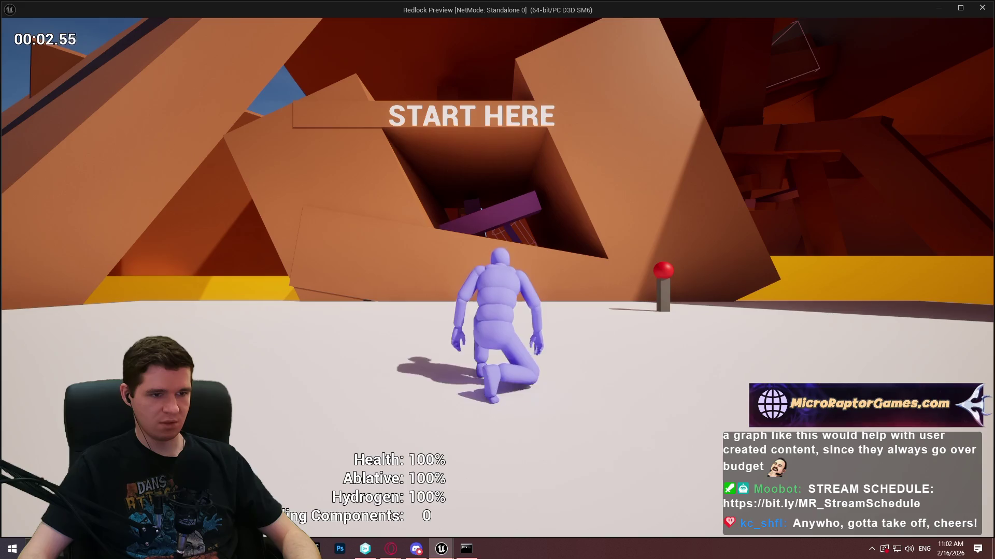
pyautogui.press('c')
pyautogui.press('c')
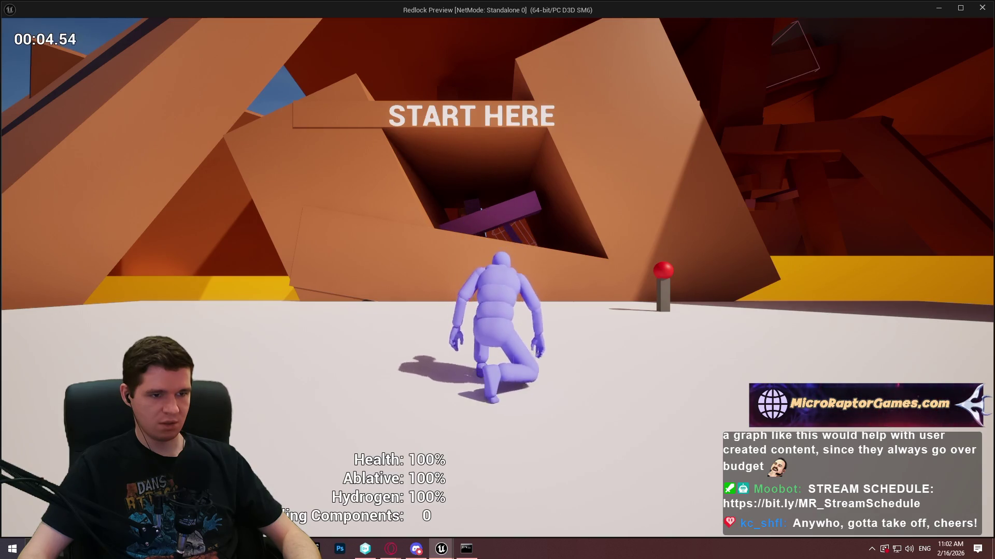
pyautogui.press('c')
pyautogui.press('w')
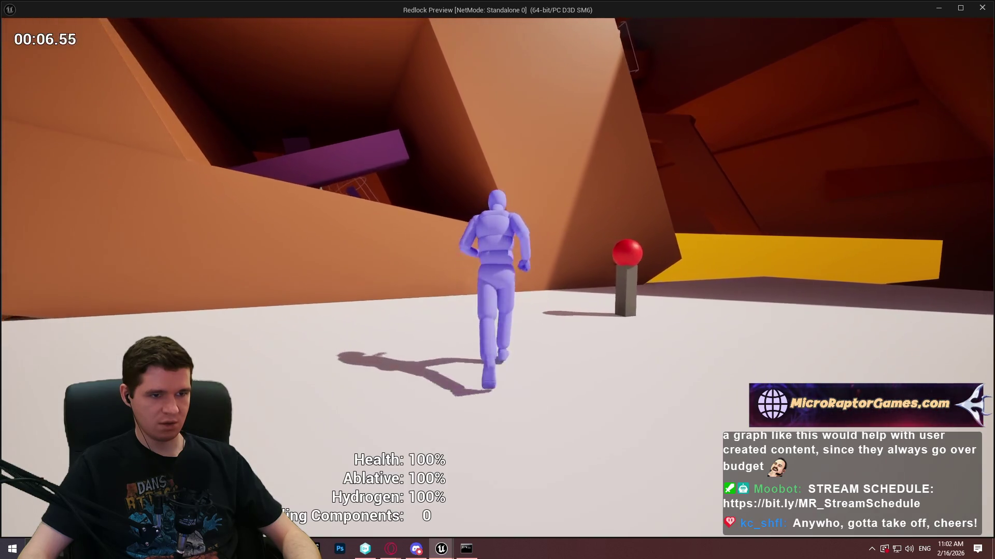
pyautogui.press('space')
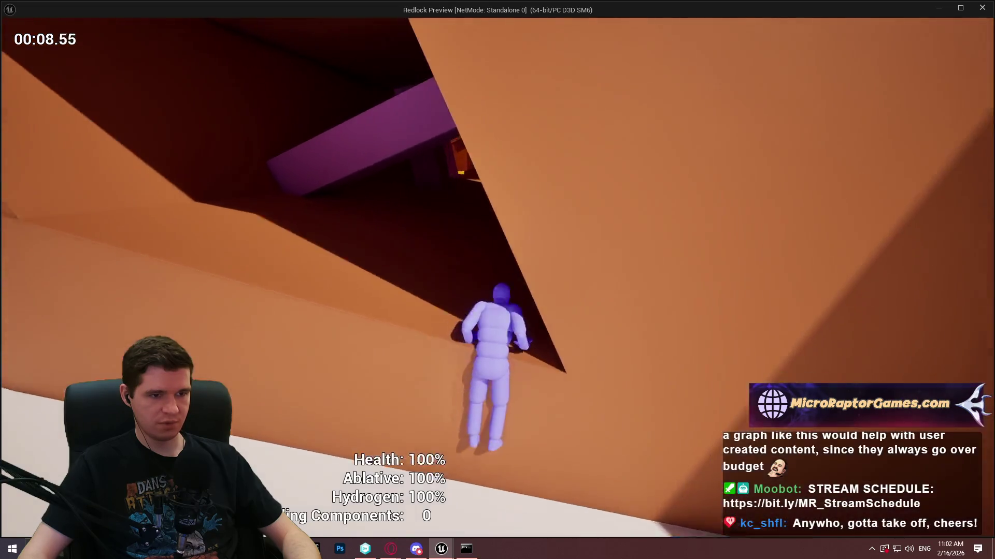
pyautogui.press('c')
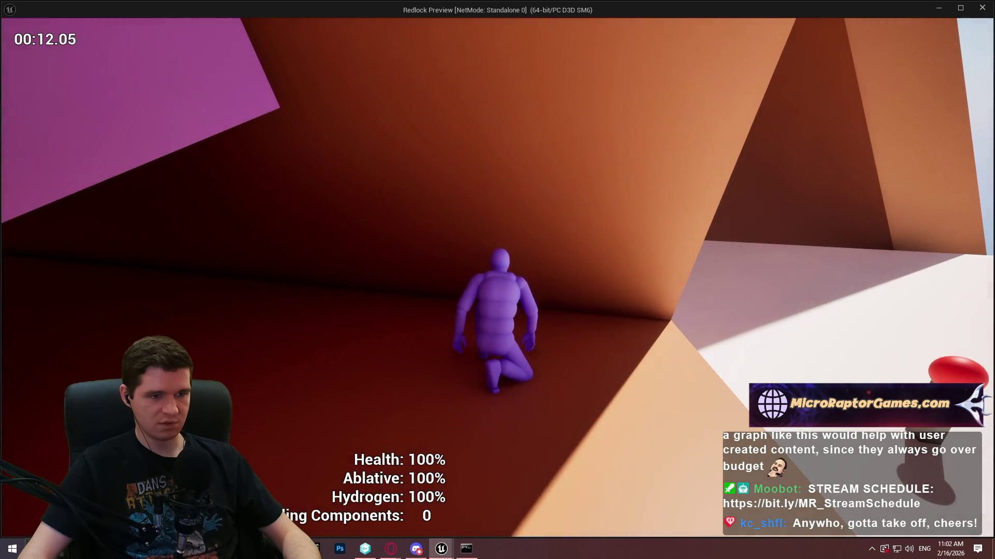
pyautogui.press('c')
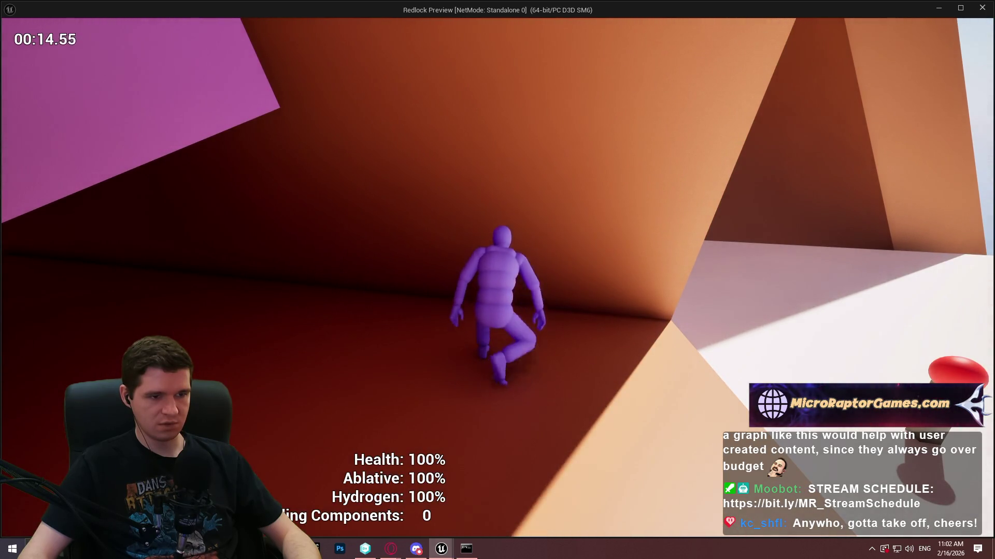
pyautogui.press('c')
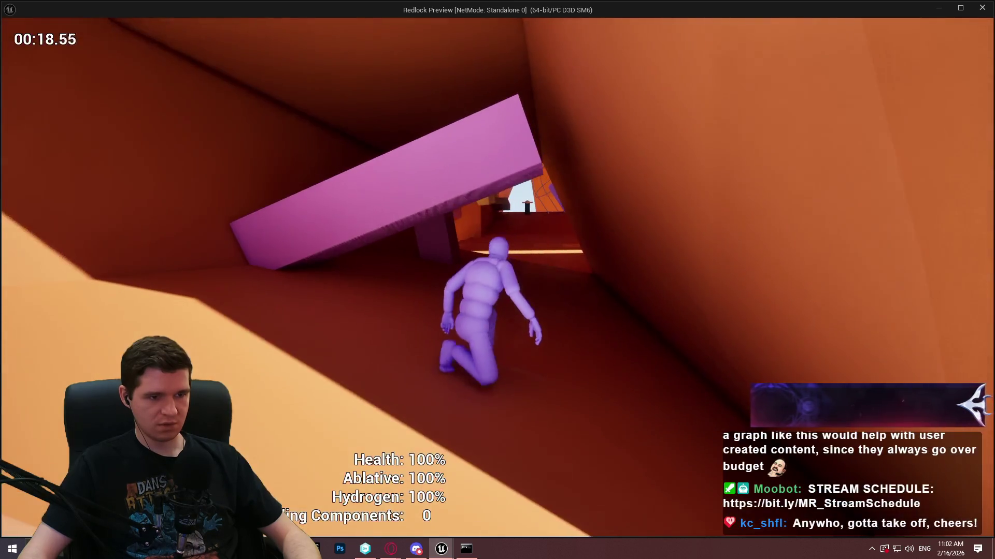
pyautogui.press('c')
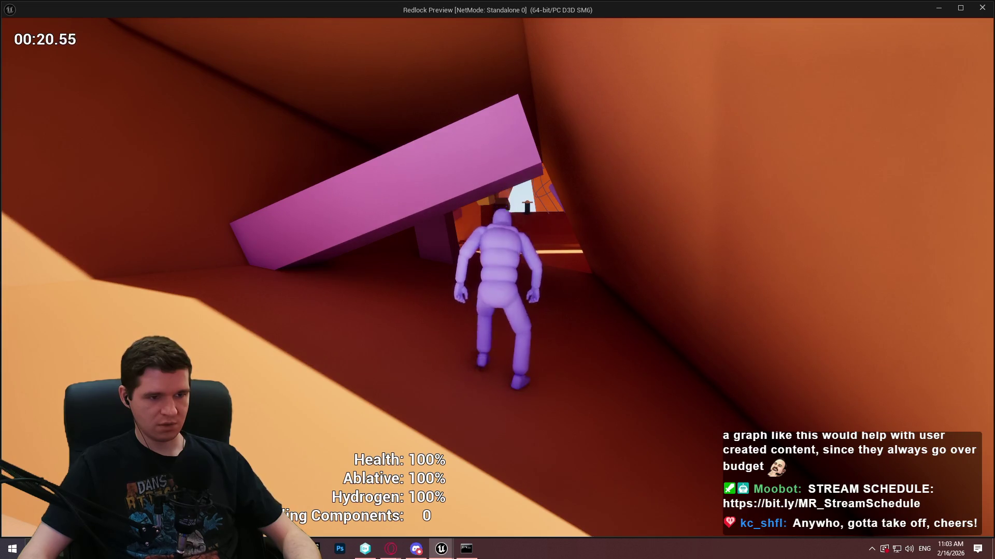
pyautogui.press('w')
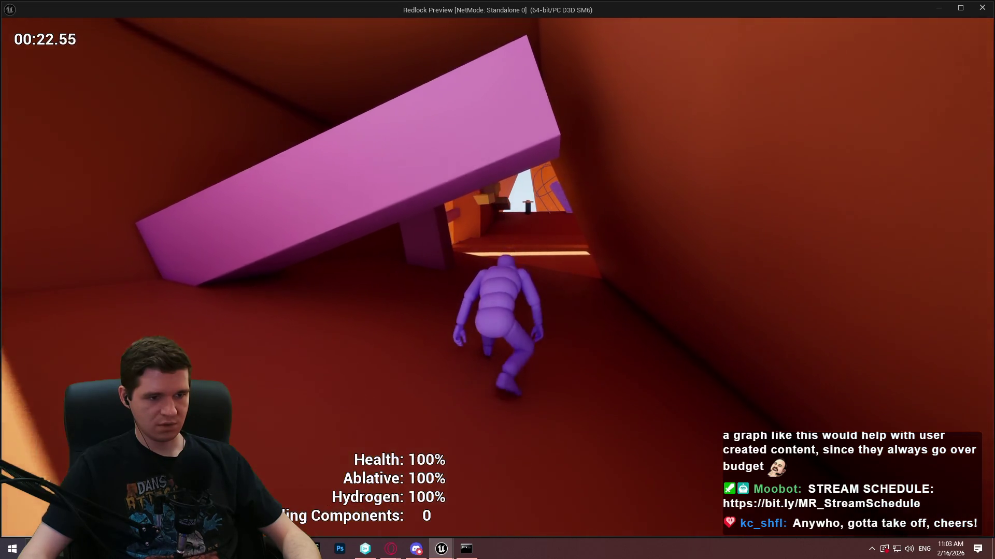
pyautogui.press('w')
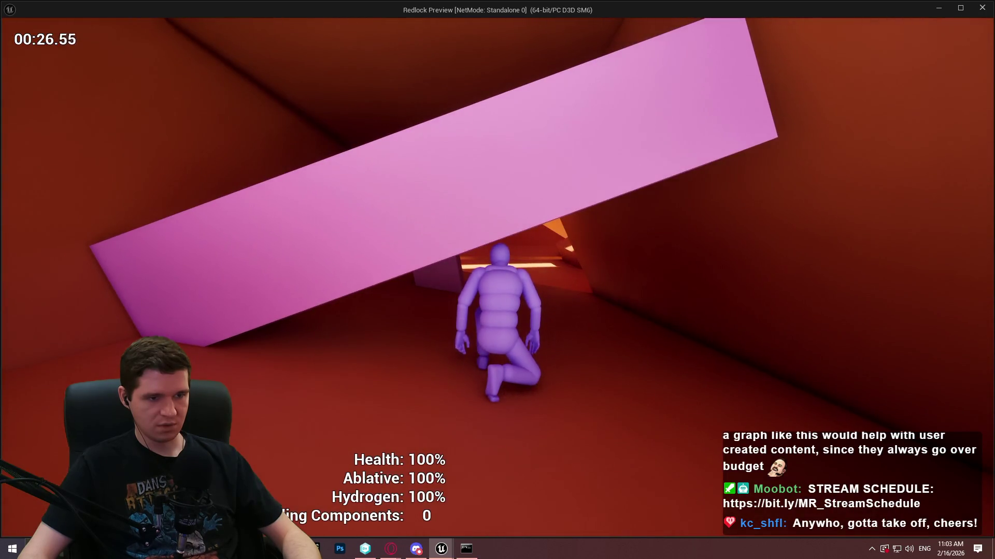
pyautogui.press('w')
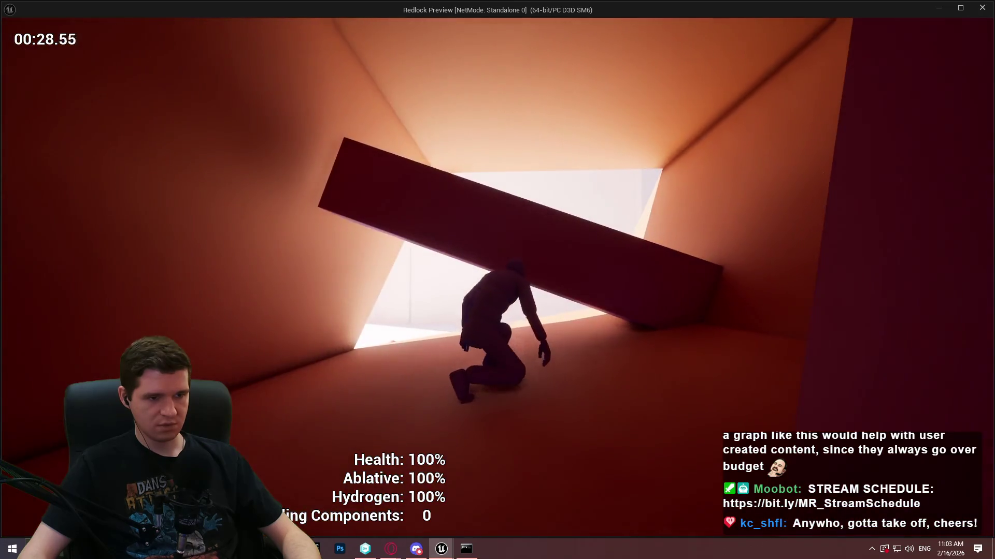
pyautogui.press('w')
pyautogui.press('space')
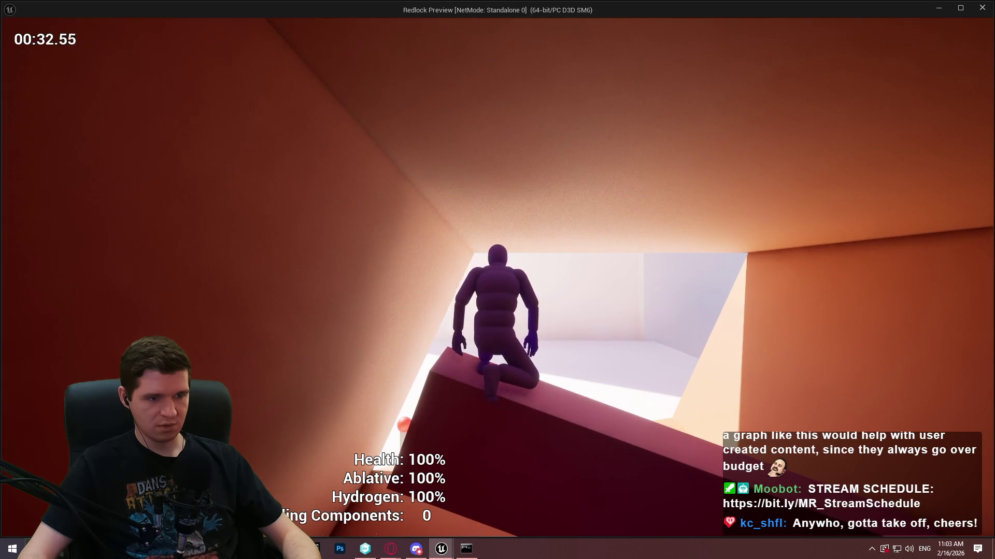
pyautogui.press('w')
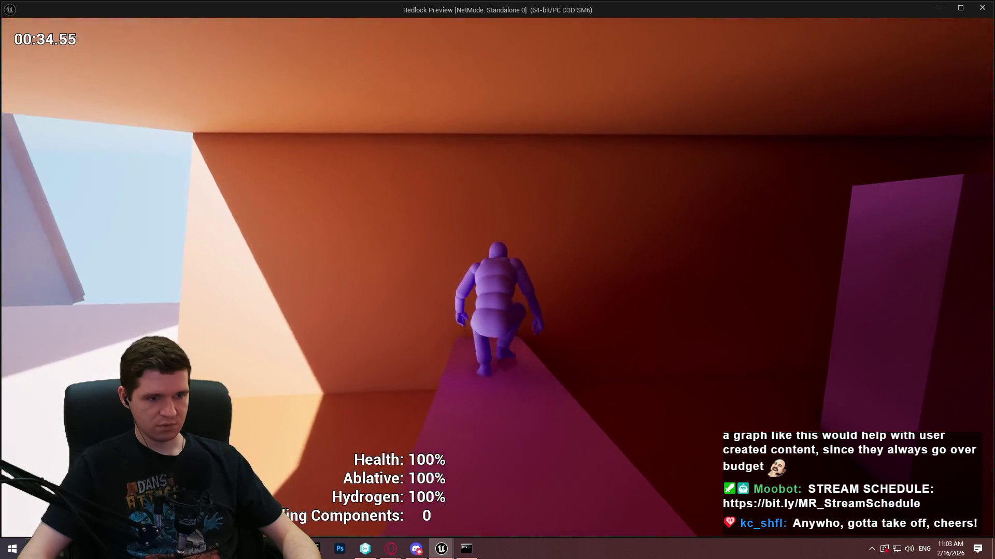
pyautogui.press('w')
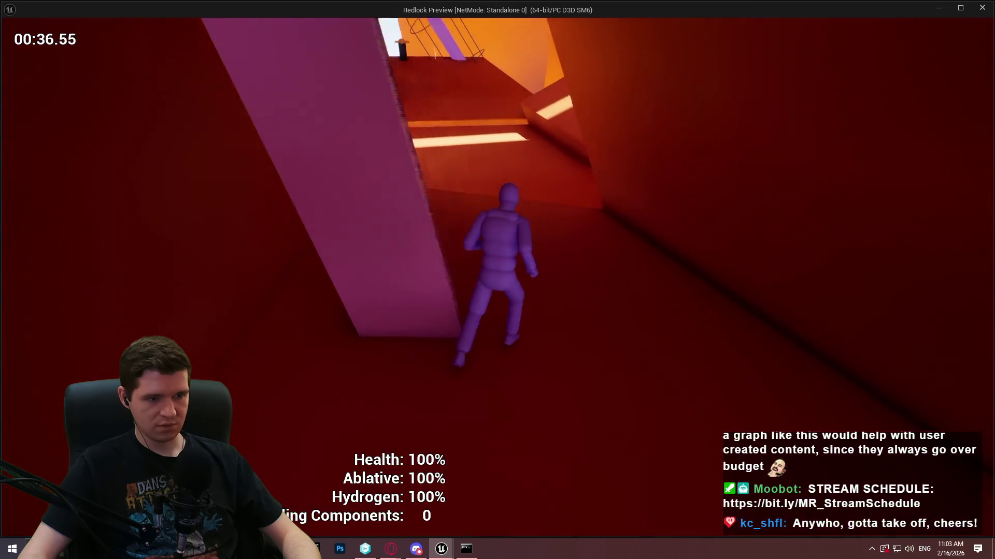
pyautogui.press('w')
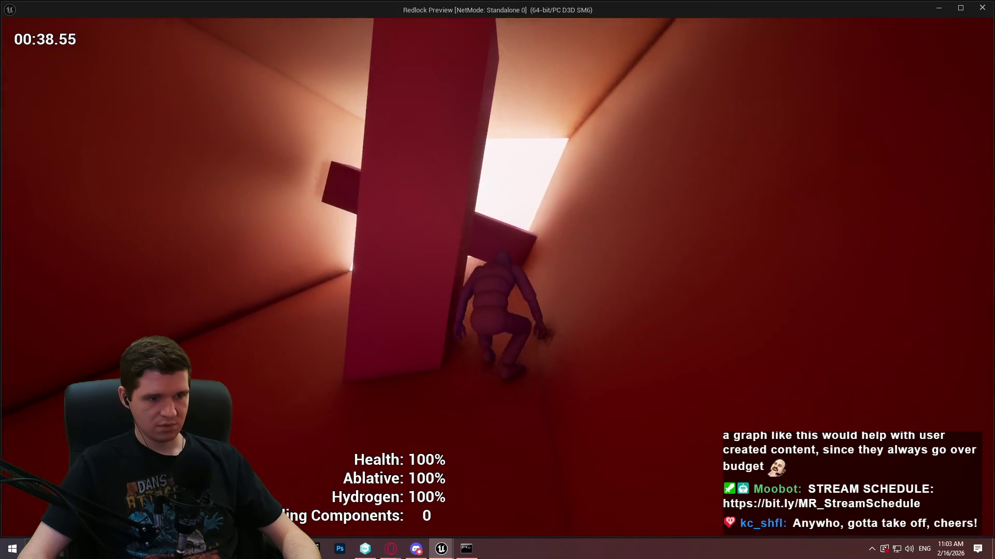
pyautogui.press('w')
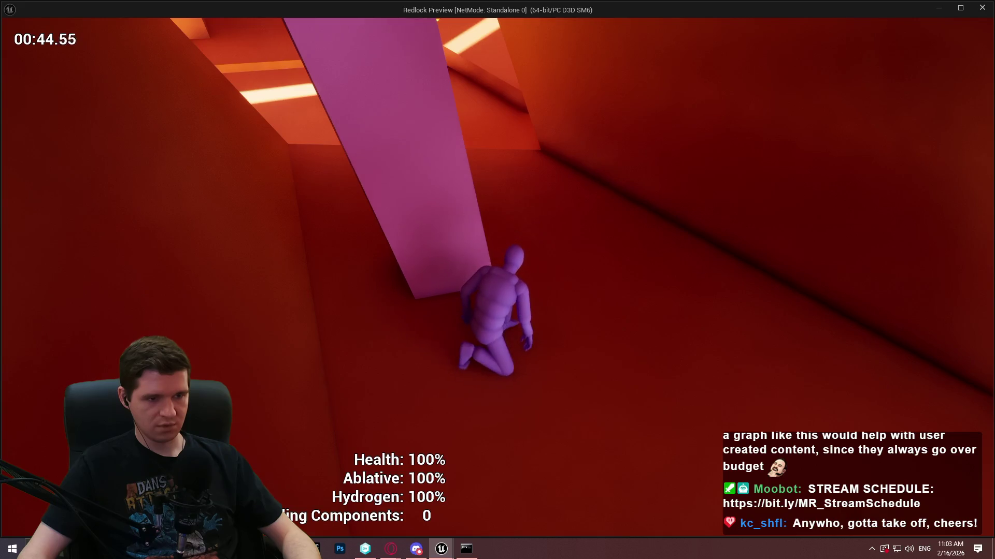
pyautogui.press('Escape')
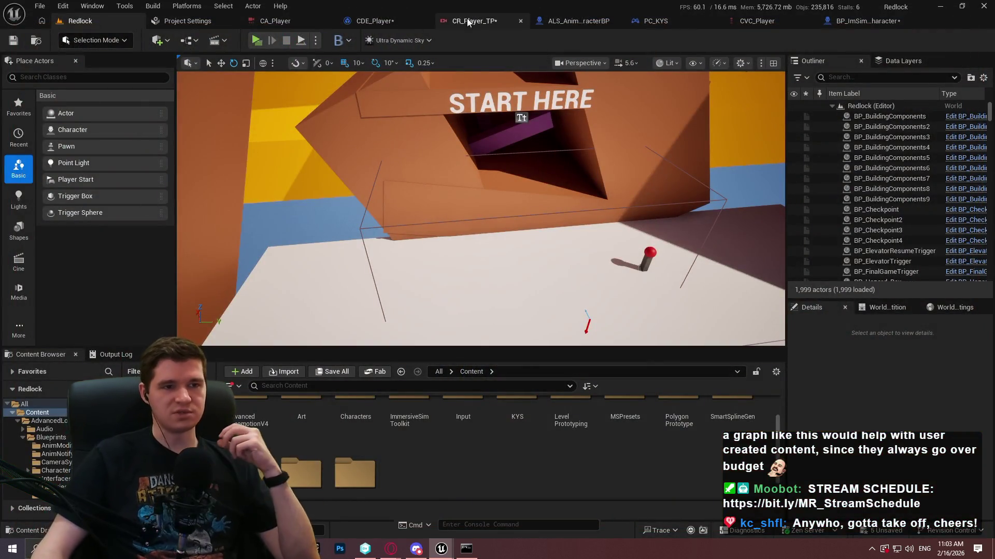
# Step: Wire Attach to Player Pawn into Sequence Children 0 in CR_Player_TP, then playtest Redlock
pyautogui.click(374, 22)
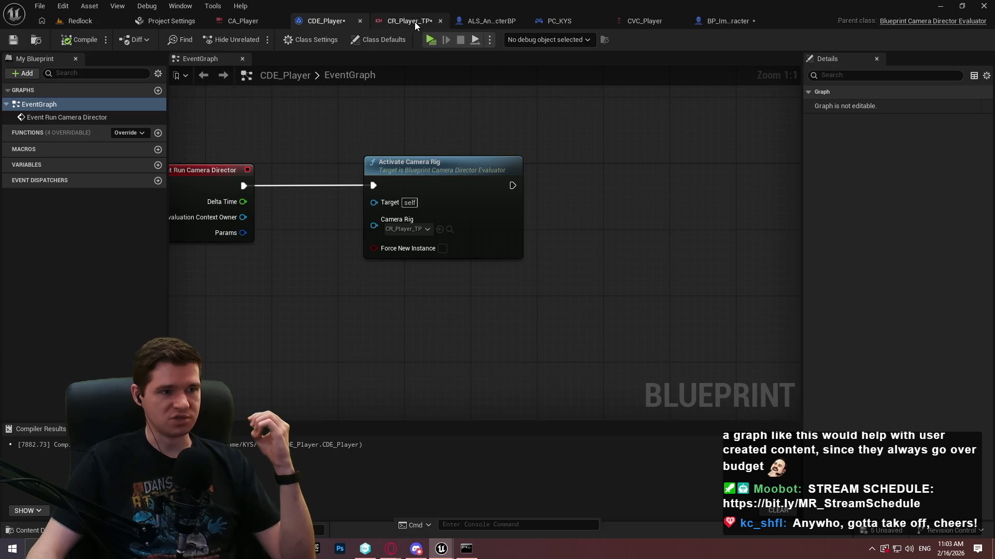
pyautogui.click(415, 22)
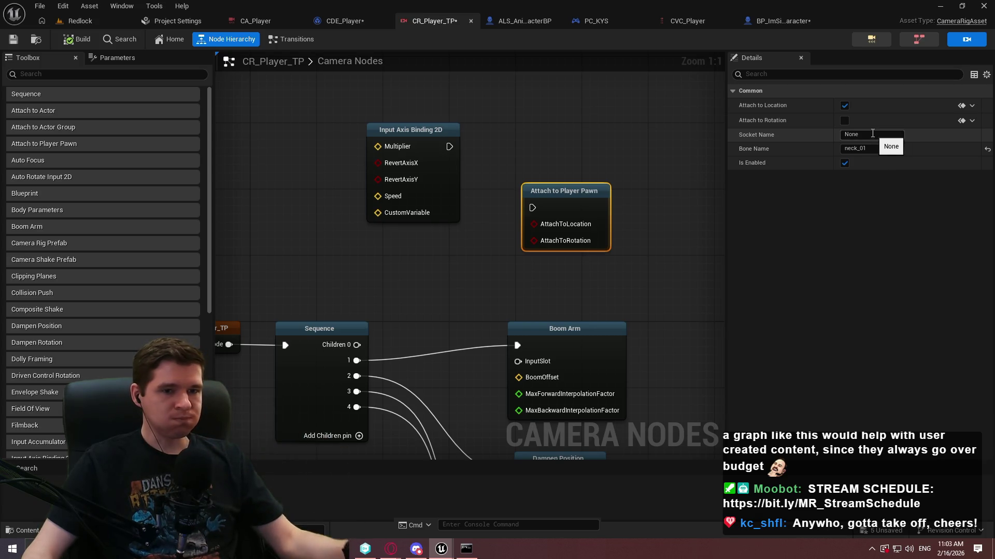
pyautogui.moveTo(533, 208)
pyautogui.mouseDown()
pyautogui.moveTo(499, 224)
pyautogui.moveTo(357, 346)
pyautogui.mouseUp()
pyautogui.click(430, 308)
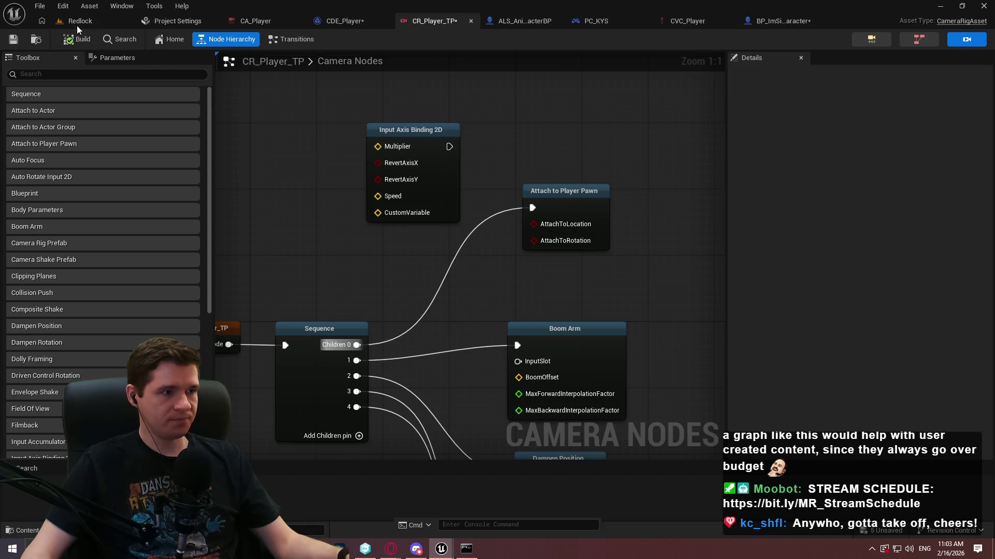
pyautogui.click(76, 23)
pyautogui.click(247, 35)
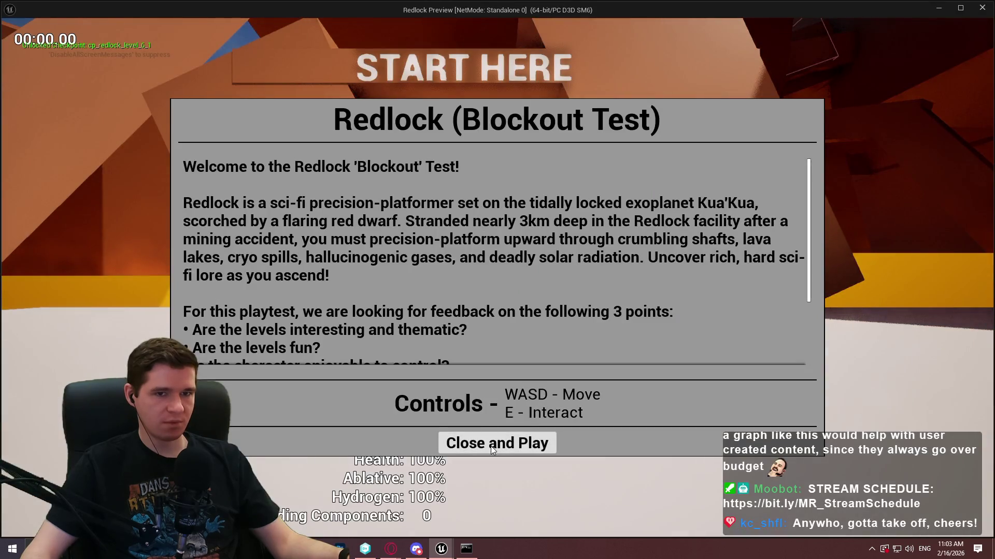
# Step: Start playing, climb the START HERE wall and run down the corridor
pyautogui.click(490, 446)
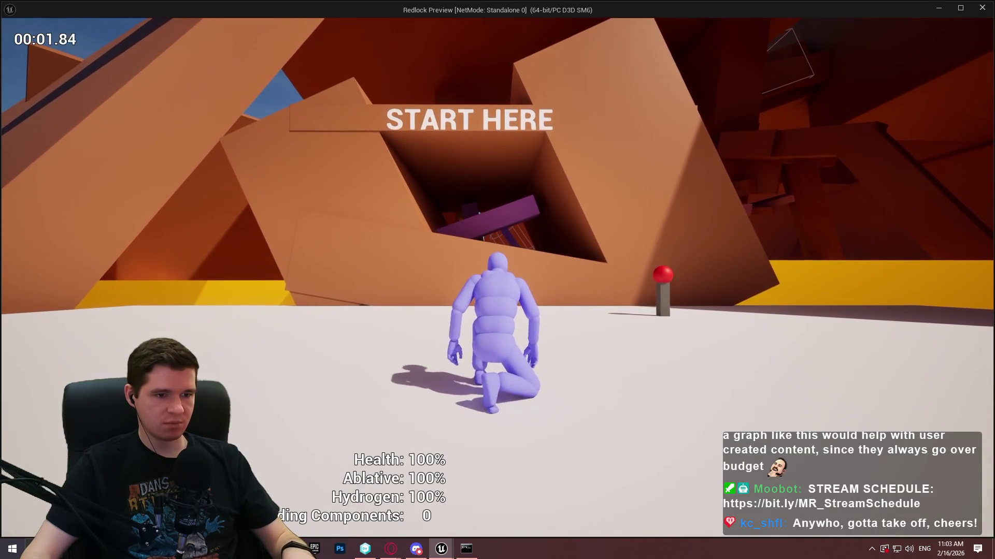
pyautogui.press('w')
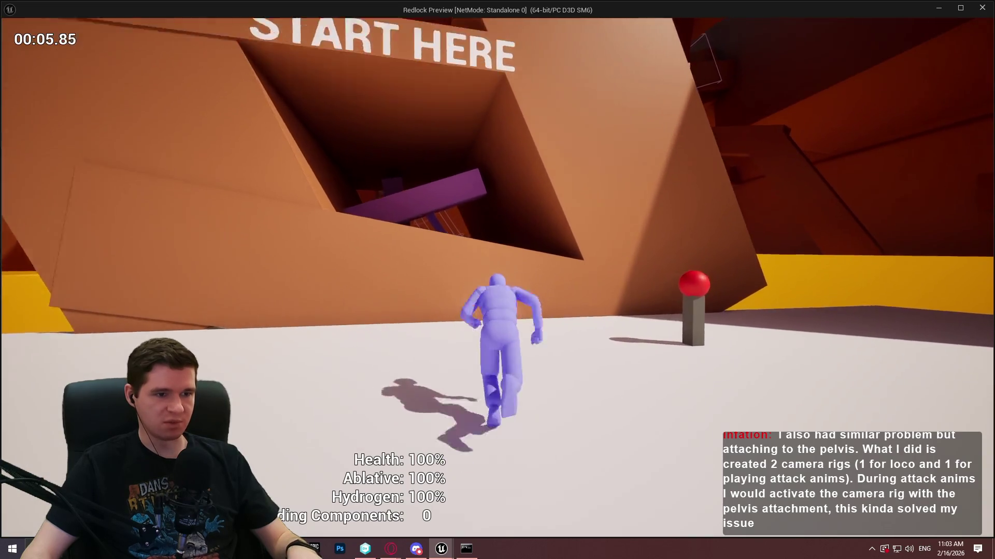
pyautogui.press('w')
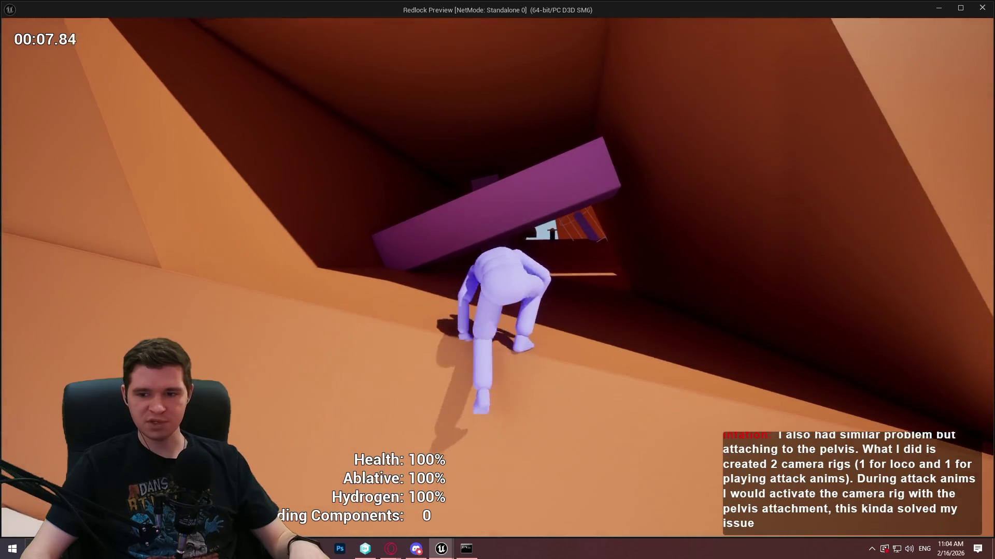
pyautogui.press('w')
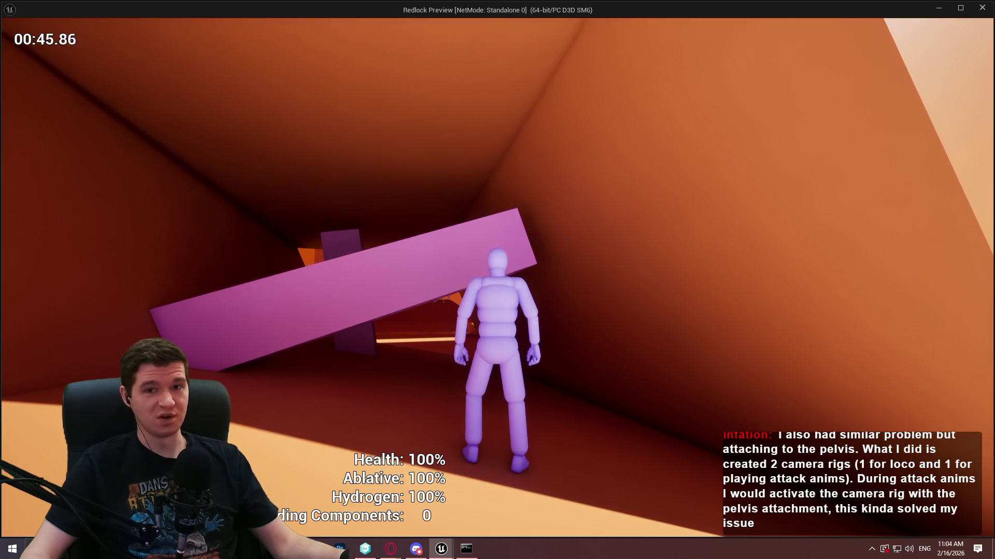
pyautogui.press('w')
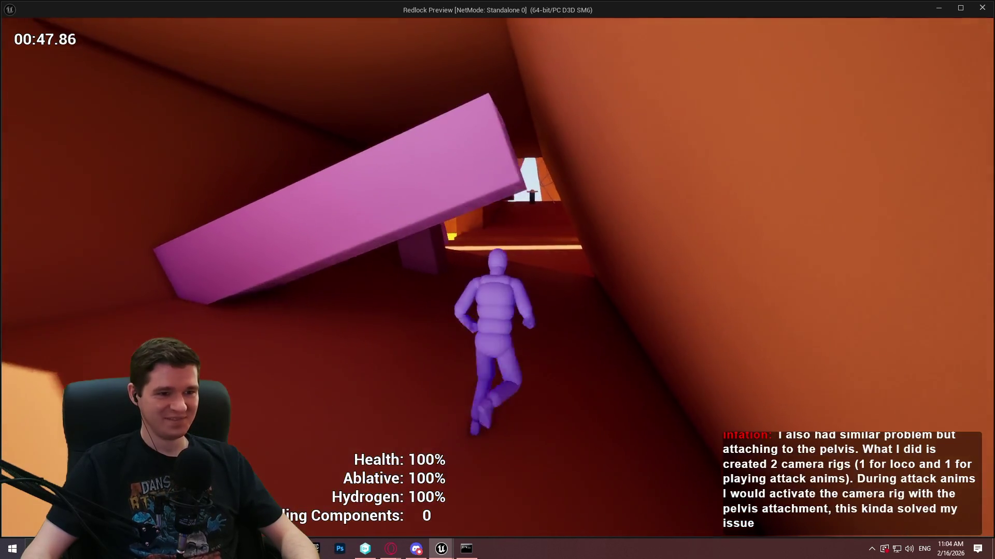
pyautogui.press('space')
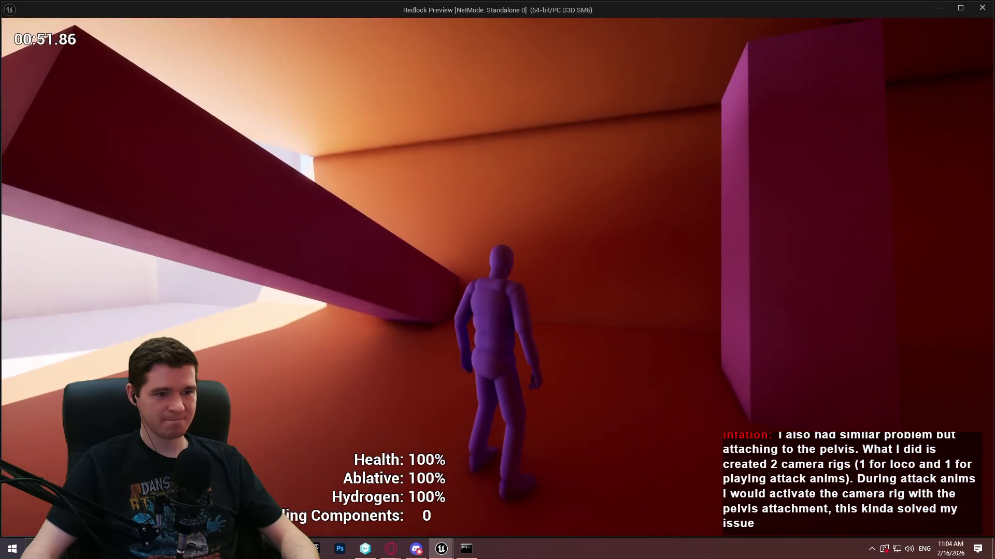
pyautogui.press('w')
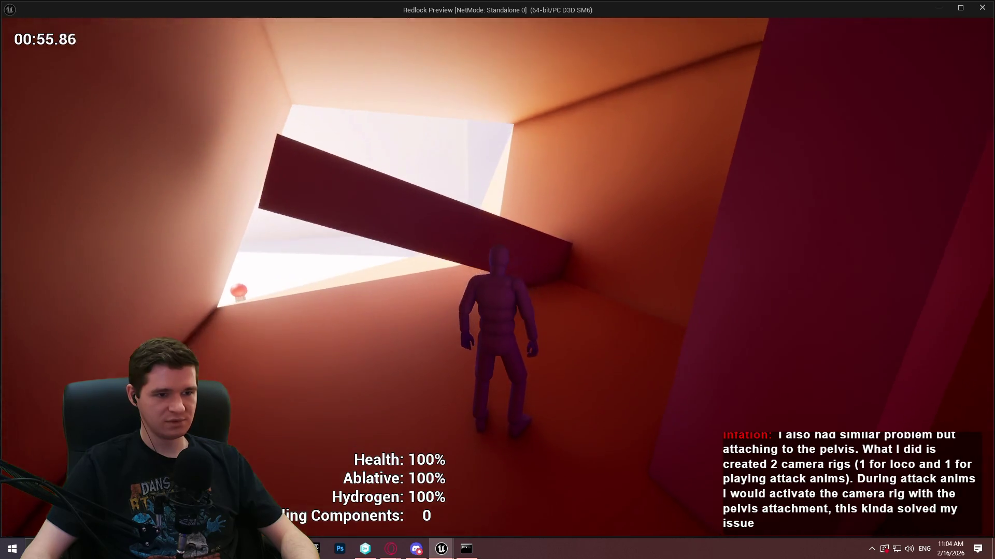
# Step: Crouch by the beam, jump to grab and climb it, then run toward the cage
pyautogui.press('c')
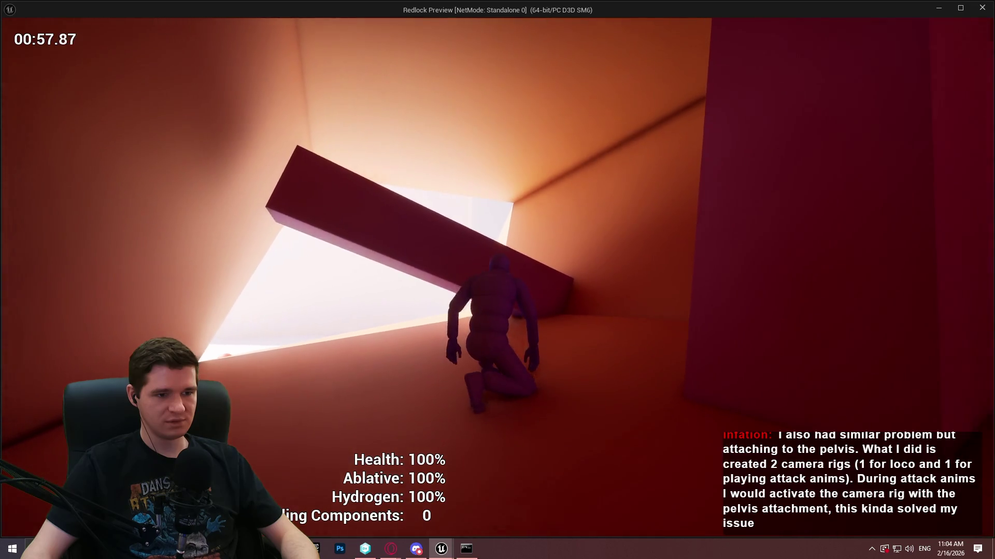
pyautogui.press('c')
pyautogui.press('c')
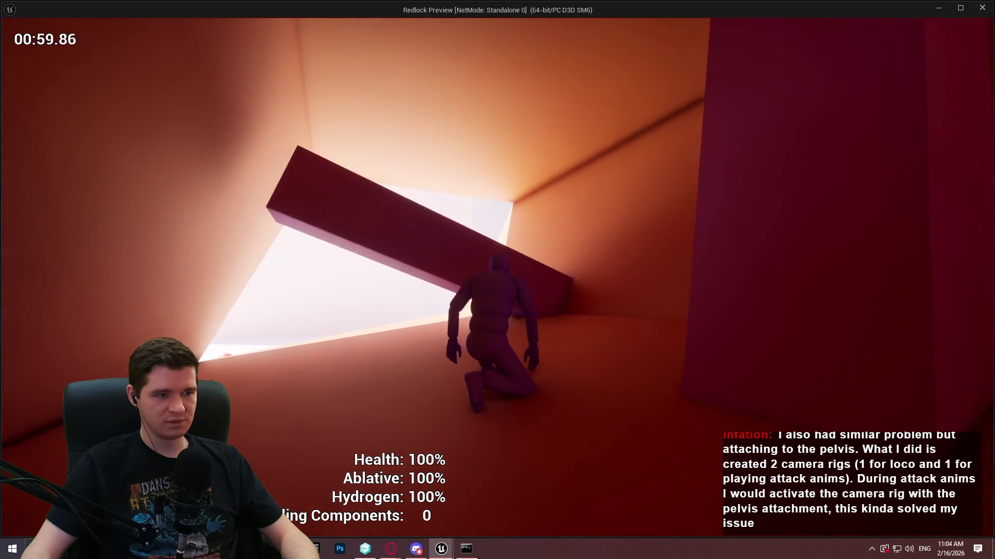
pyautogui.press('c')
pyautogui.press('space')
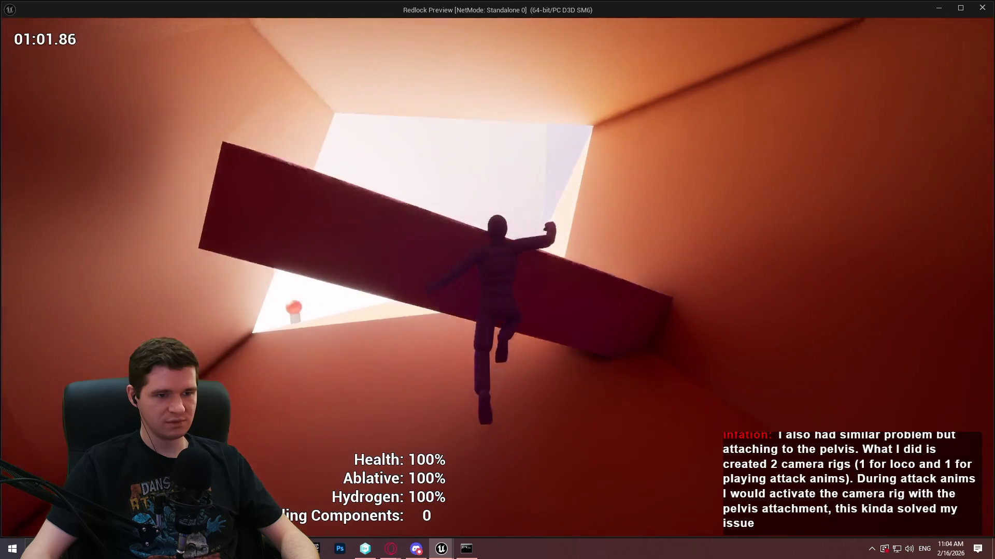
pyautogui.press('space')
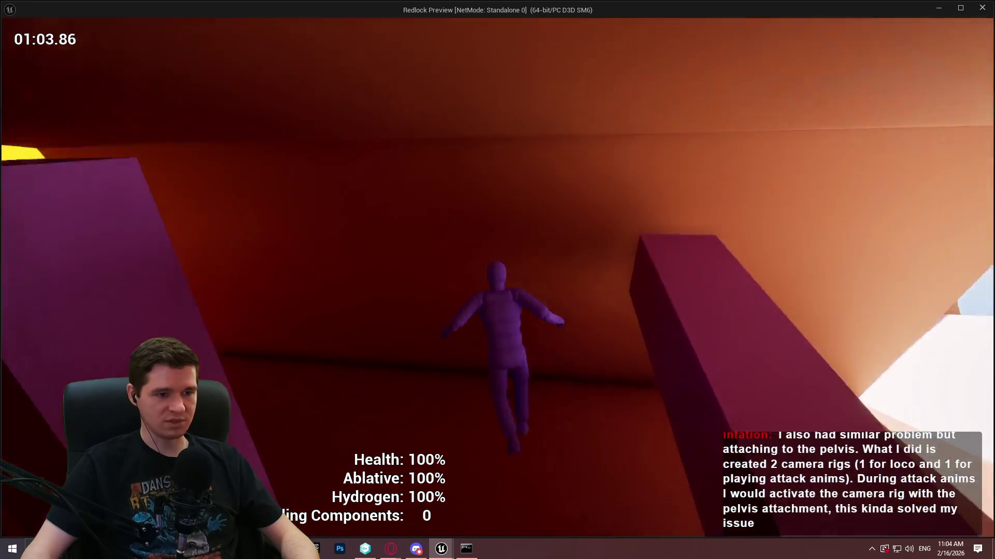
pyautogui.press('w')
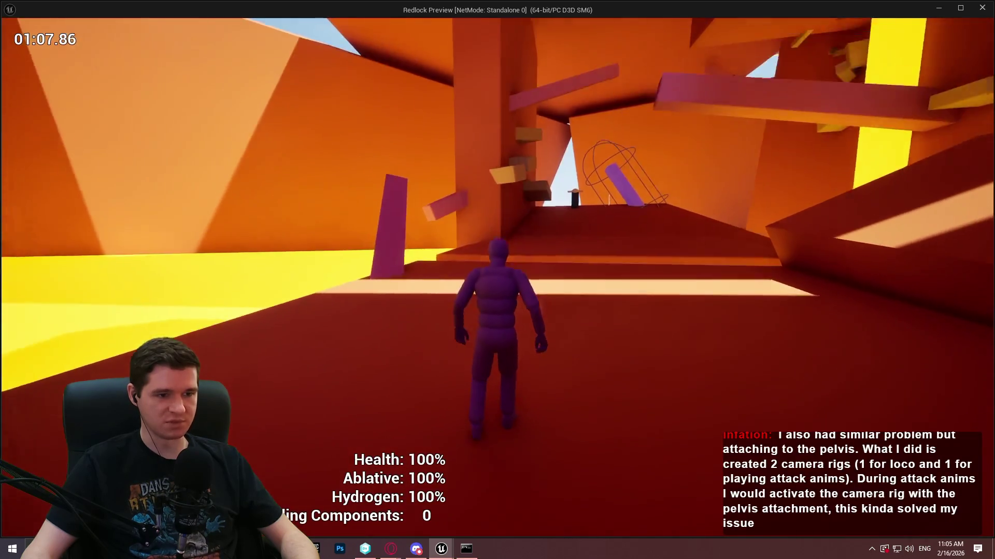
# Step: Move through the dark red passage crouching and standing with Ctrl, then close the preview
pyautogui.press('w')
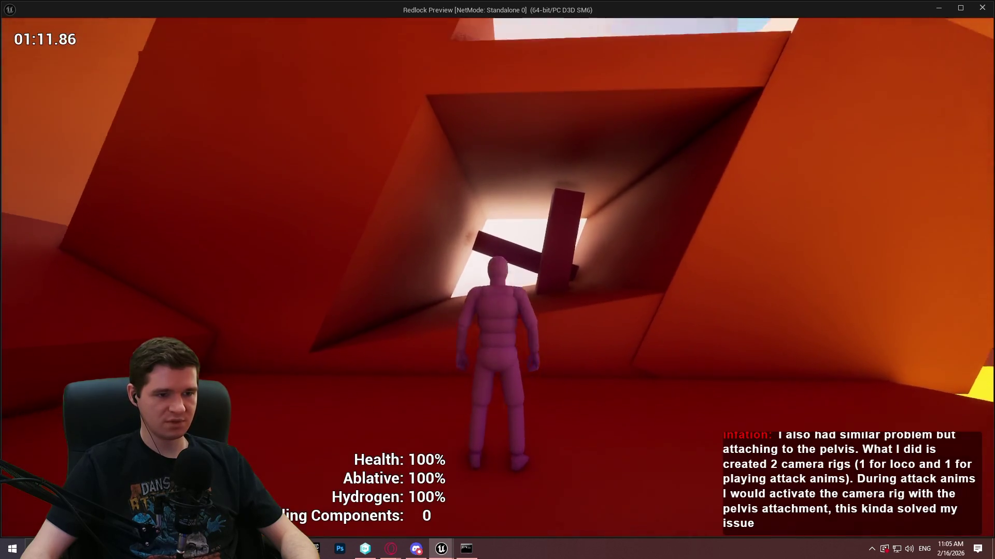
pyautogui.press('w')
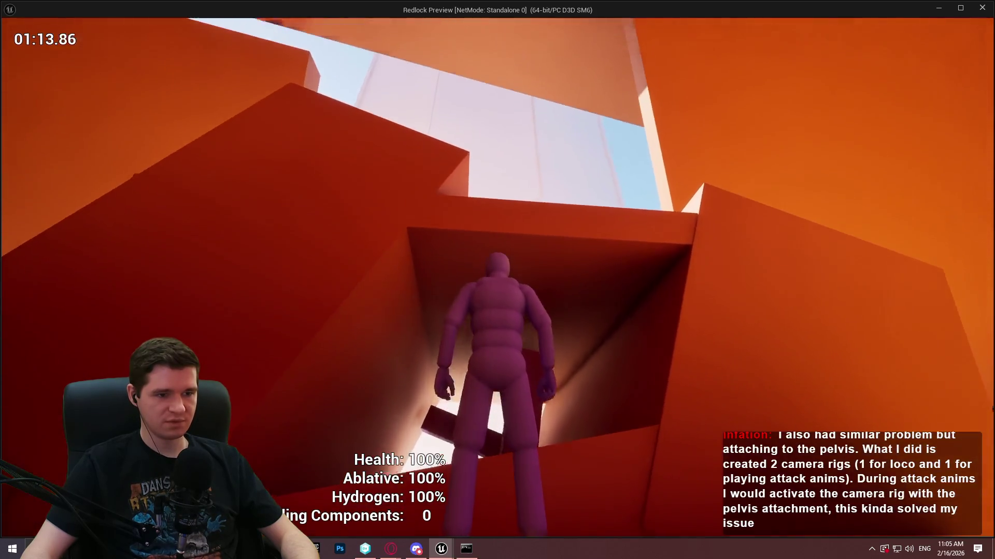
pyautogui.press('w')
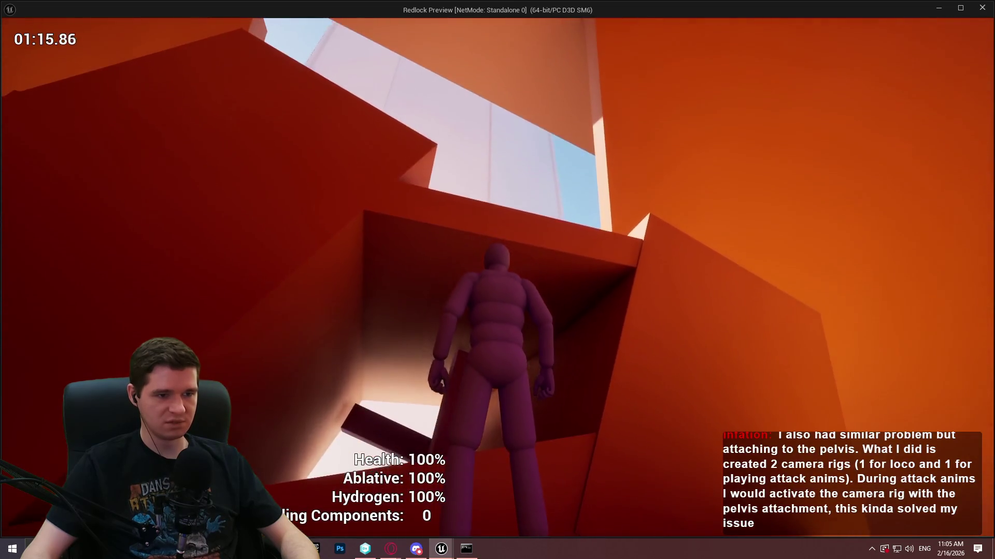
pyautogui.press('ctrl')
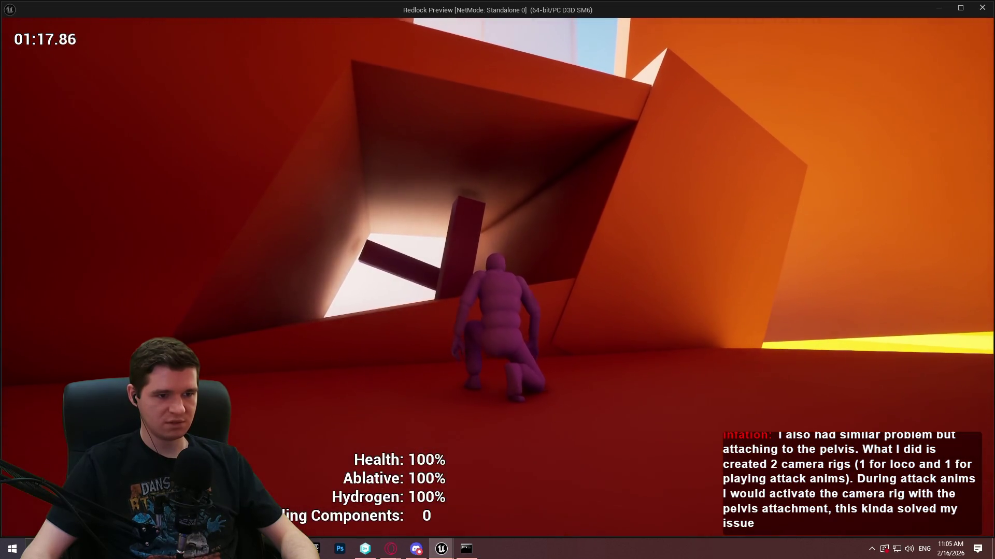
pyautogui.press('ctrl')
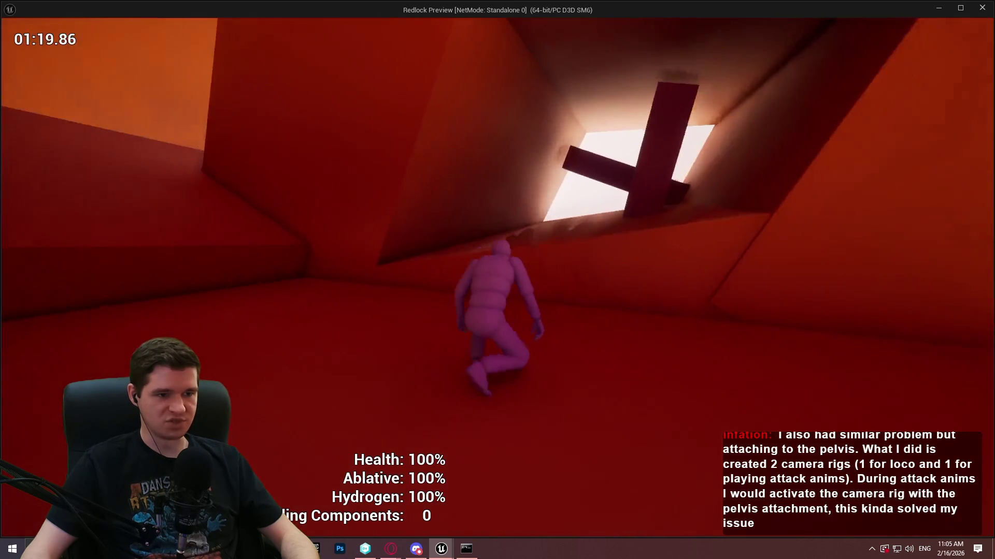
pyautogui.press('w')
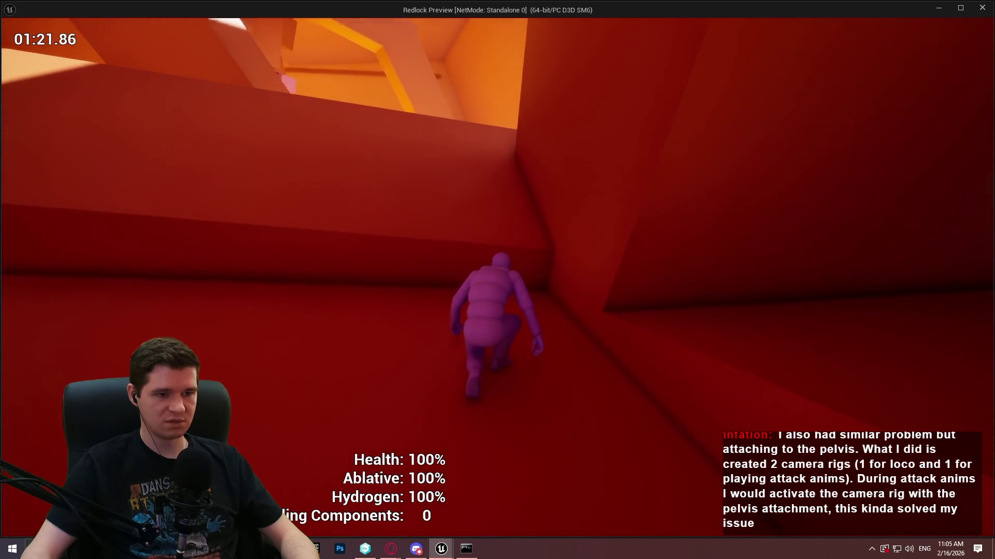
pyautogui.press('w')
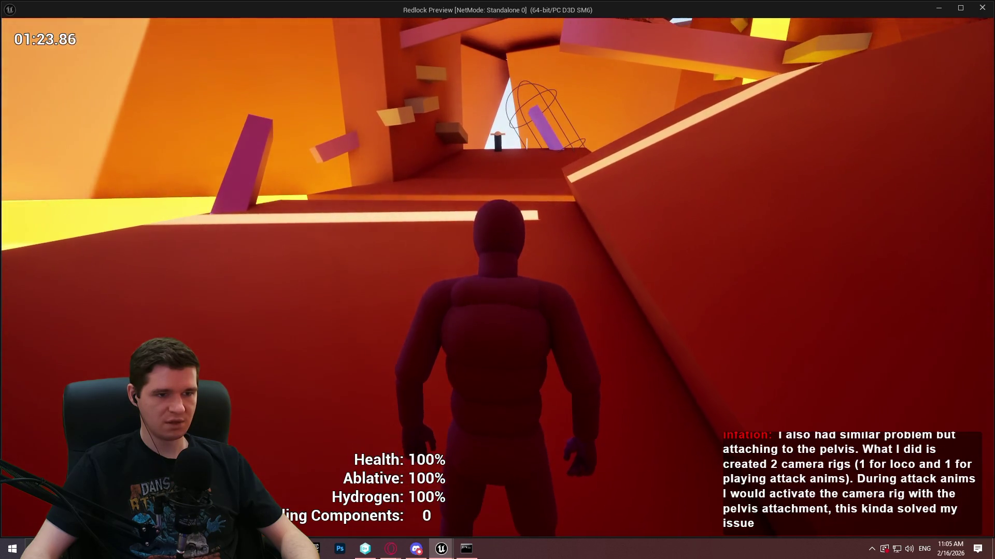
pyautogui.press('ctrl')
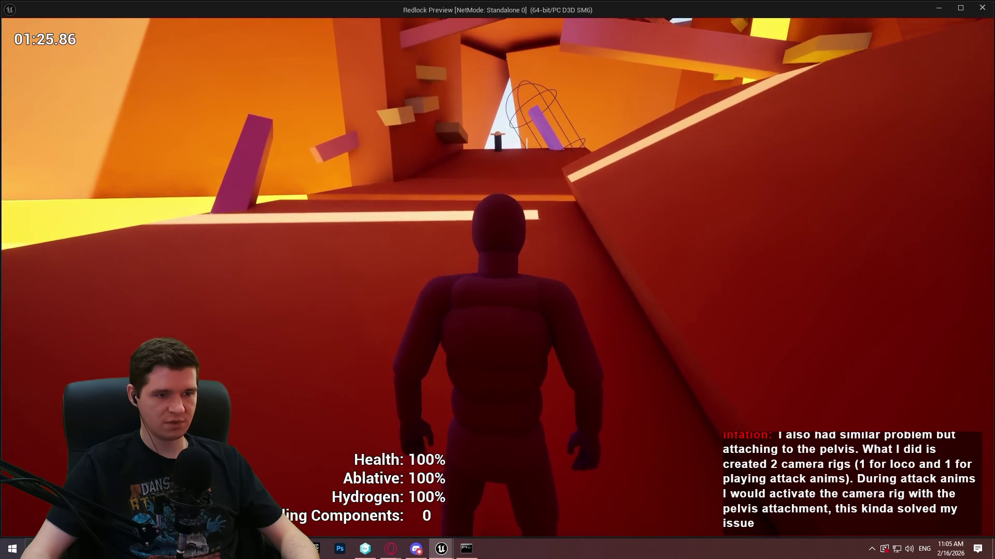
pyautogui.press('ctrl')
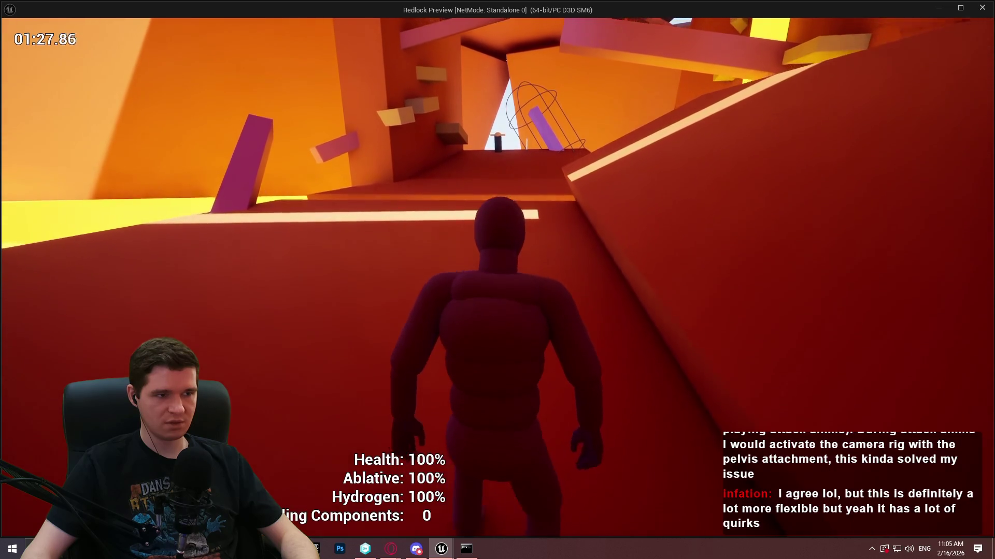
pyautogui.press('ctrl')
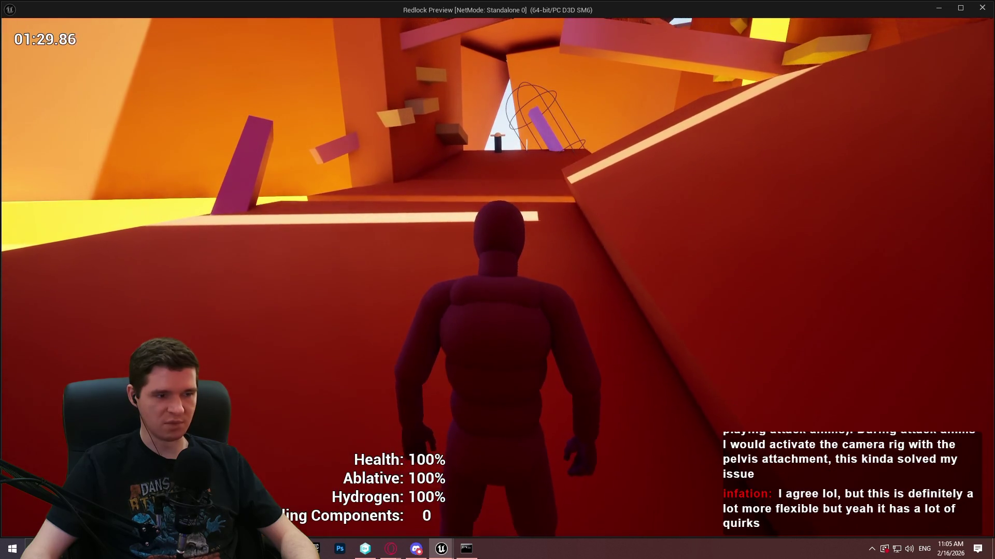
pyautogui.press('Escape')
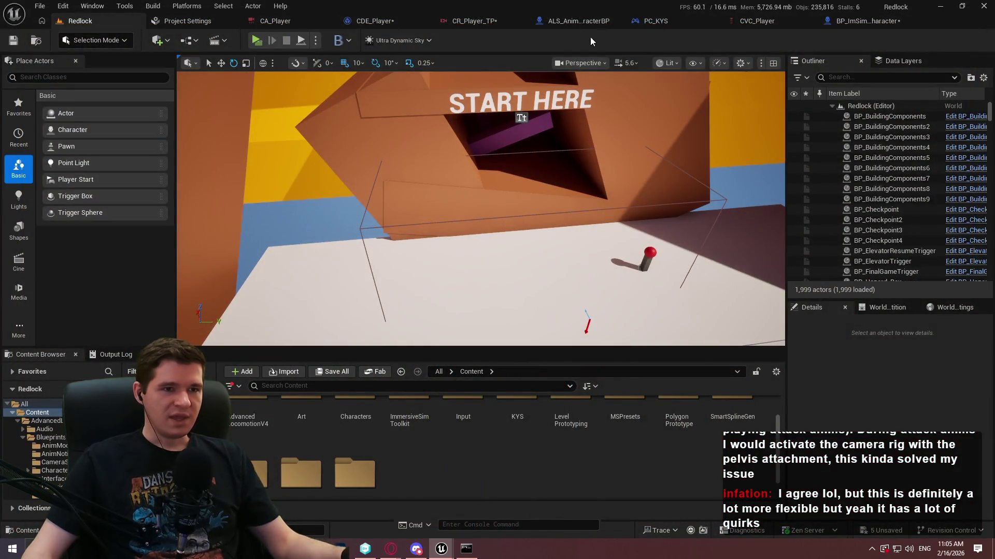
# Step: Set the Dampen Position node's Vertical Damping Factor in CR_Player_TP to 20.0
pyautogui.click(464, 23)
pyautogui.click(554, 213)
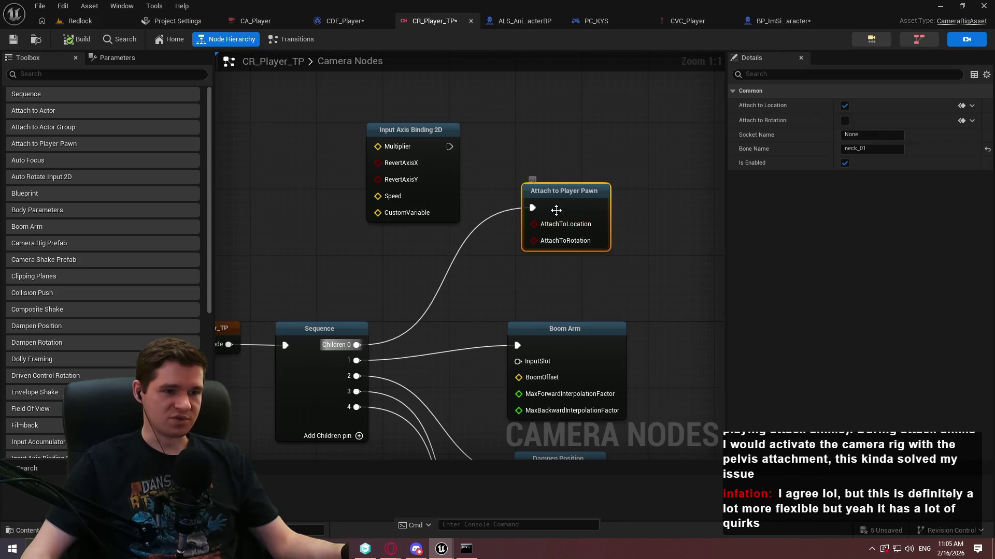
pyautogui.scroll(-3, 559, 306)
pyautogui.click(524, 348)
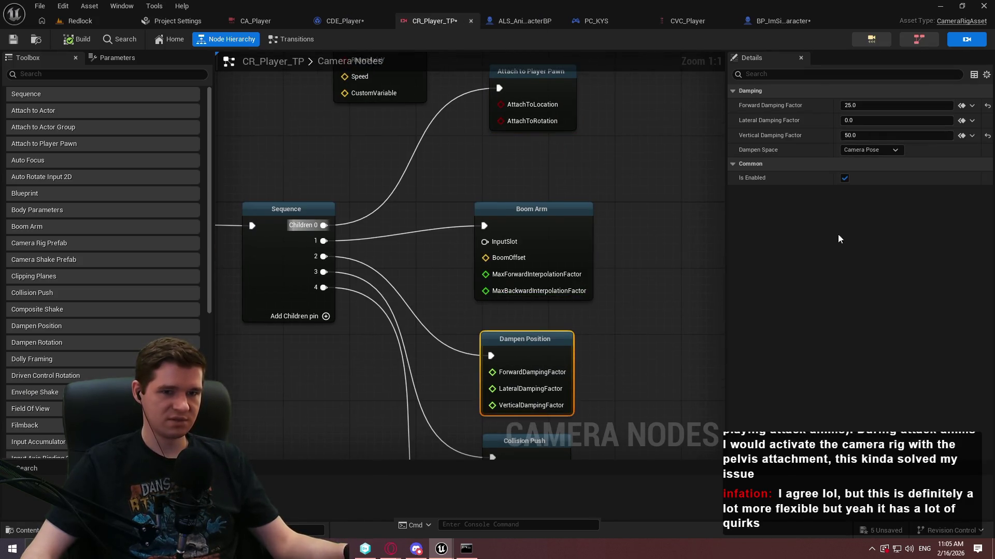
pyautogui.click(886, 138)
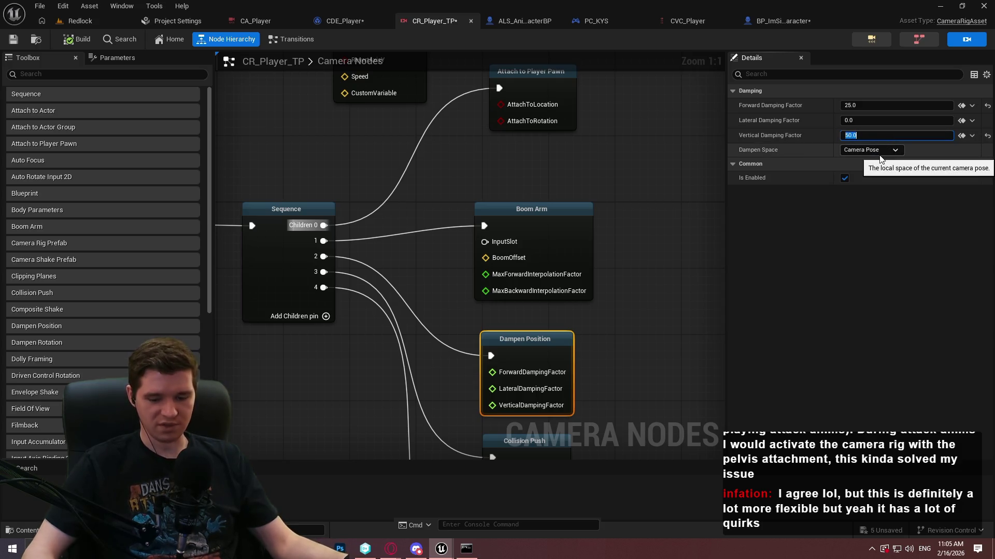
pyautogui.write('20')
pyautogui.press('Return')
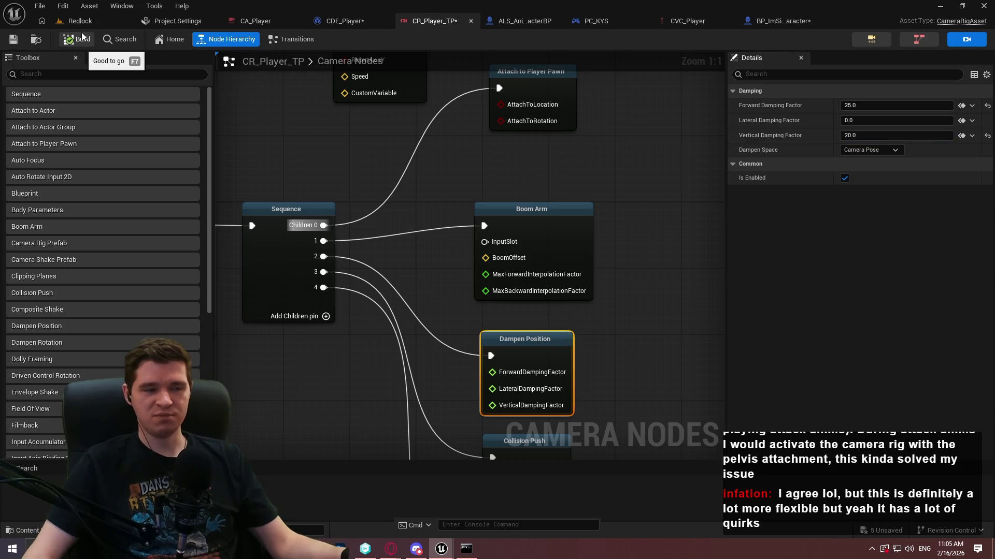
# Step: Return to the Redlock level editor and launch a new playtest
pyautogui.click(78, 24)
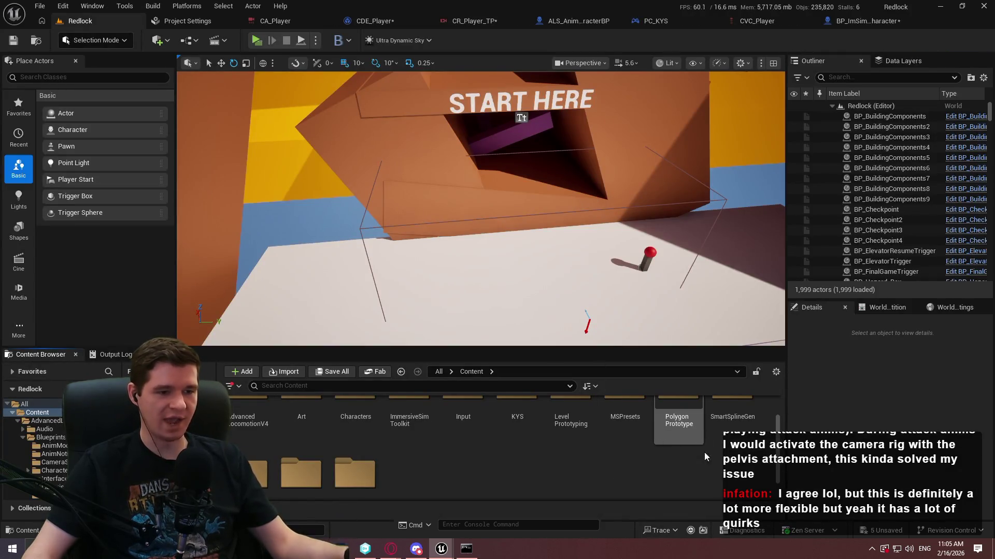
pyautogui.scroll(-2, 782, 441)
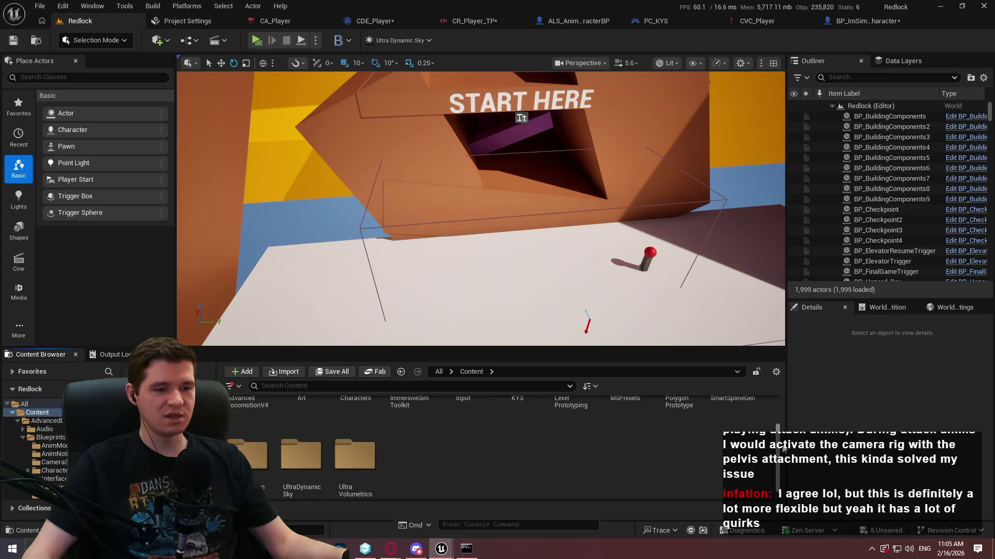
pyautogui.scroll(2, 783, 439)
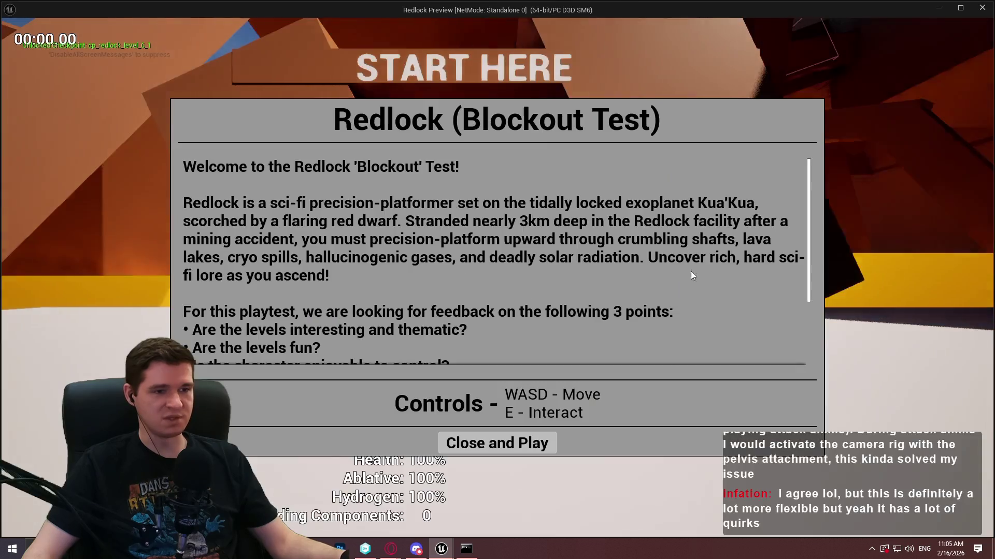
# Step: Dismiss the intro, then run and climb over the first wall, white platform and orange wall
pyautogui.click(505, 442)
pyautogui.press('w')
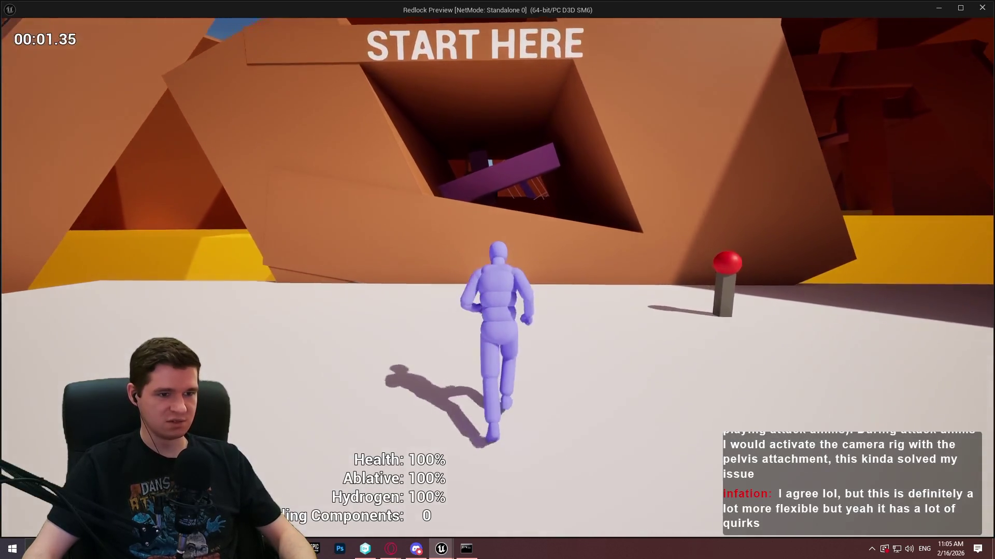
pyautogui.press('space')
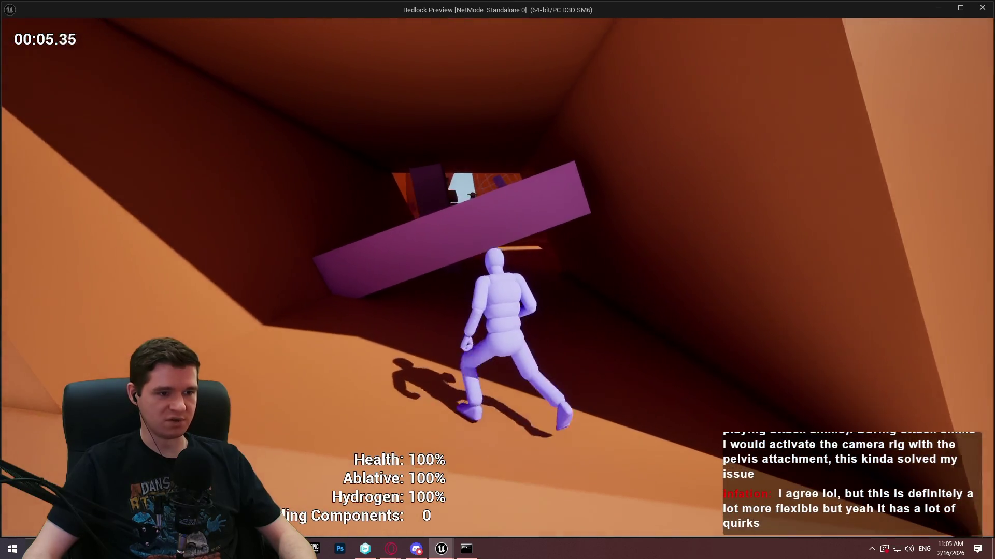
pyautogui.press('space')
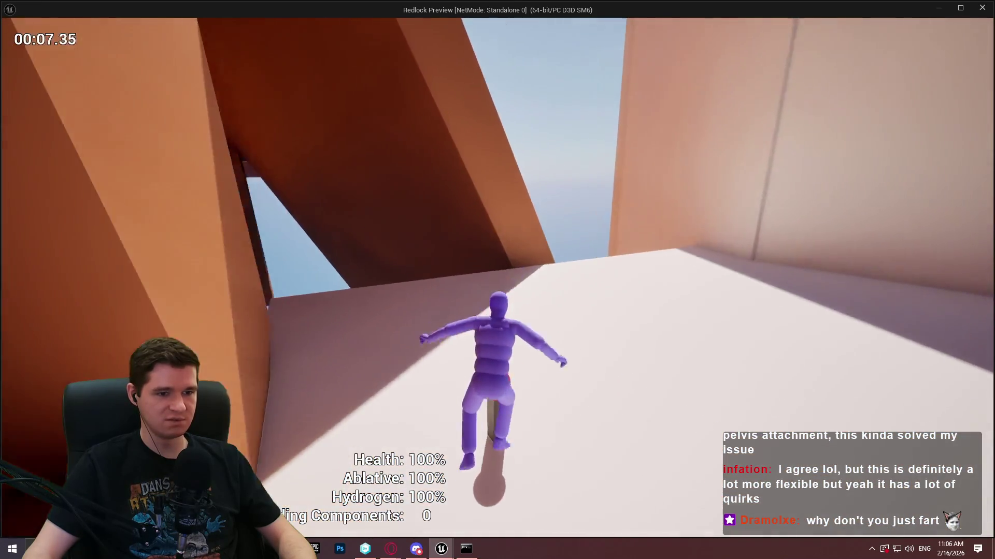
pyautogui.press('space')
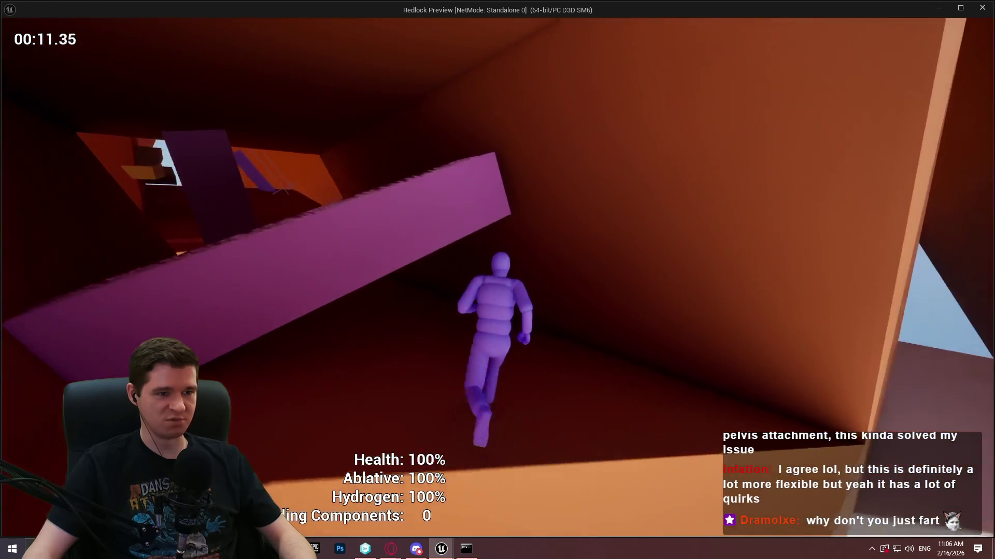
# Step: Crouch under the purple beam, climb onto the beams and crawl along them, then exit the preview
pyautogui.press('c')
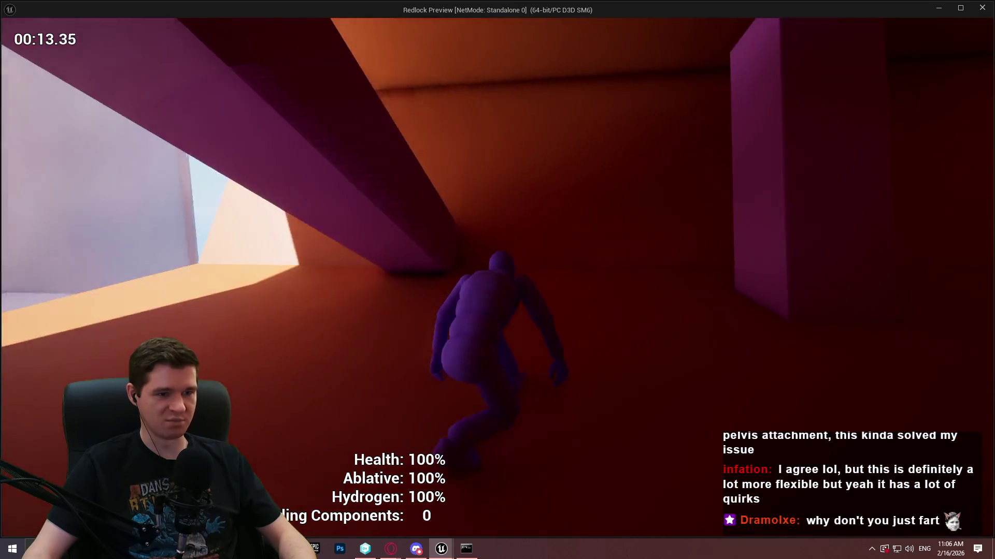
pyautogui.press('space')
pyautogui.press('w')
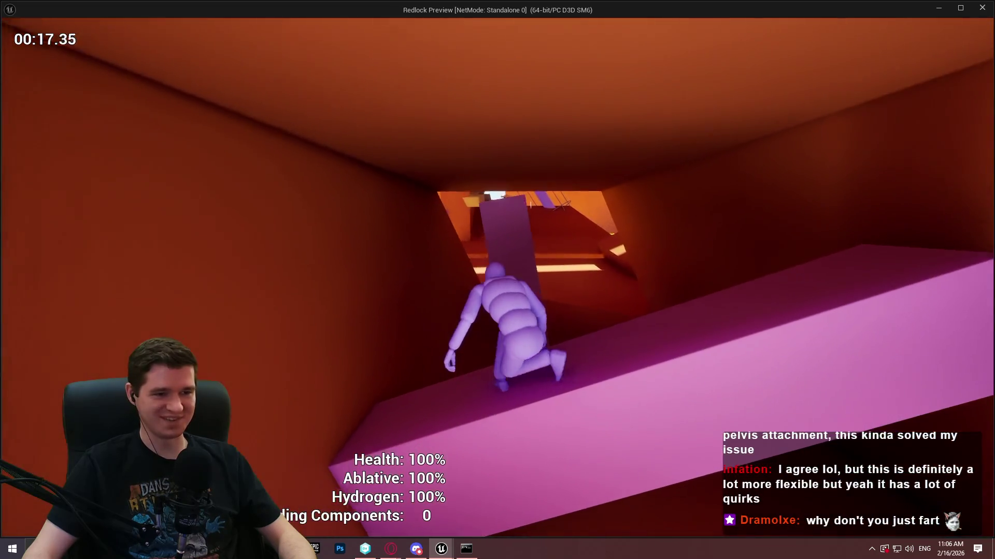
pyautogui.press('w')
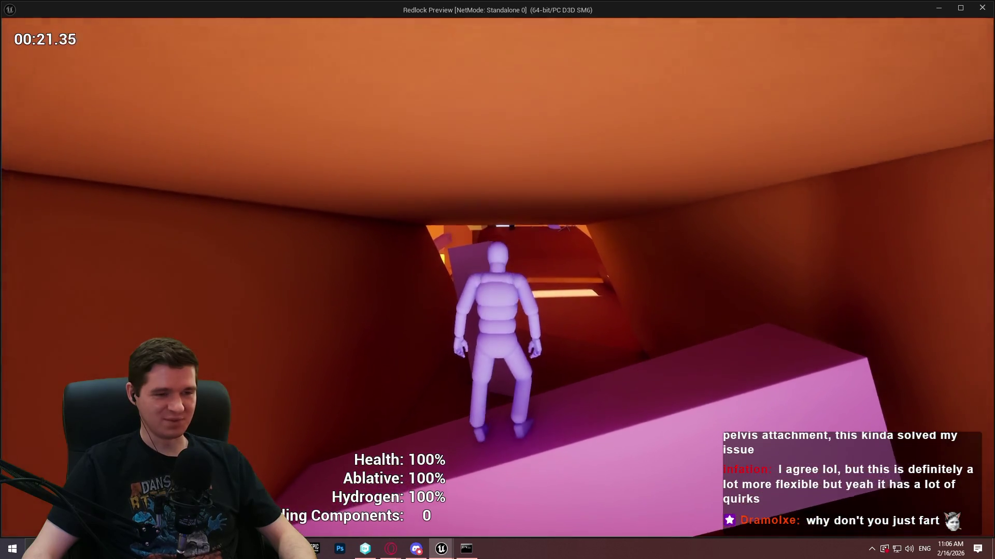
pyautogui.press('Escape')
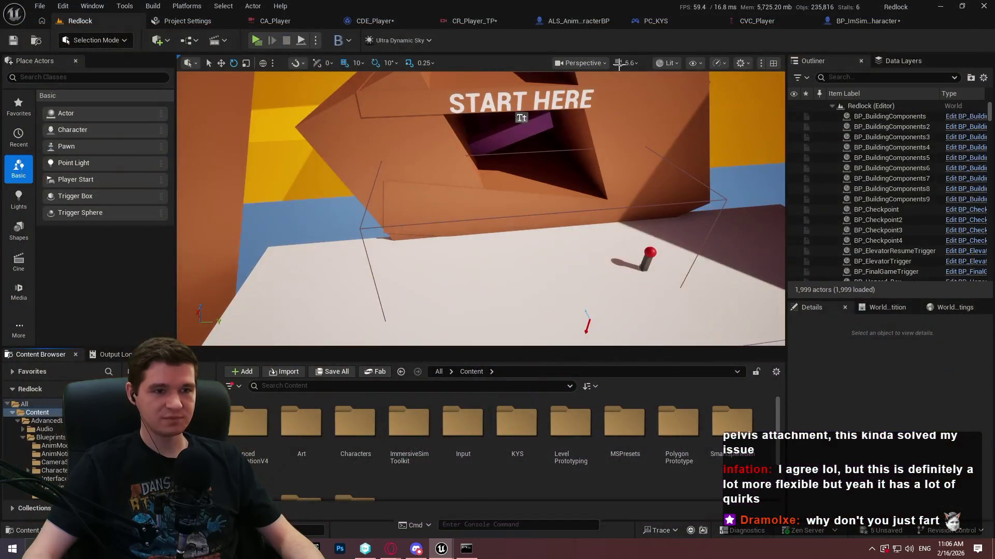
# Step: Set CR_Player_TP's Dampen Position Vertical Damping Factor to 0.0, keeping Camera Pose dampen space
pyautogui.click(589, 24)
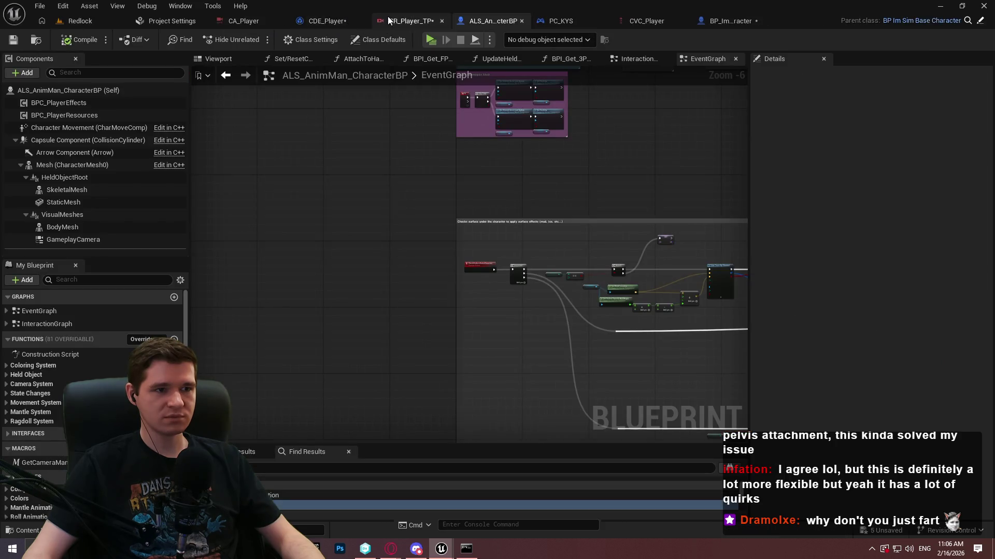
pyautogui.click(389, 21)
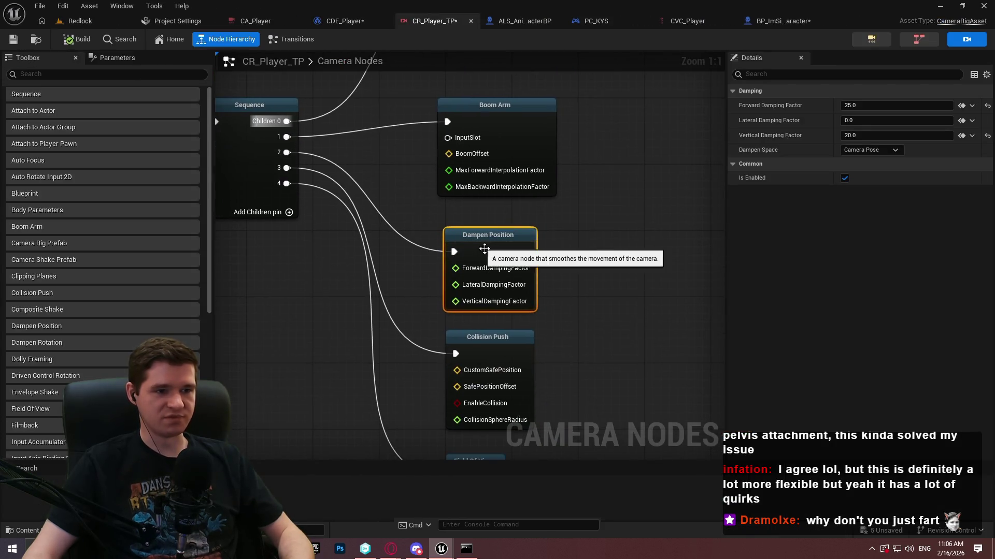
pyautogui.click(613, 251)
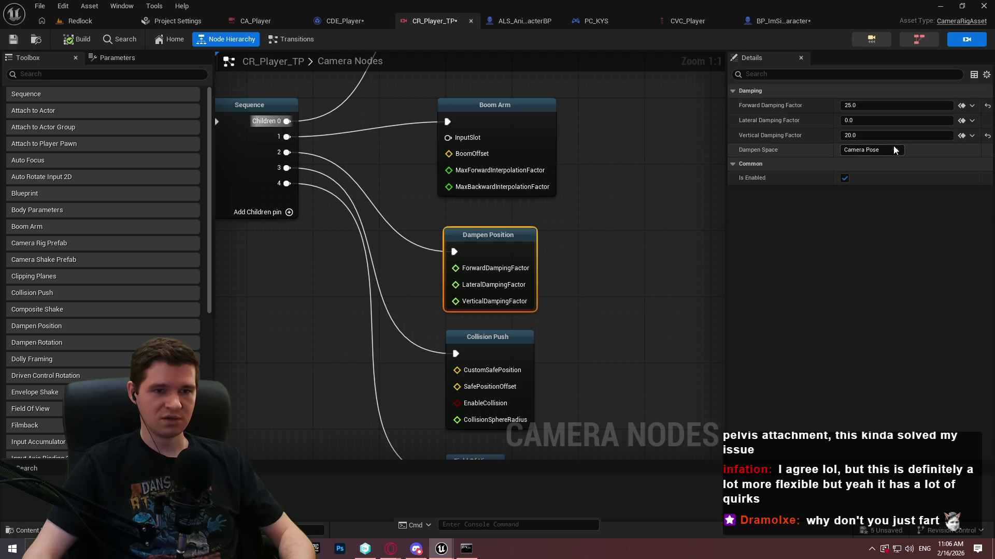
pyautogui.click(897, 150)
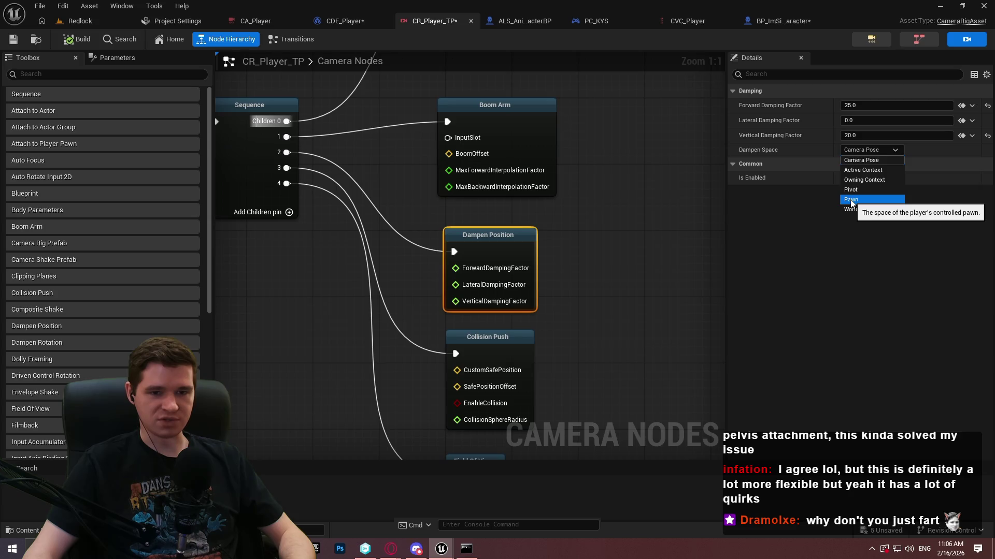
pyautogui.click(837, 224)
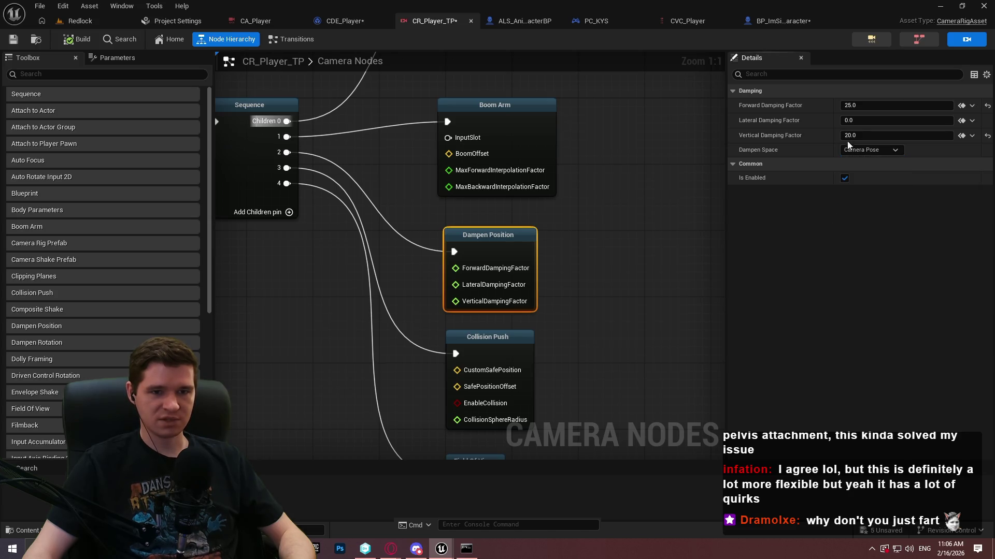
pyautogui.write('0')
pyautogui.press('Return')
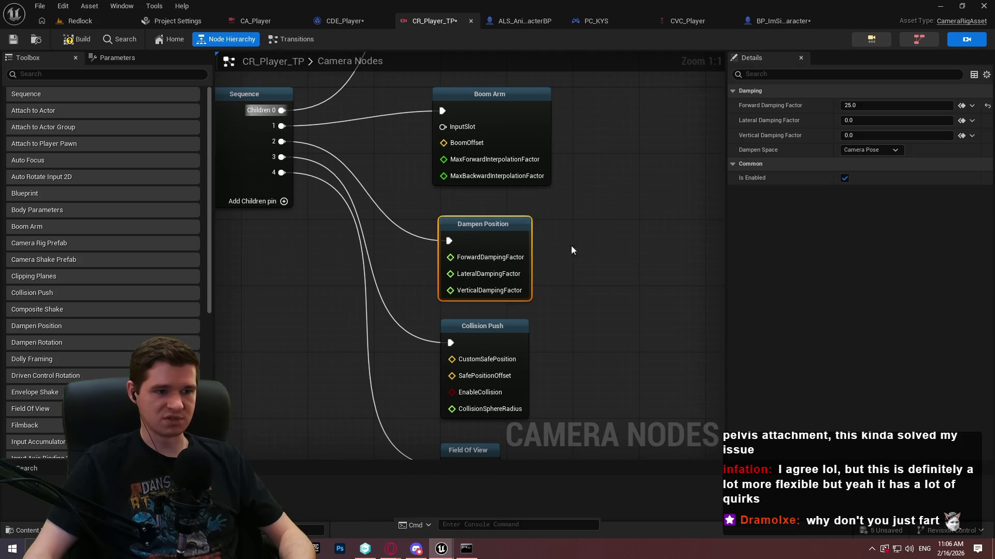
# Step: Duplicate Dampen Position and wire it into the Sequence, adding a fifth pin for Collision Push and Field Of View
pyautogui.hotkey('ctrl', 'd')
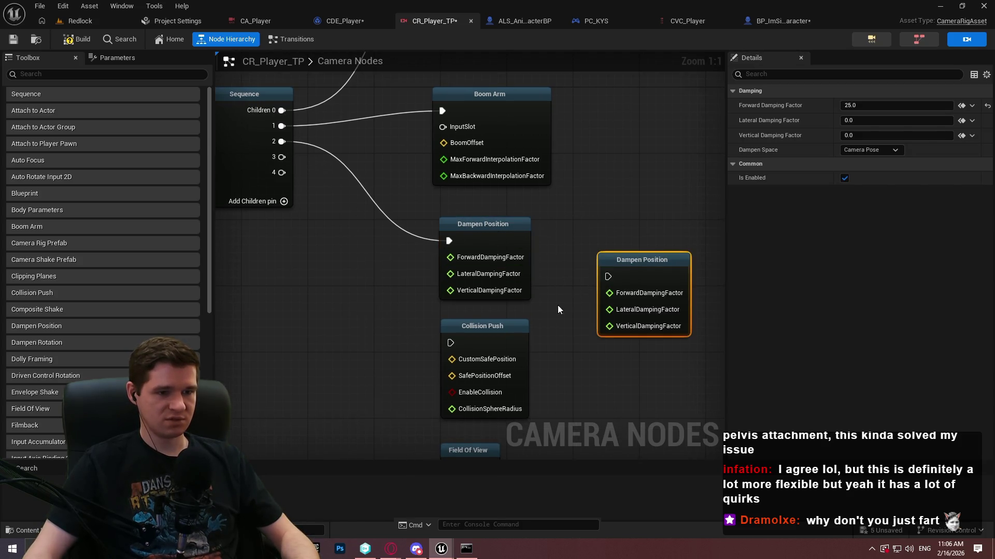
pyautogui.scroll(-3, 557, 309)
pyautogui.moveTo(549, 140); pyautogui.dragTo(461, 456)
pyautogui.moveTo(487, 158); pyautogui.dragTo(483, 238)
pyautogui.scroll(1, 569, 226)
pyautogui.moveTo(653, 169)
pyautogui.mouseDown()
pyautogui.moveTo(502, 215)
pyautogui.moveTo(493, 228)
pyautogui.mouseUp()
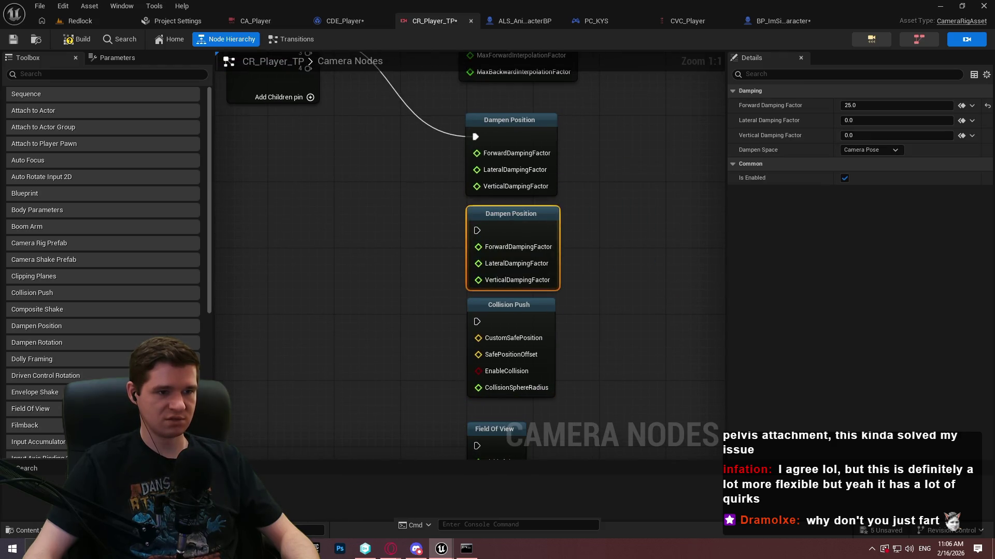
pyautogui.scroll(2, 311, 114)
pyautogui.moveTo(308, 115); pyautogui.dragTo(477, 293)
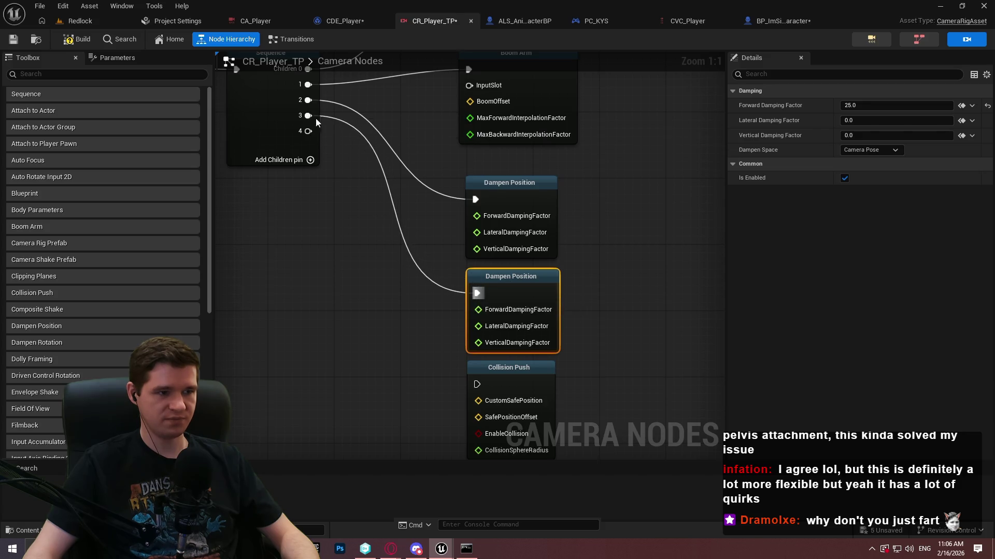
pyautogui.click(306, 162)
pyautogui.moveTo(308, 131); pyautogui.dragTo(477, 384)
pyautogui.moveTo(306, 148); pyautogui.dragTo(477, 415)
# Step: Swap the order of the two Dampen Position nodes and tidy the graph layout
pyautogui.click(488, 374)
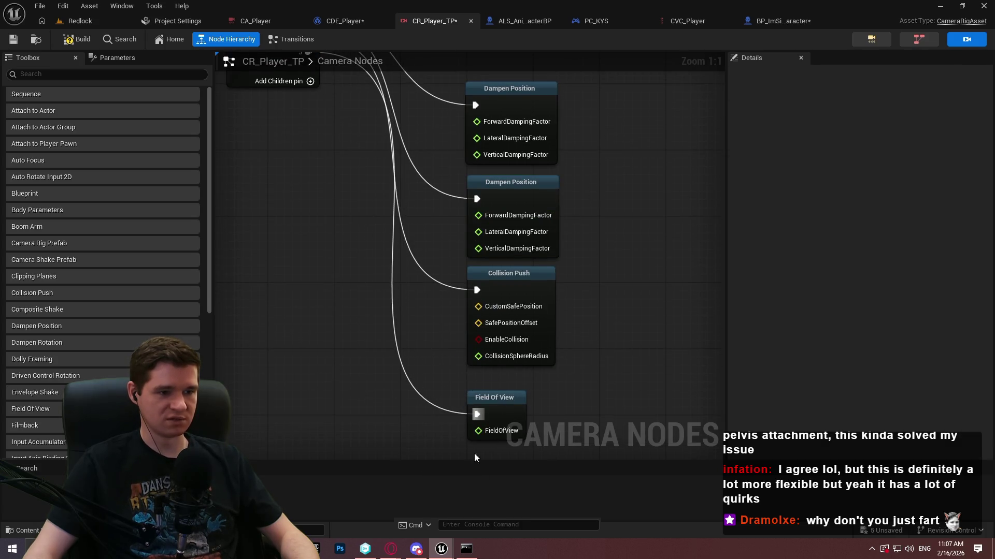
pyautogui.scroll(2, 574, 263)
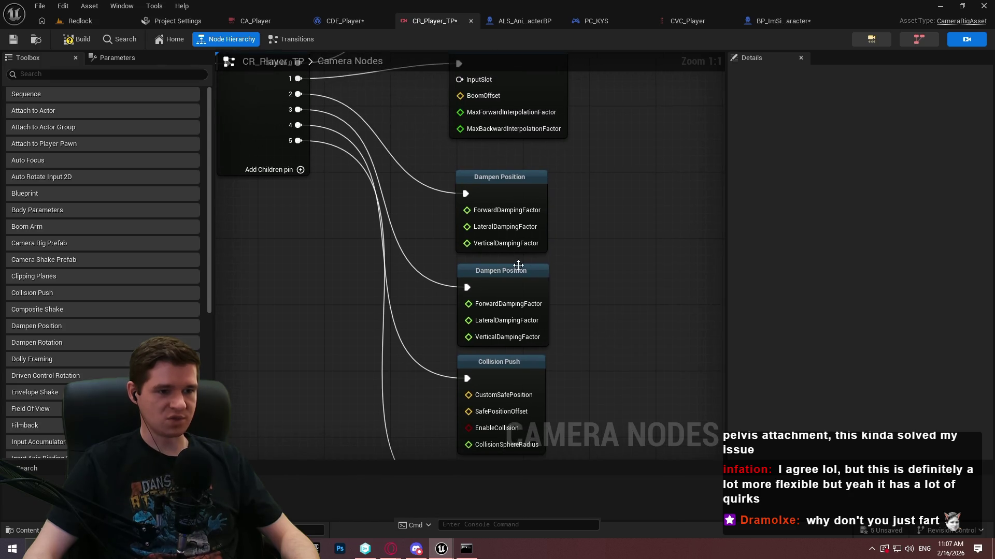
pyautogui.click(520, 164)
pyautogui.moveTo(524, 165)
pyautogui.mouseDown()
pyautogui.moveTo(493, 270)
pyautogui.moveTo(490, 260)
pyautogui.mouseUp()
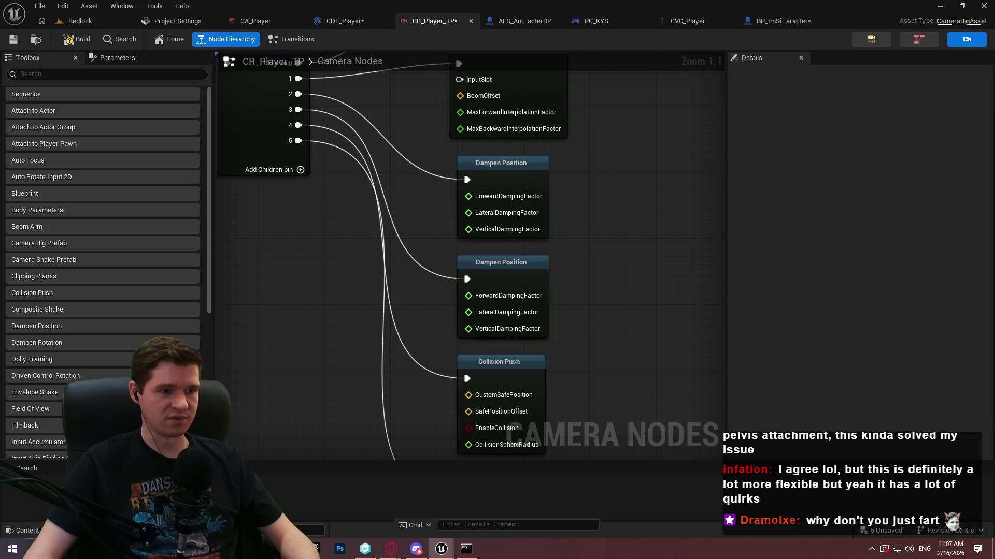
pyautogui.moveTo(536, 55); pyautogui.dragTo(553, 229)
pyautogui.click(553, 243)
pyautogui.moveTo(528, 100)
pyautogui.mouseDown()
pyautogui.moveTo(515, 133)
pyautogui.moveTo(525, 142)
pyautogui.mouseUp()
pyautogui.moveTo(353, 235); pyautogui.dragTo(478, 231)
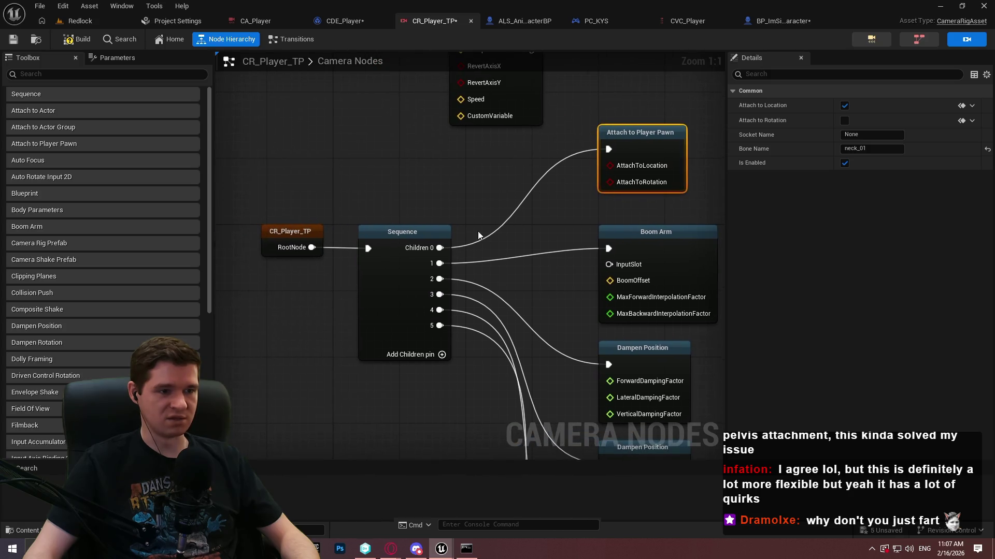
pyautogui.moveTo(254, 215)
pyautogui.mouseDown()
pyautogui.moveTo(433, 321)
pyautogui.moveTo(406, 223)
pyautogui.moveTo(371, 208)
pyautogui.moveTo(344, 218)
pyautogui.mouseUp()
pyautogui.click(526, 265)
pyautogui.moveTo(526, 265); pyautogui.dragTo(442, 145)
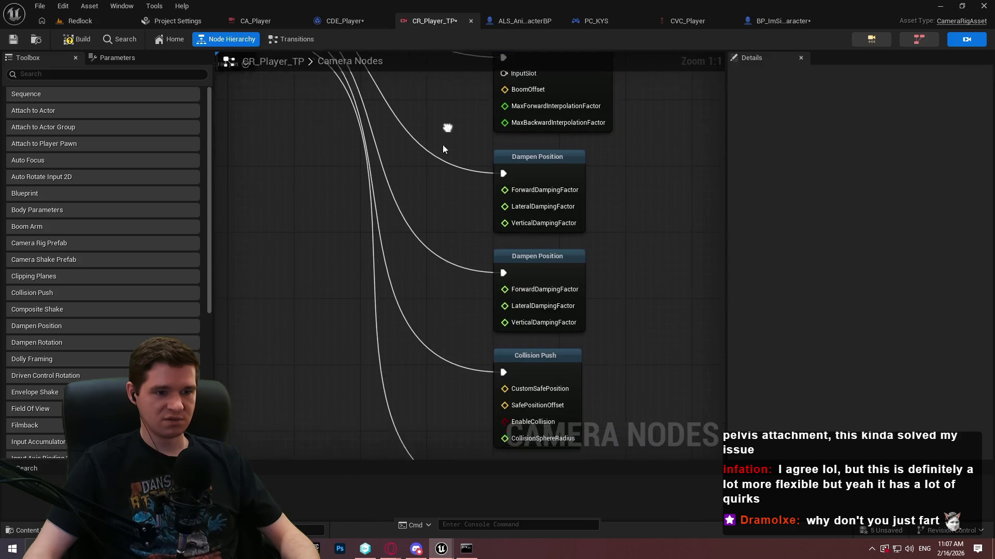
# Step: Give the second Dampen Position forward damping 0 and vertical damping 50, then return to the preview
pyautogui.click(557, 253)
pyautogui.click(869, 136)
pyautogui.hotkey('shift', 'Tab')
pyautogui.hotkey('shift', 'Tab')
pyautogui.write('0')
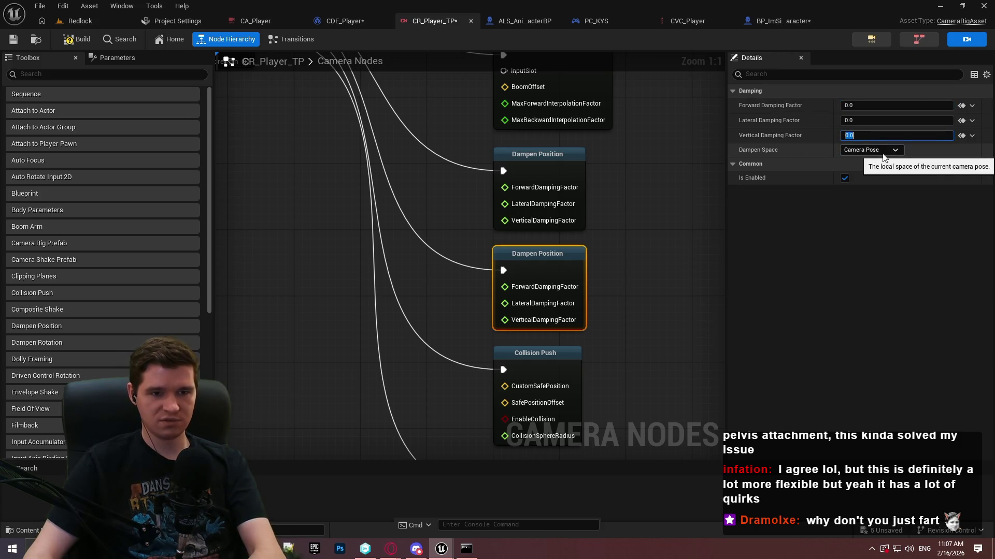
pyautogui.write('50')
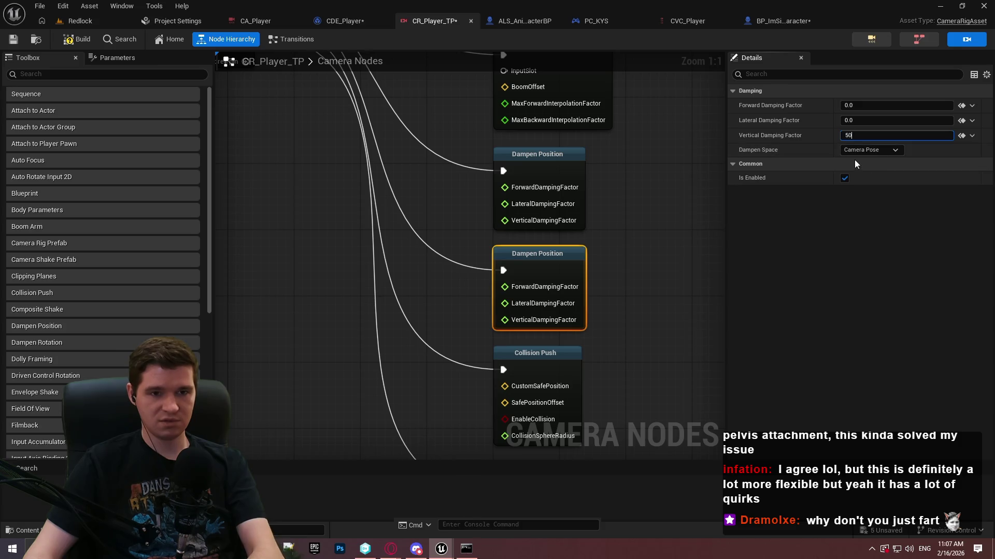
pyautogui.hotkey('alt', 'Tab')
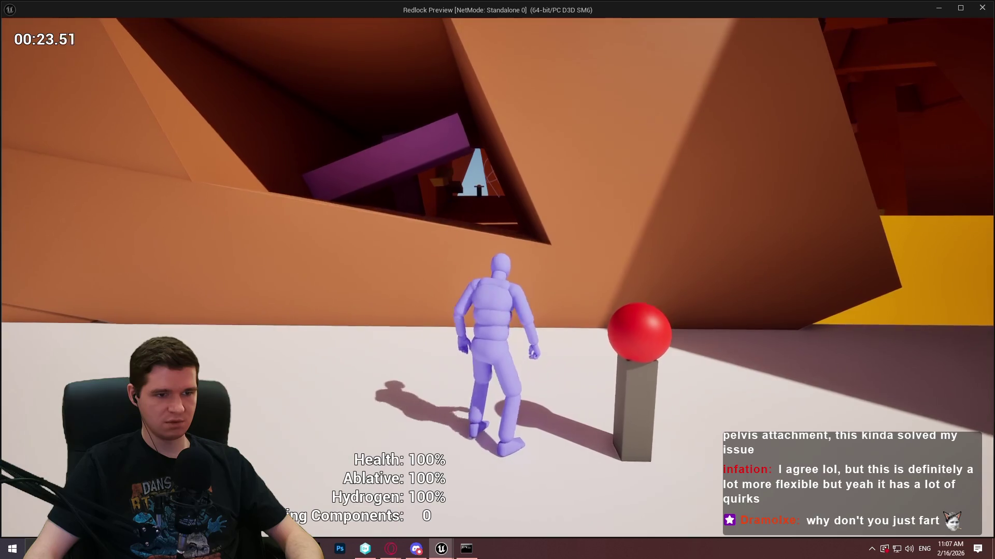
# Step: Climb the orange wall, run toward the red ball, idle, crouch and run to test the camera, then exit
pyautogui.press('w')
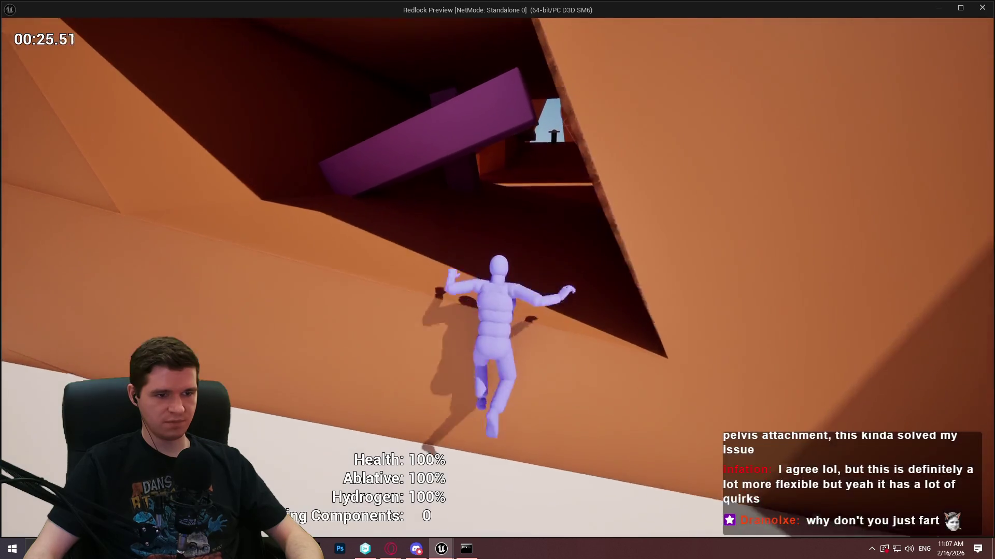
pyautogui.press('w')
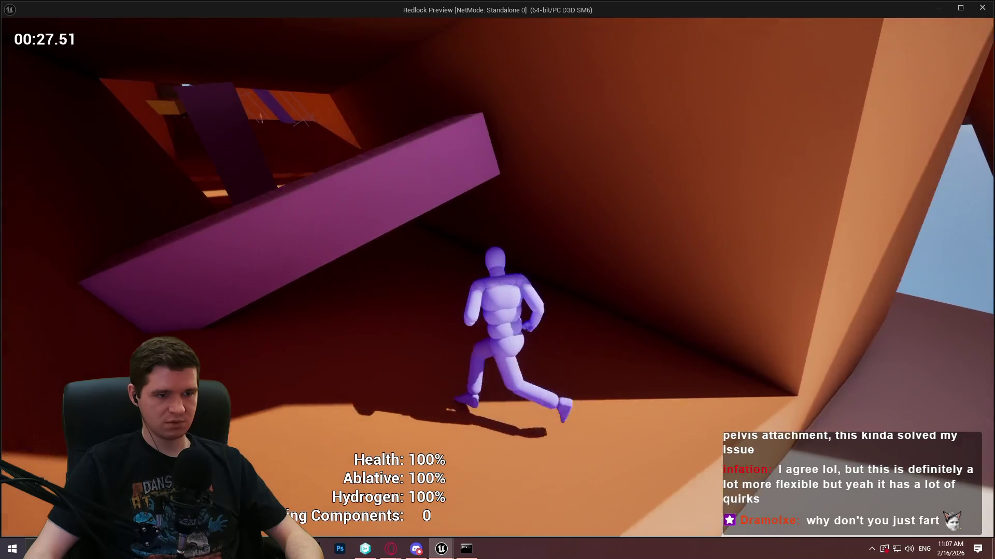
pyautogui.press('w')
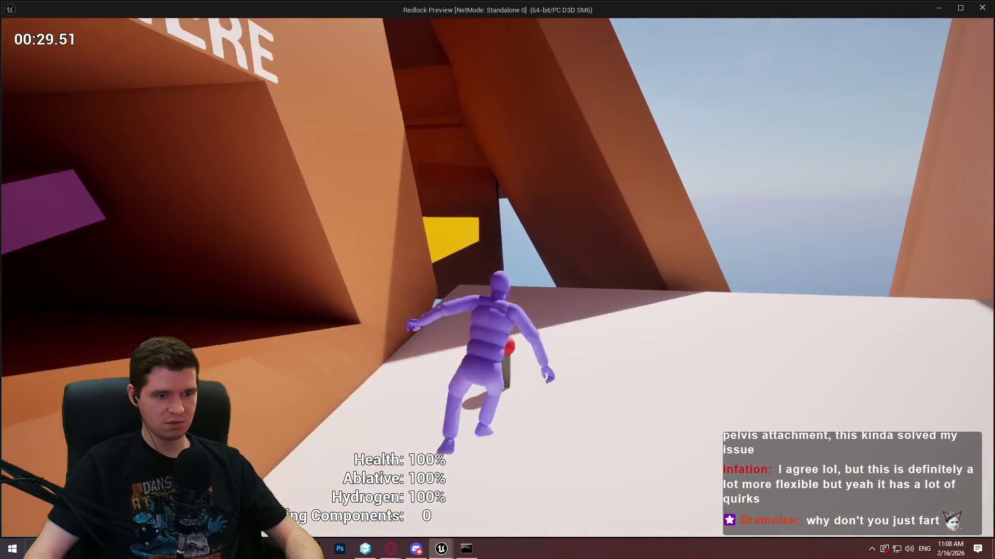
pyautogui.press('s')
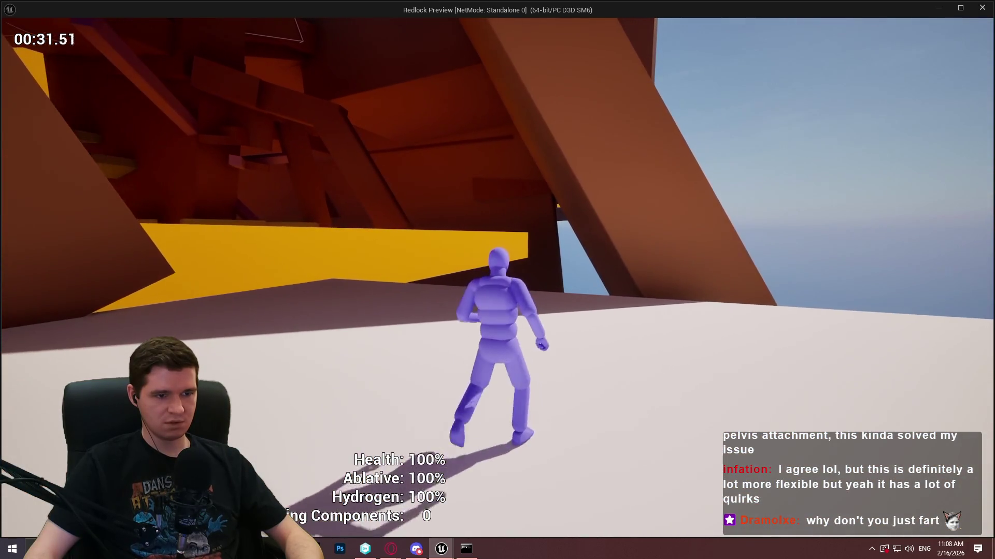
pyautogui.press('c')
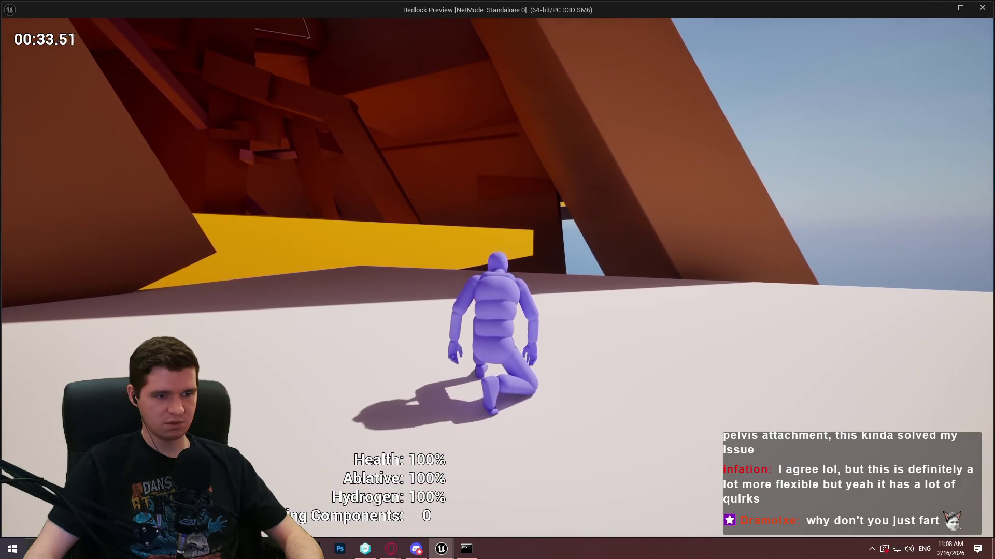
pyautogui.press('c')
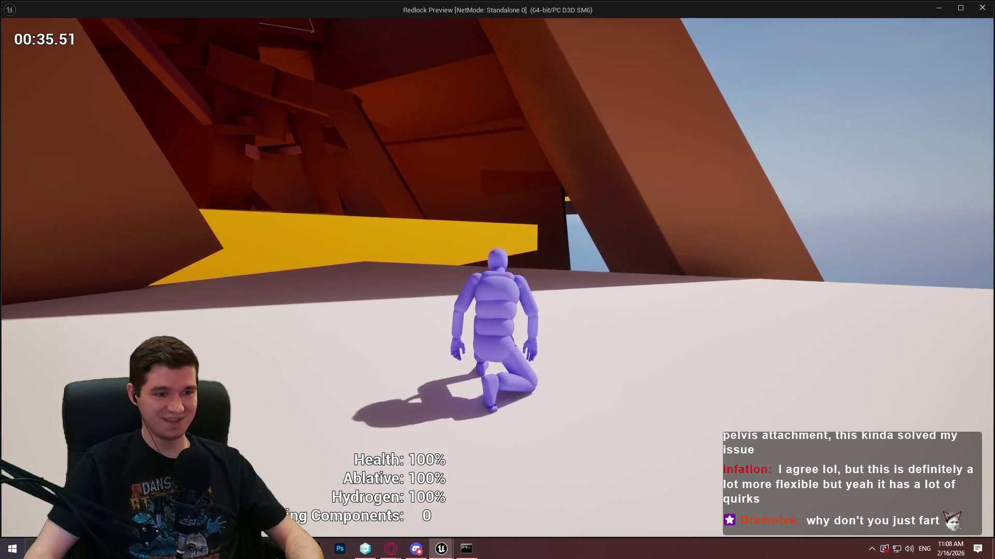
pyautogui.press('w')
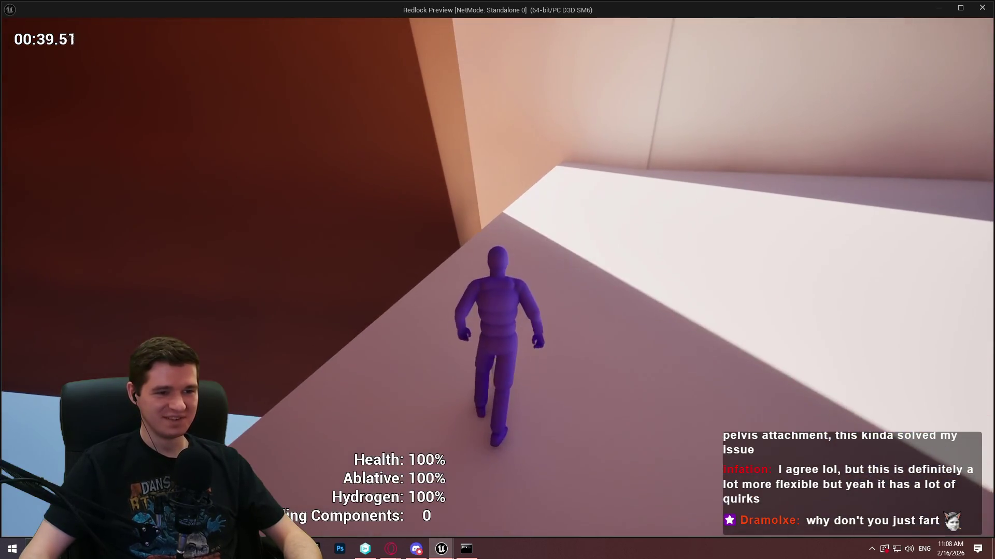
pyautogui.press('w')
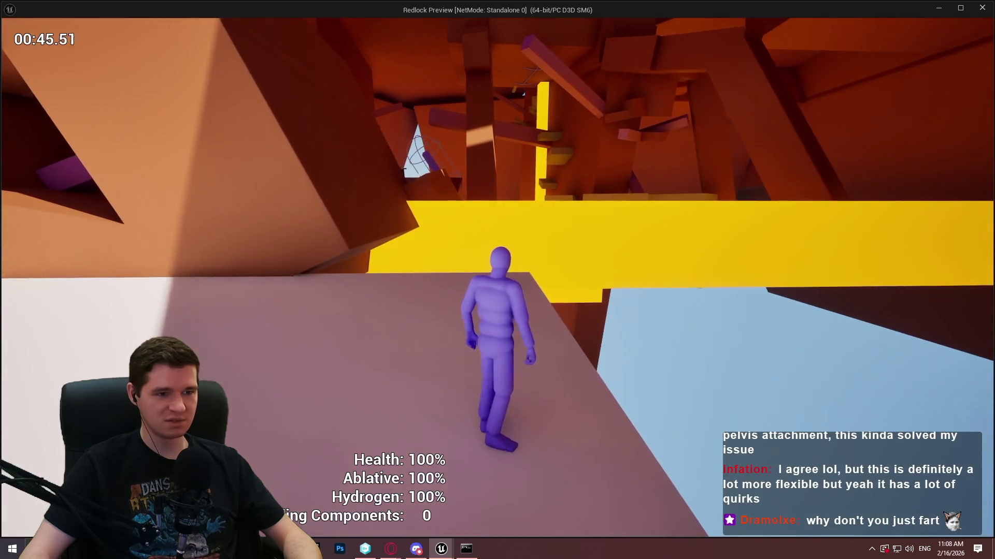
pyautogui.press('w')
pyautogui.press('Escape')
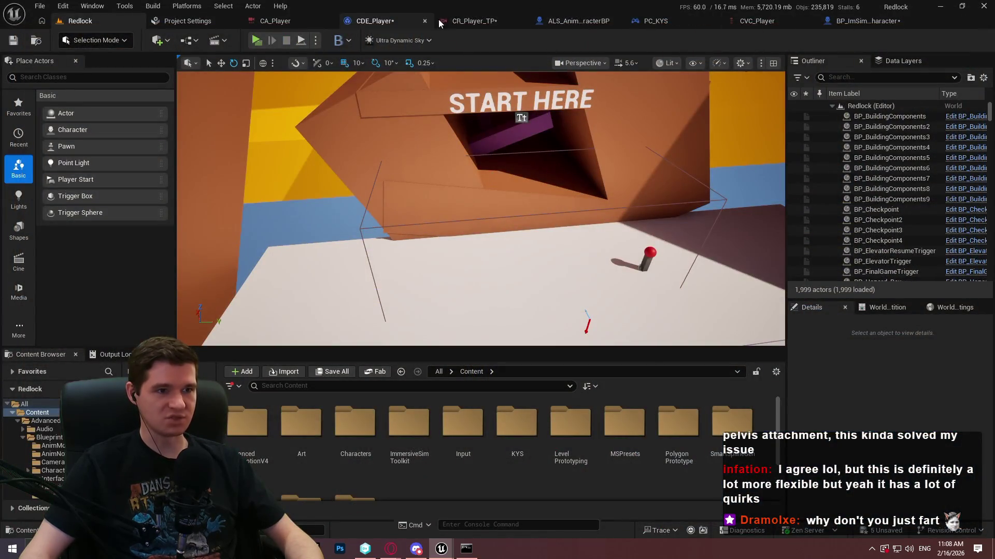
# Step: Check the upper Dampen Position node, then run a brief Redlock playtest to judge the camera
pyautogui.click(439, 19)
pyautogui.click(515, 195)
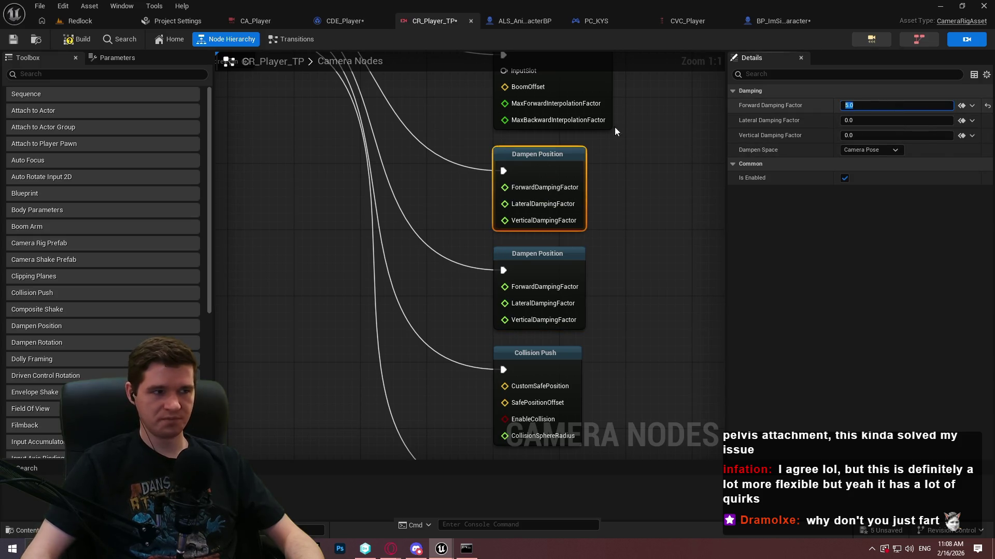
pyautogui.click(78, 20)
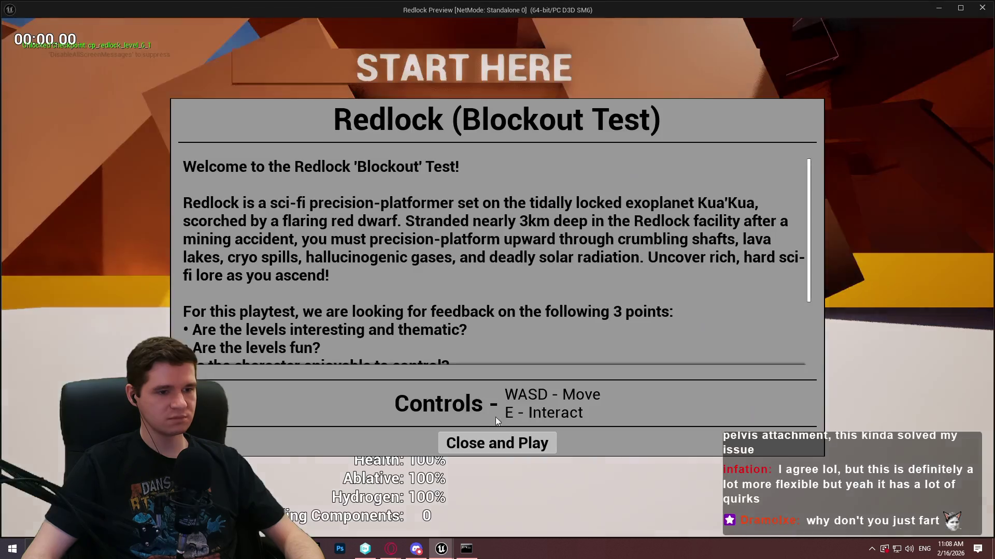
pyautogui.click(497, 442)
pyautogui.press('w')
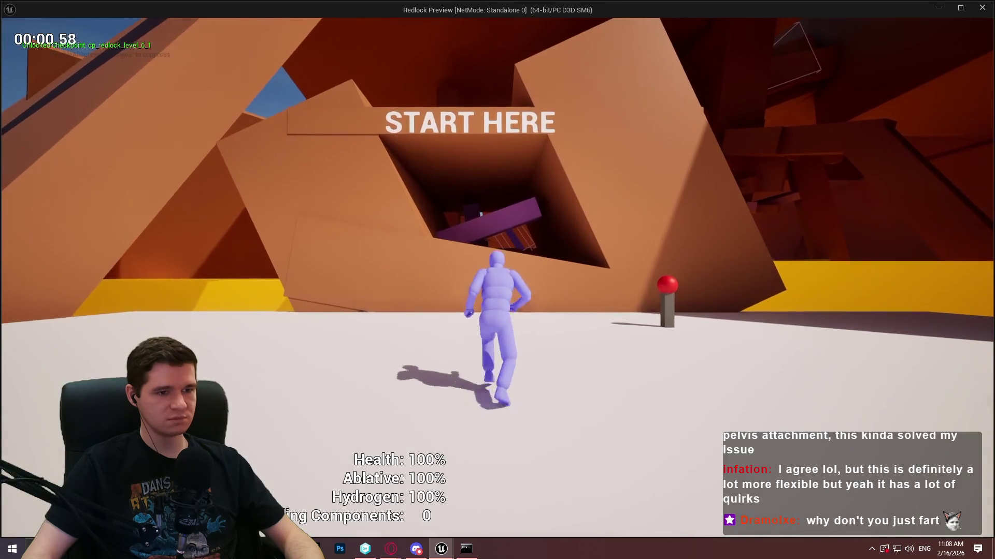
pyautogui.press('w')
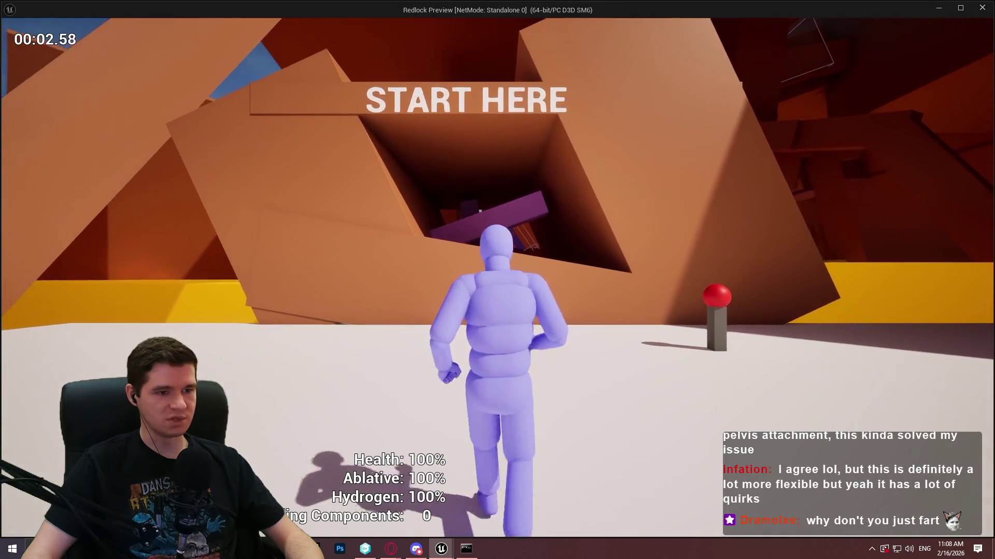
pyautogui.press('Escape')
# Step: Undo the forward damping change and give the second Dampen Position 35 vertical damping
pyautogui.click(471, 21)
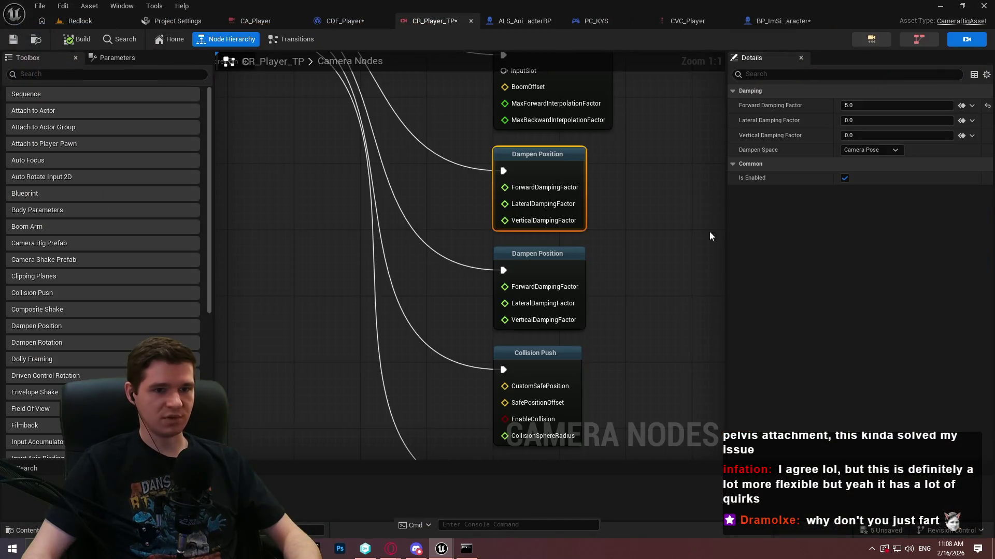
pyautogui.hotkey('ctrl', 'z')
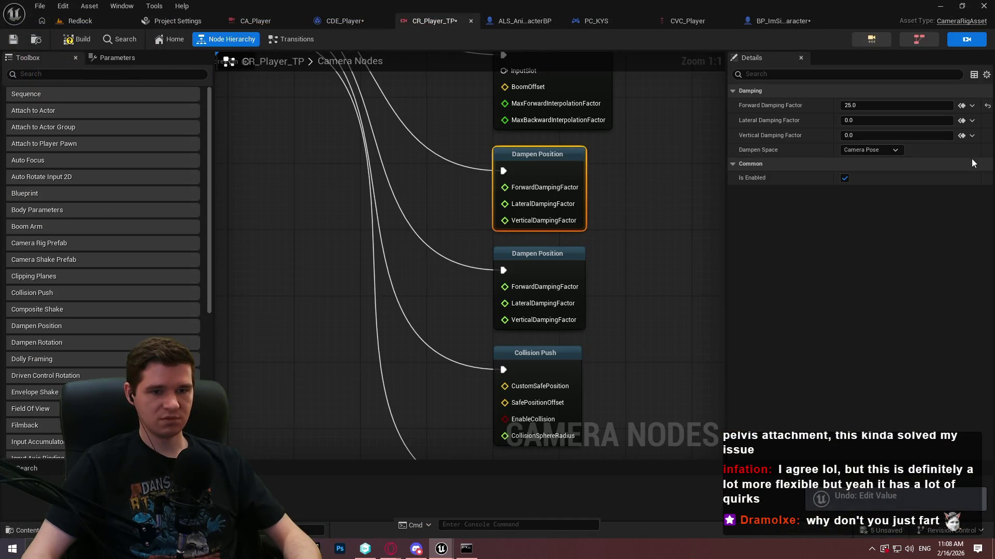
pyautogui.click(526, 264)
pyautogui.write('35')
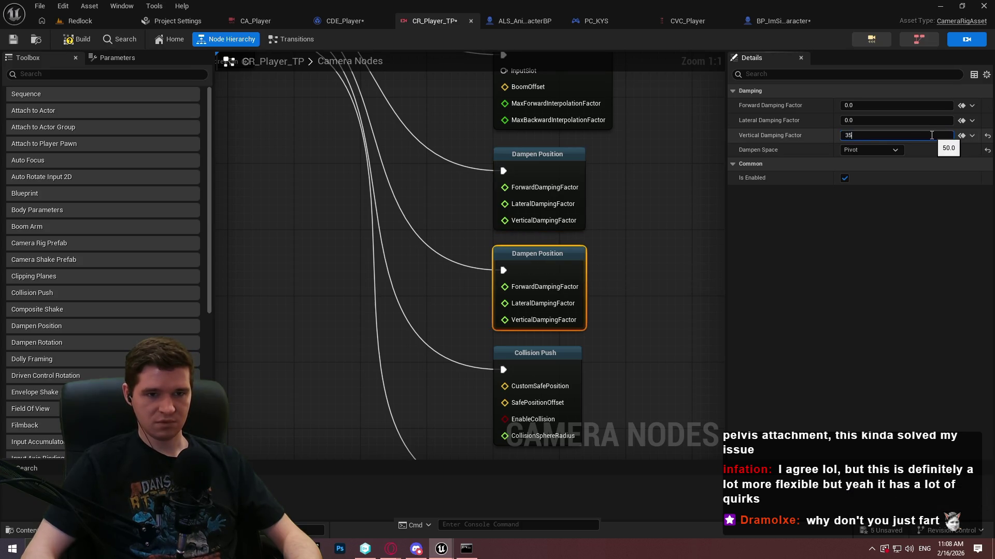
pyautogui.press('Return')
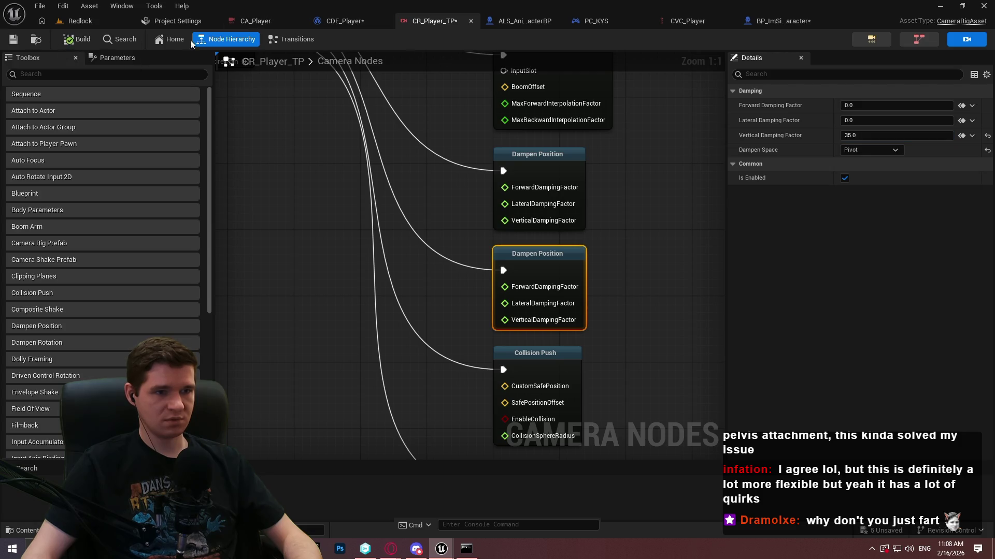
pyautogui.click(98, 23)
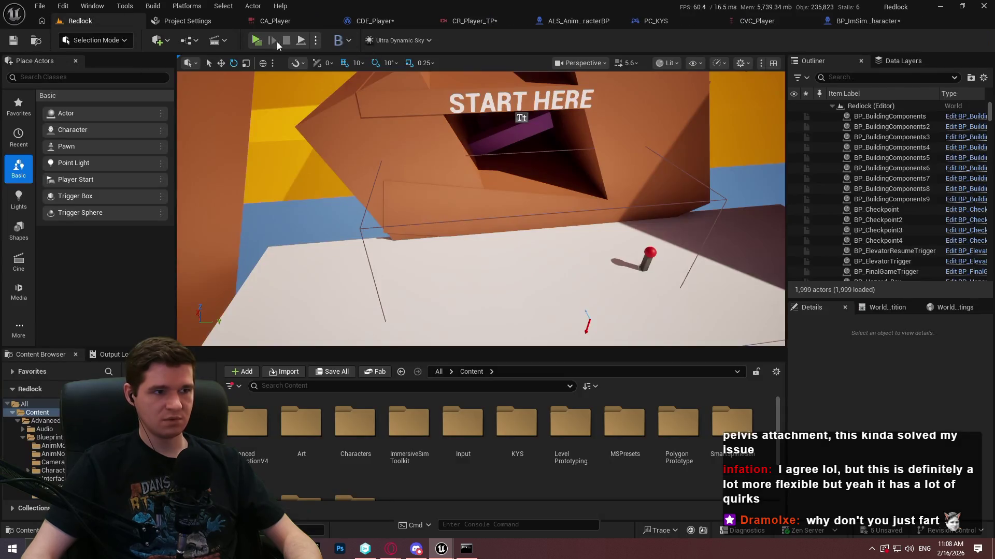
pyautogui.click(255, 41)
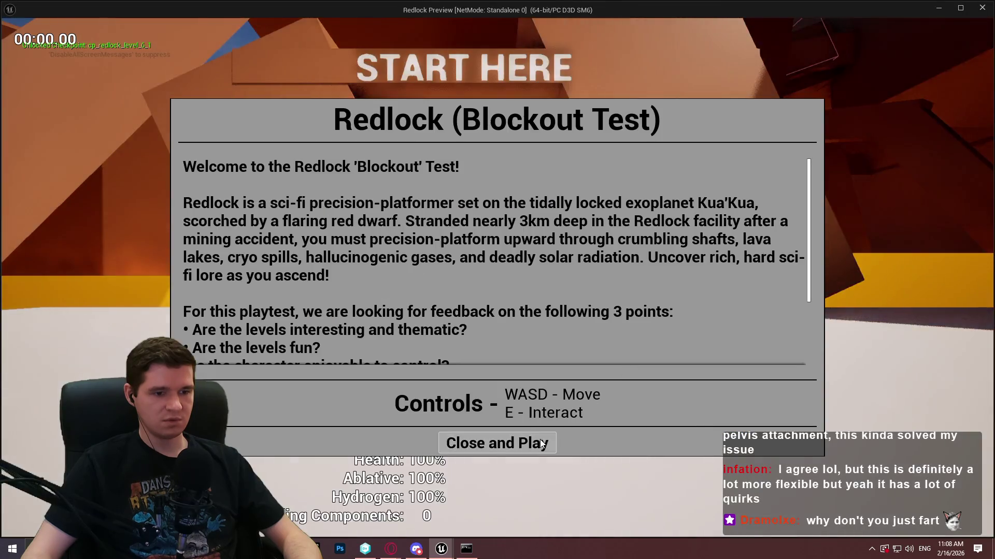
pyautogui.click(497, 442)
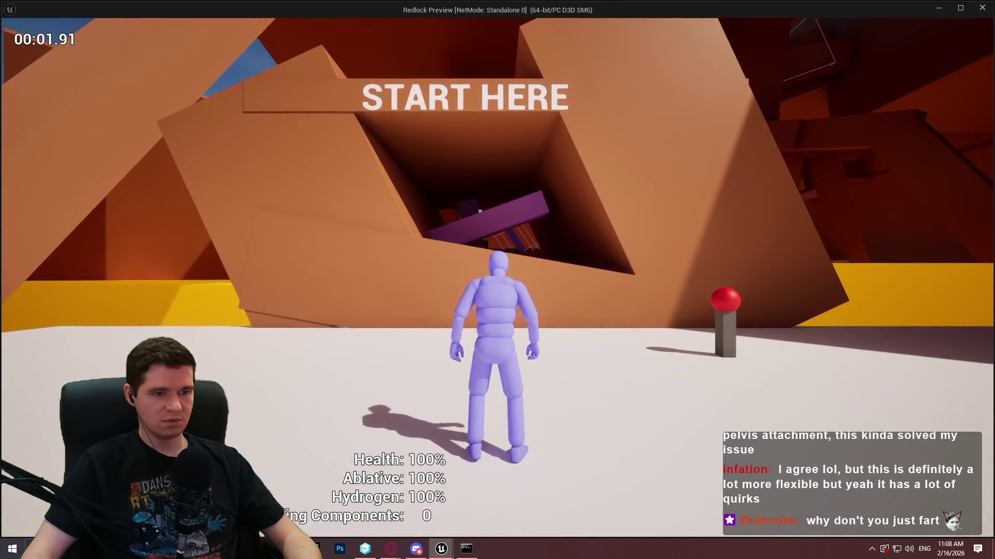
pyautogui.press('c')
pyautogui.press('c')
pyautogui.press('c')
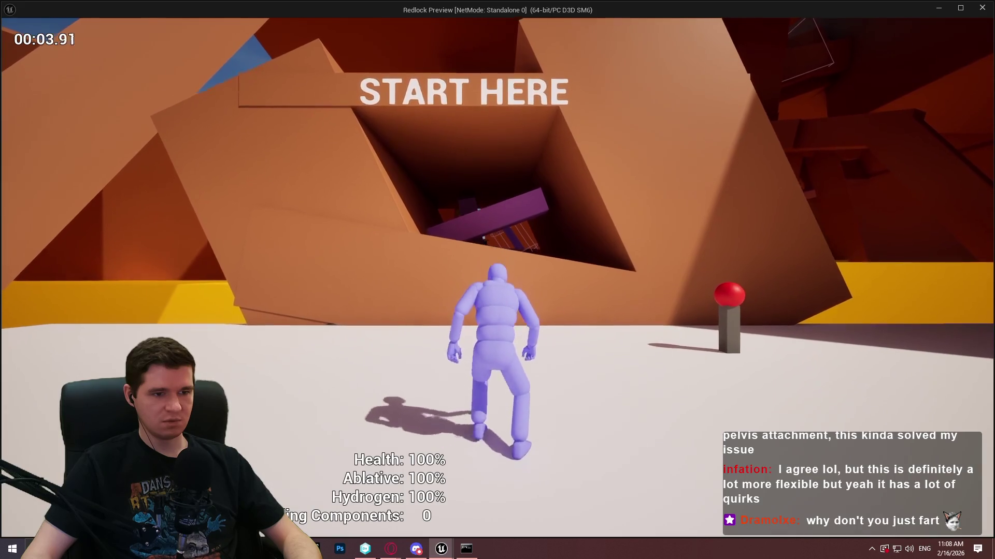
pyautogui.press('c')
pyautogui.press('c')
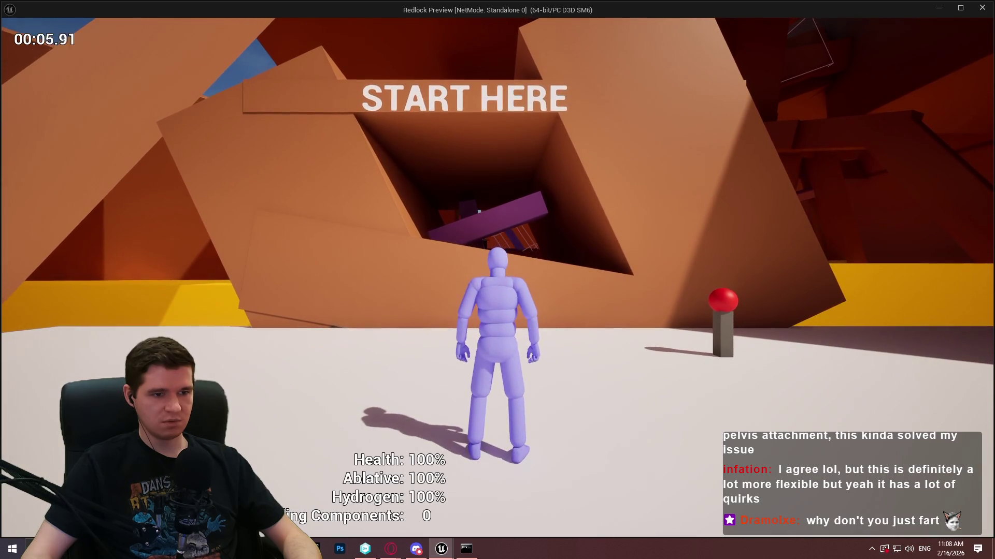
pyautogui.press('c')
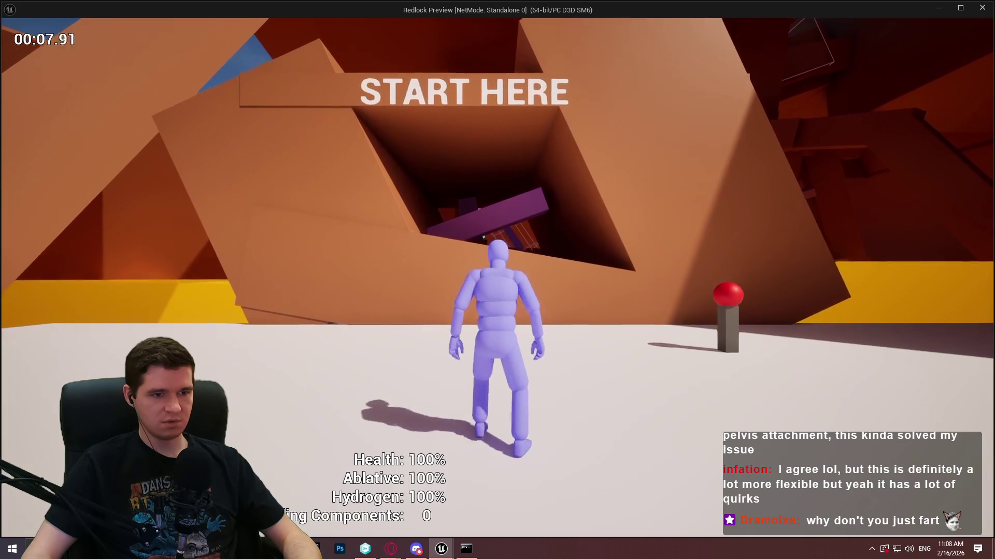
pyautogui.press('w')
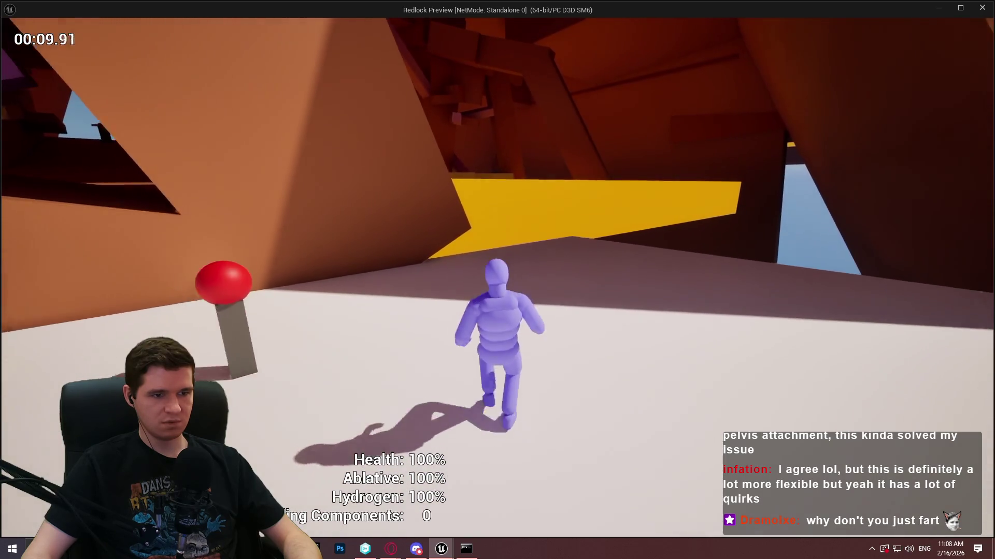
pyautogui.press('space')
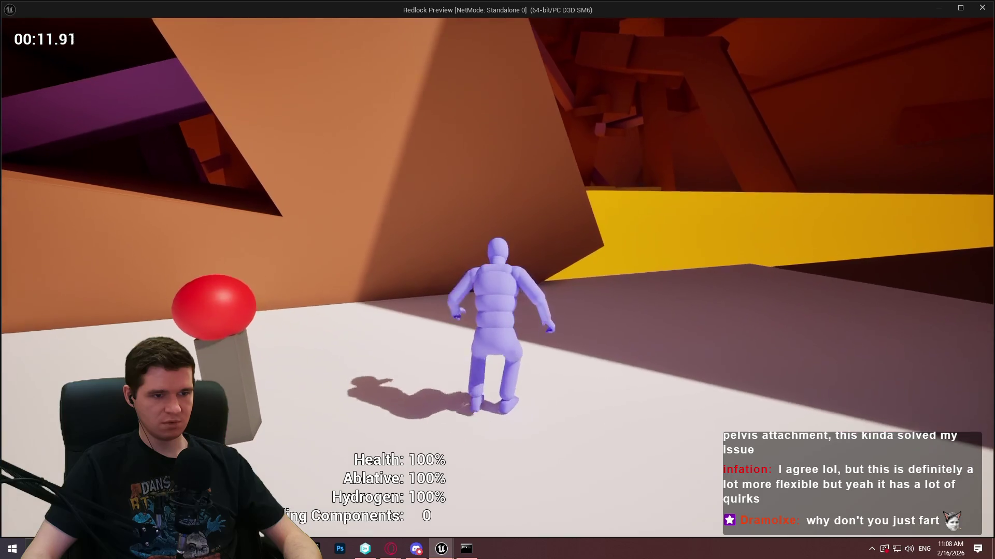
pyautogui.press('space')
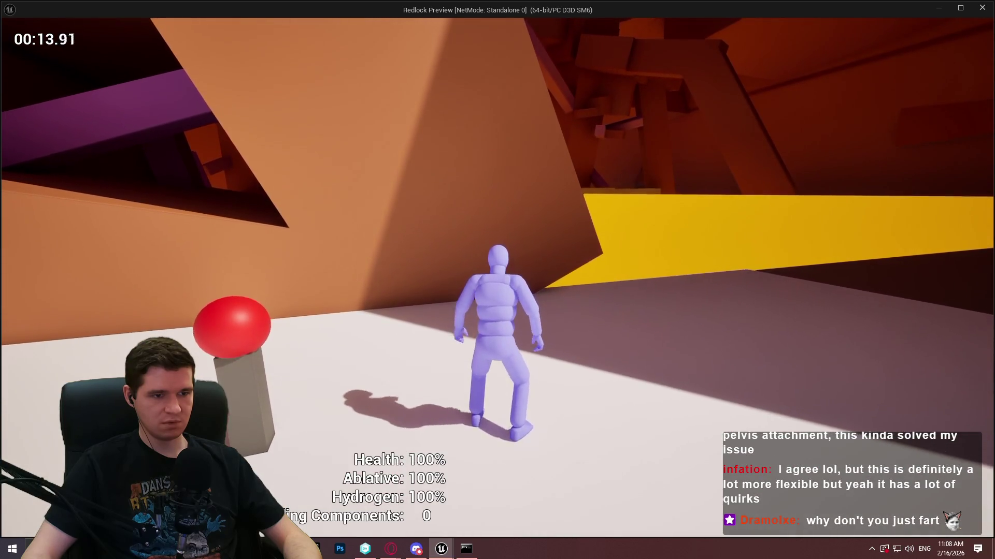
pyautogui.press('space')
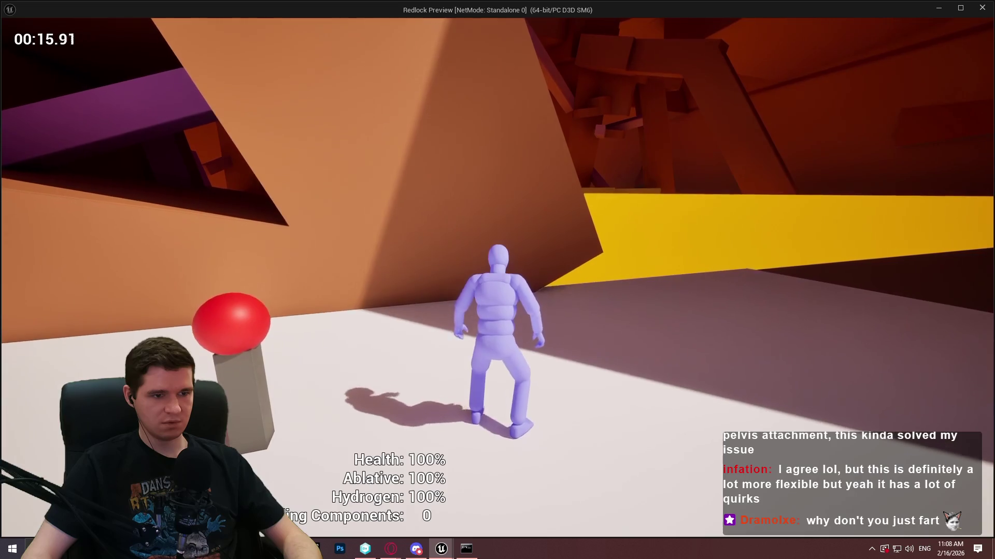
pyautogui.press('w')
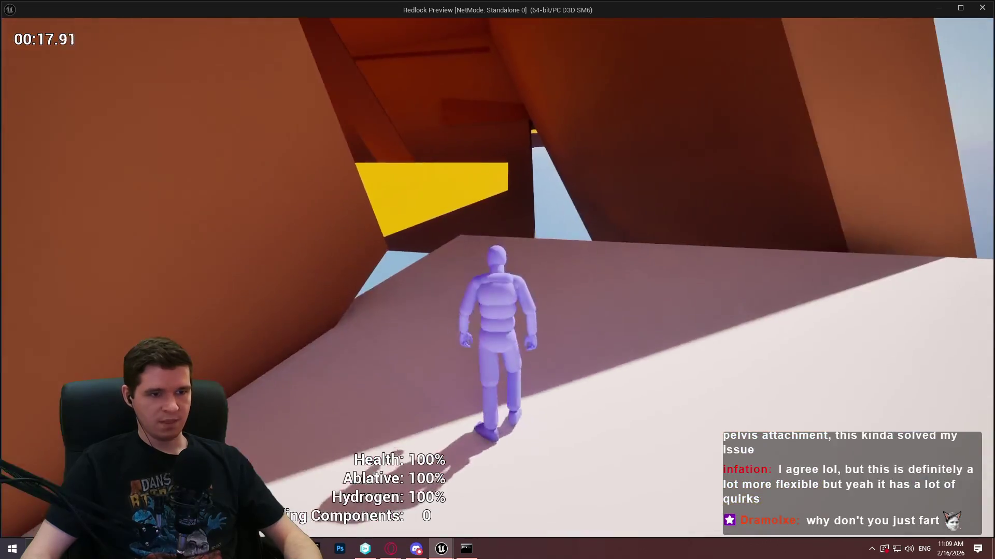
pyautogui.press('space')
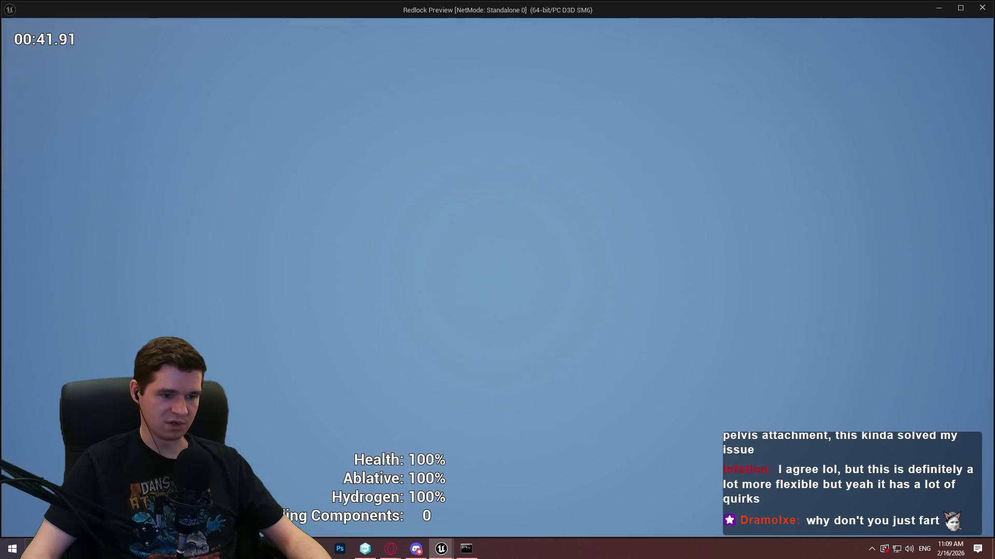
pyautogui.press('Escape')
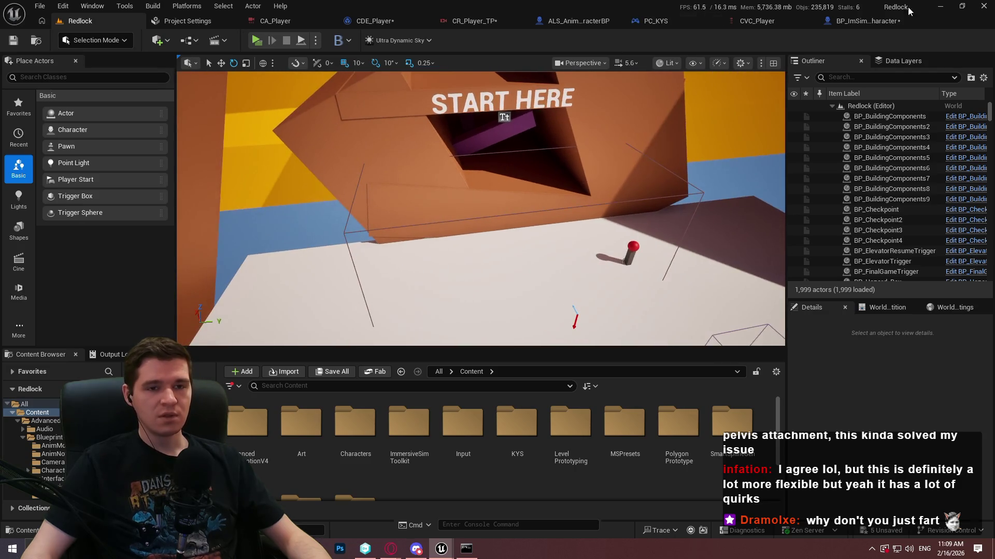
# Step: Cycle through the character blueprint, ALS_AnimMan_CharacterBP and CDE_Player to reach CR_Player_TP
pyautogui.click(879, 24)
pyautogui.click(534, 20)
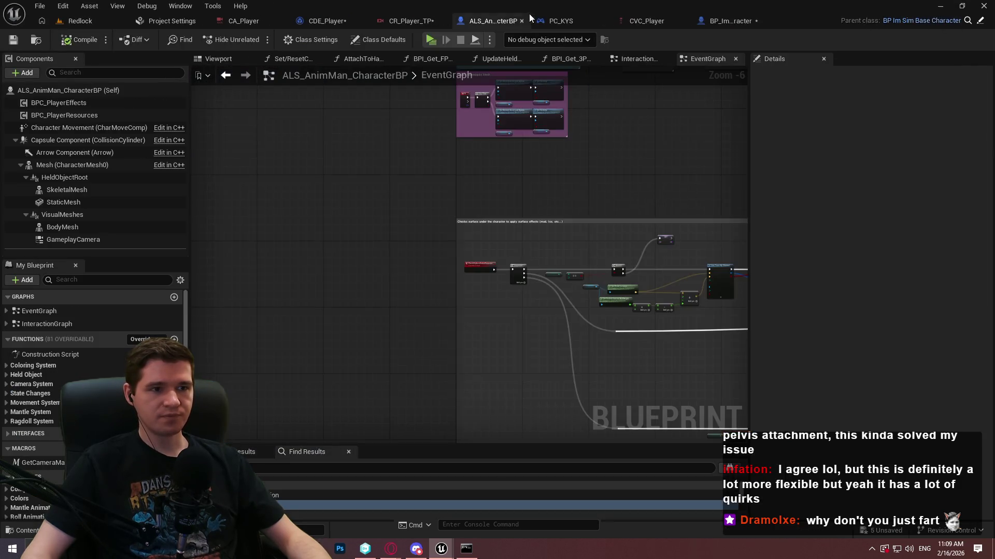
pyautogui.click(331, 22)
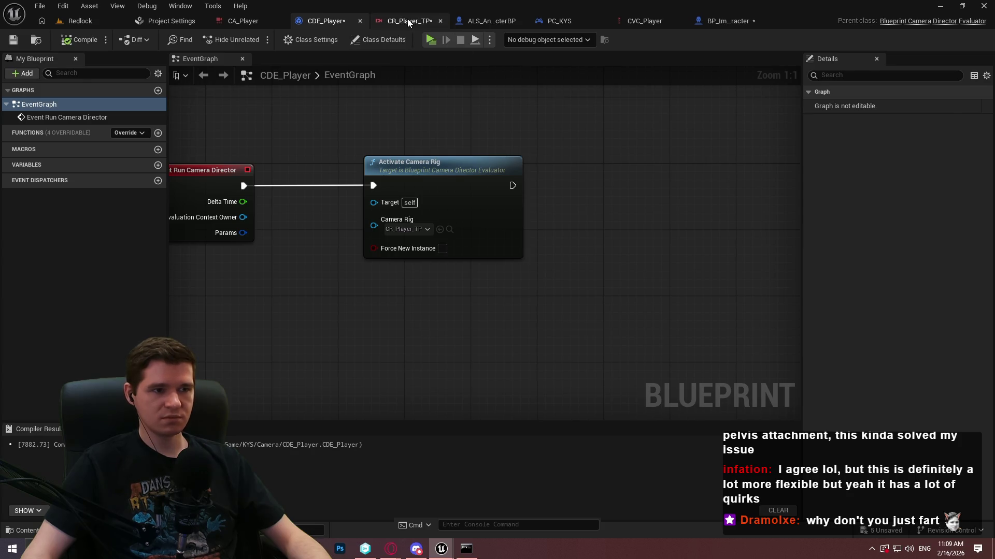
pyautogui.click(406, 21)
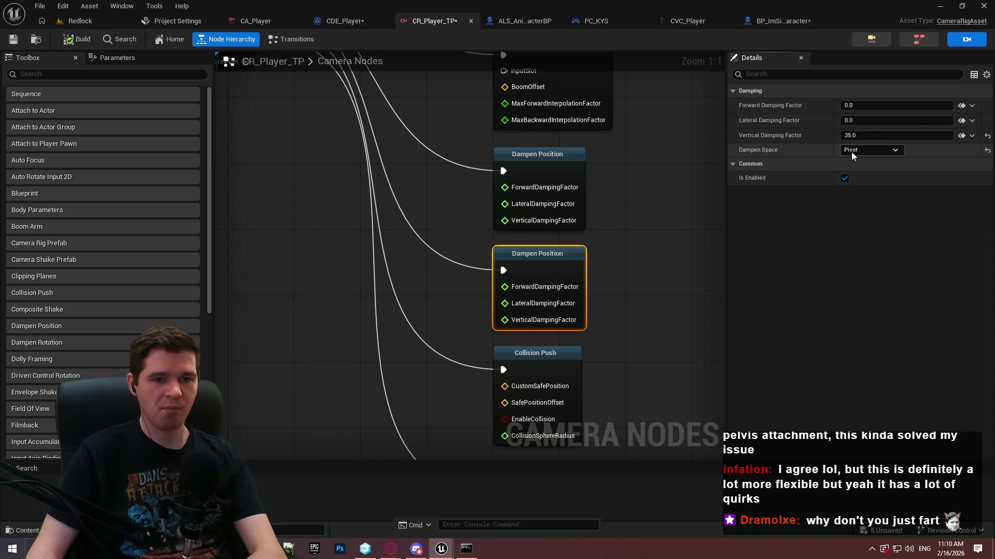
# Step: Review the Dampen Space options and the Attach to Player Pawn and Boom Arm node settings
pyautogui.click(852, 152)
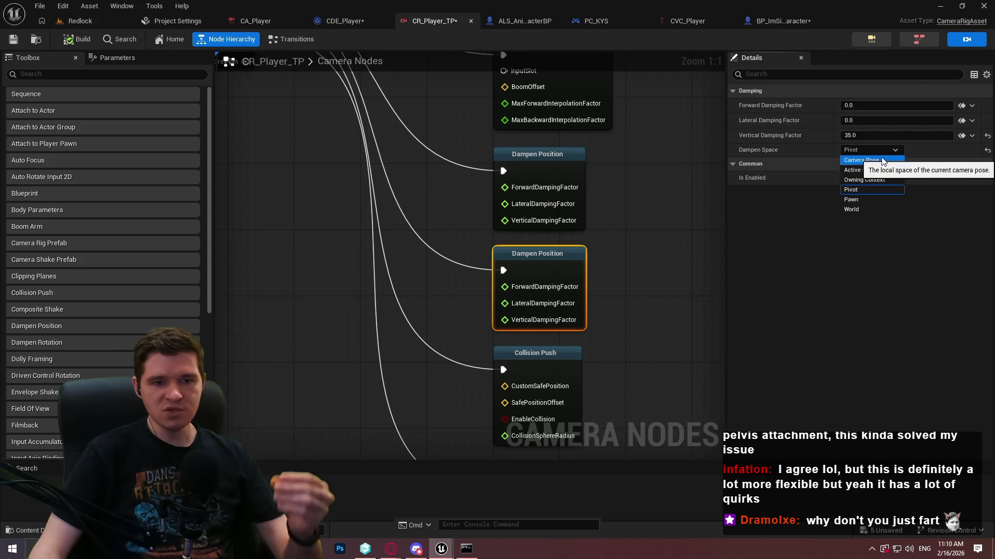
pyautogui.moveTo(629, 98); pyautogui.dragTo(615, 318)
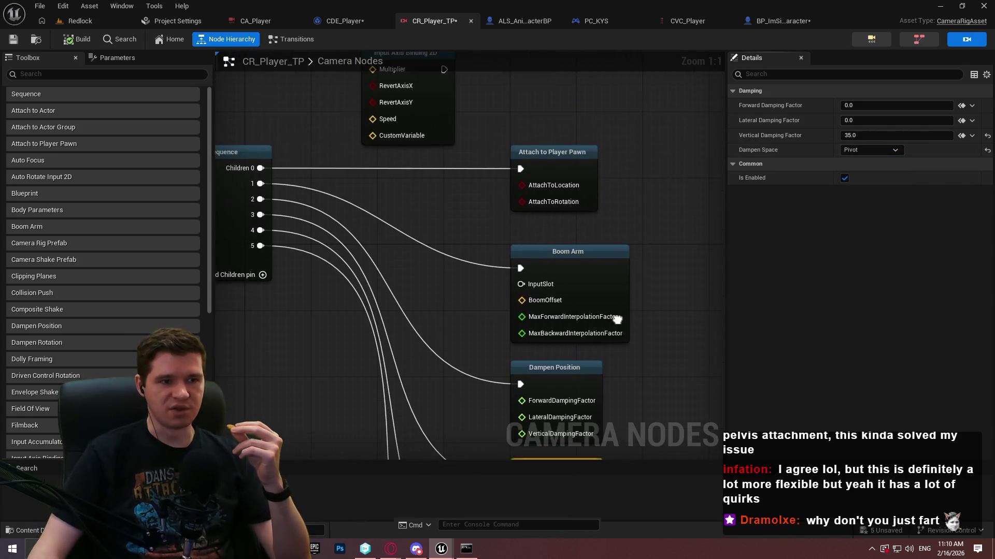
pyautogui.click(586, 174)
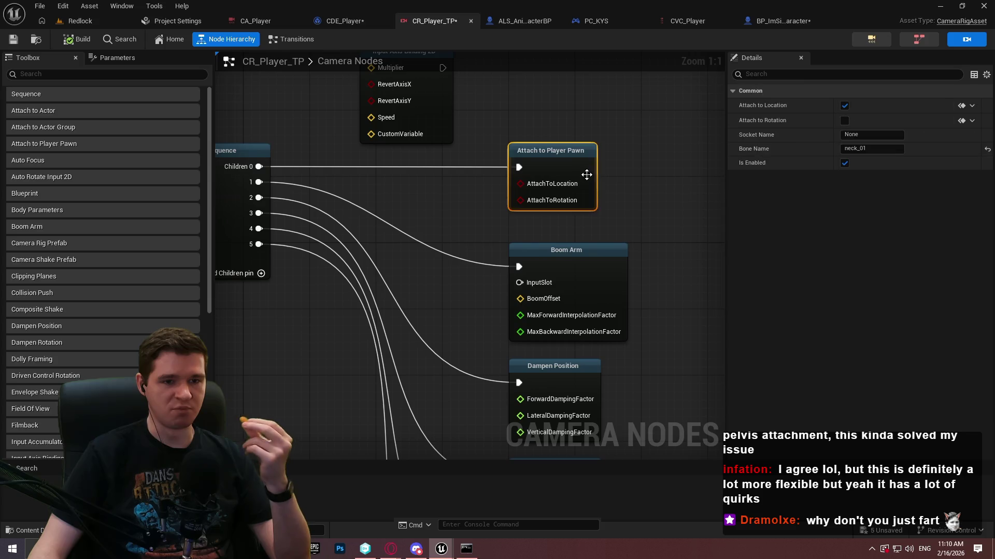
pyautogui.click(604, 262)
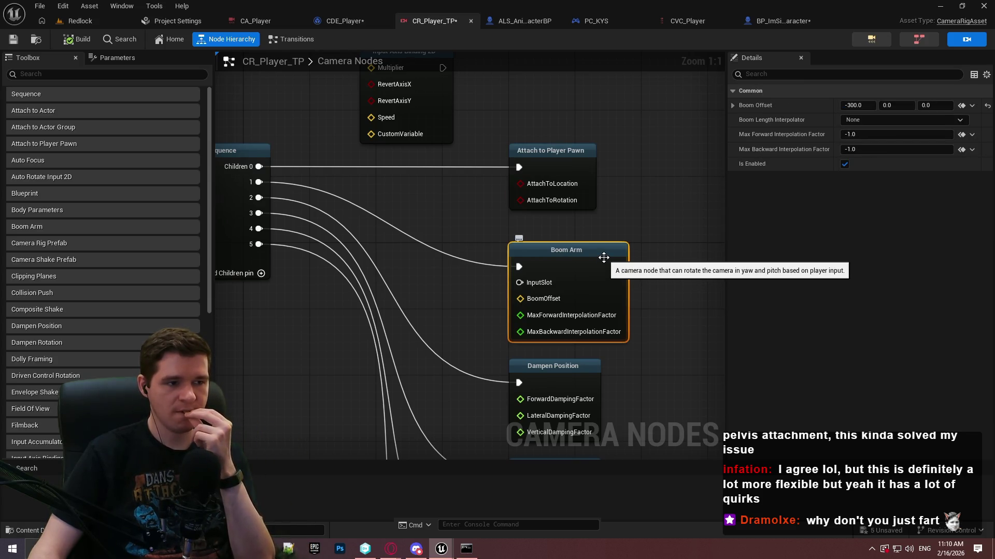
pyautogui.moveTo(686, 366); pyautogui.dragTo(617, 71)
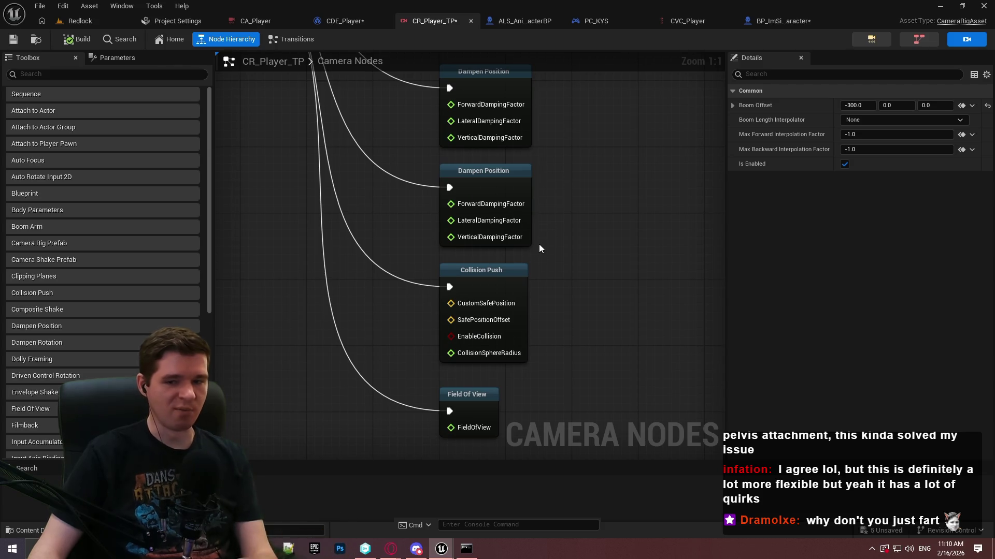
pyautogui.moveTo(508, 239)
pyautogui.mouseDown()
pyautogui.moveTo(540, 145)
pyautogui.moveTo(528, 131)
pyautogui.mouseUp()
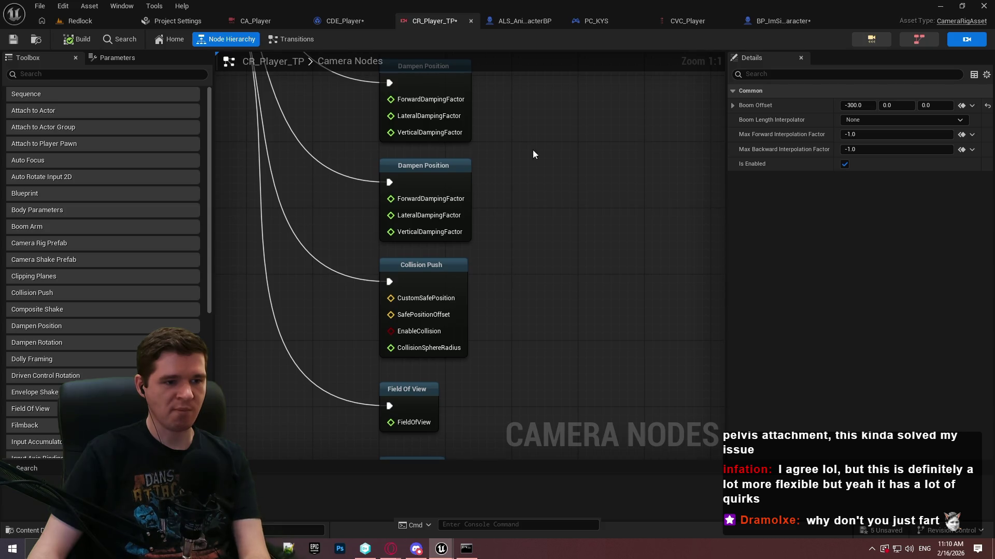
# Step: Inspect Collision Push and the second Dampen Position's Pivot dampen space, then start a Redlock playtest
pyautogui.moveTo(448, 278)
pyautogui.click(448, 277)
pyautogui.click(455, 162)
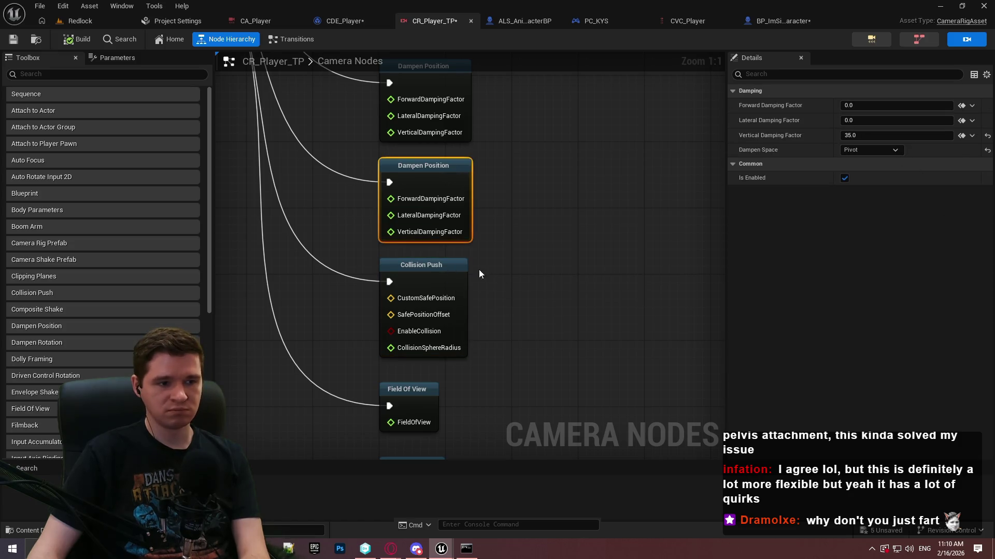
pyautogui.click(441, 262)
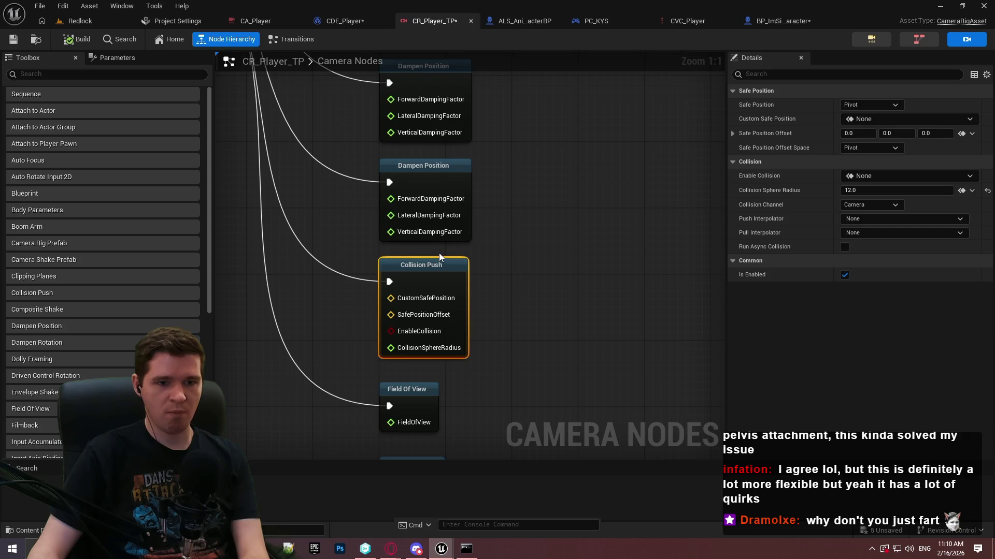
pyautogui.click(430, 188)
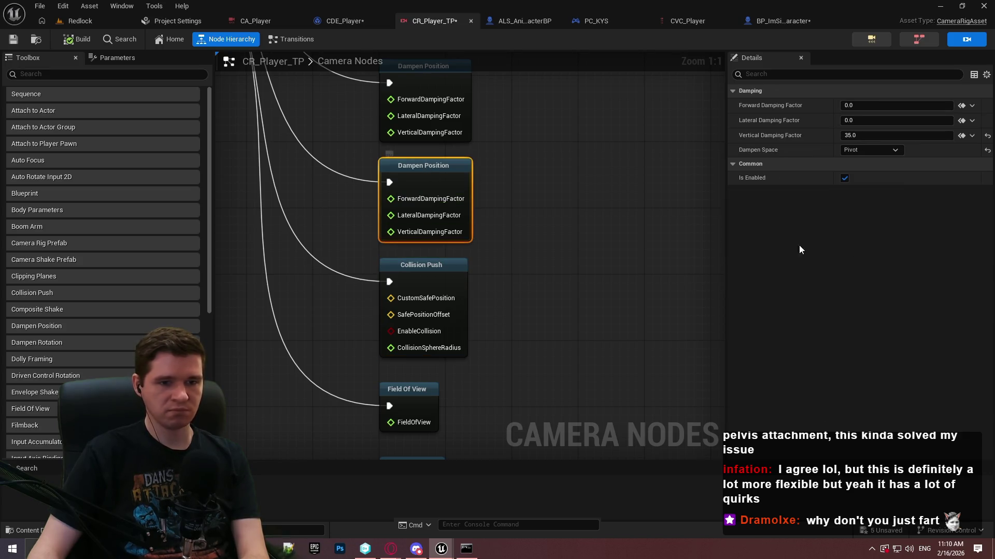
pyautogui.click(875, 152)
pyautogui.click(873, 201)
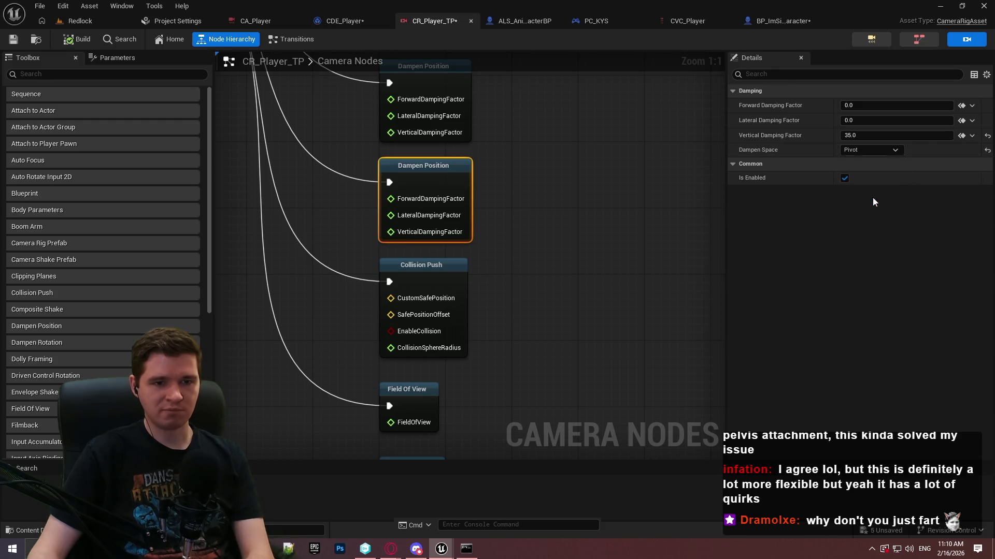
pyautogui.click(98, 20)
pyautogui.click(257, 42)
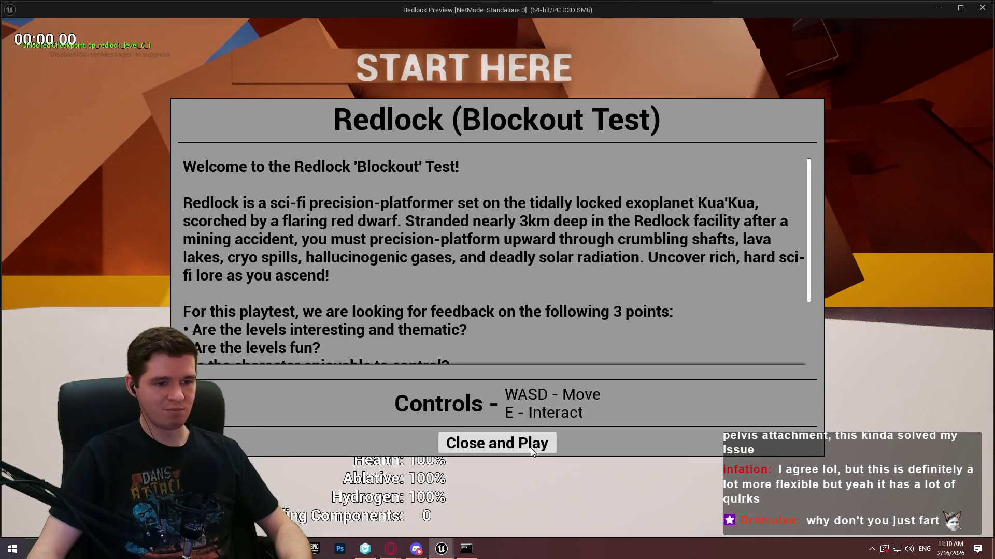
# Step: Dismiss the welcome dialog, run to the wall, climb and crouch, then close the preview
pyautogui.click(532, 453)
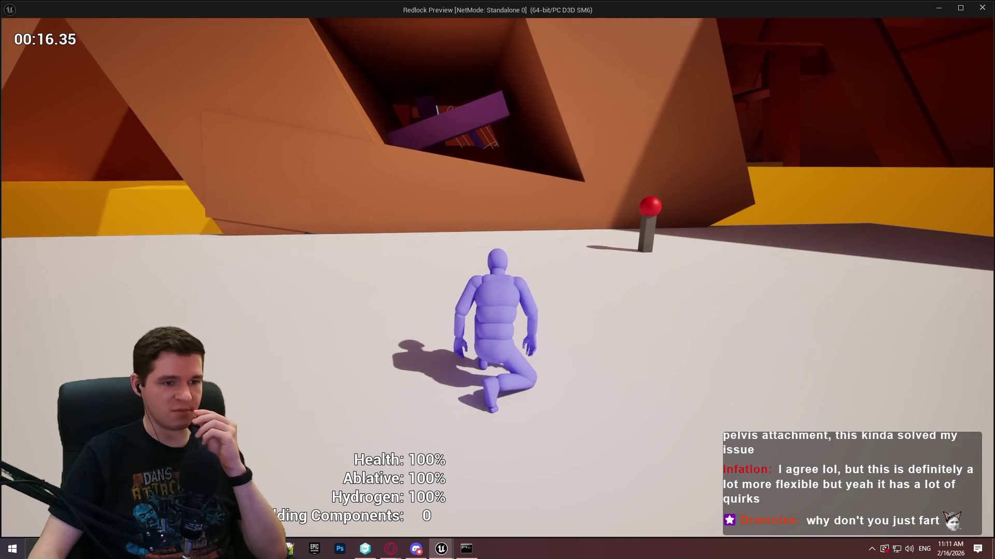
pyautogui.press('w')
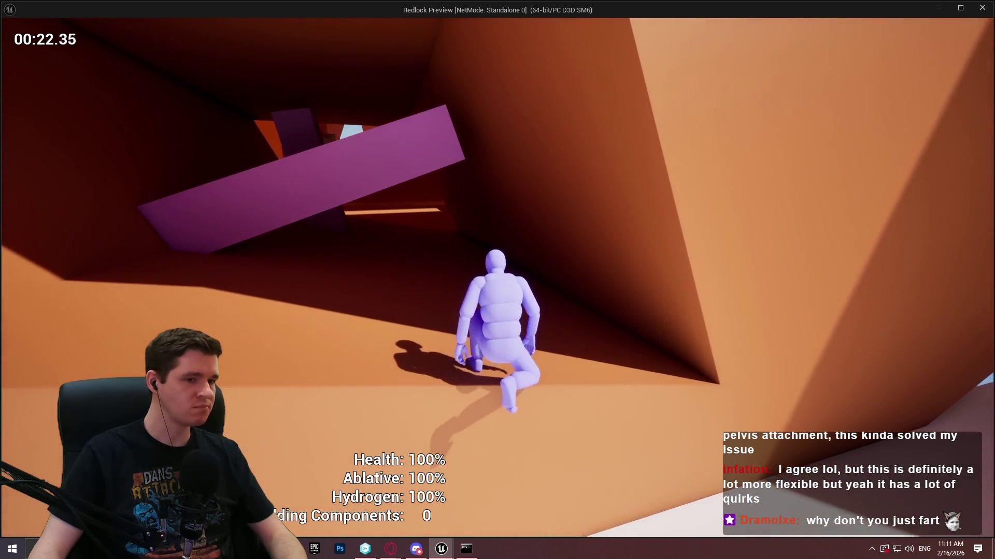
pyautogui.press('w')
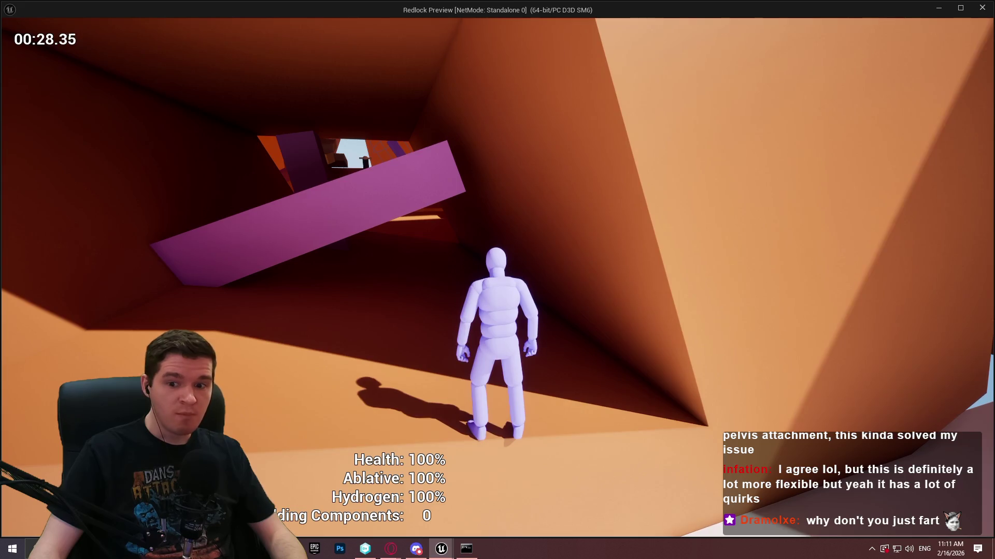
pyautogui.press('w')
pyautogui.press('Escape')
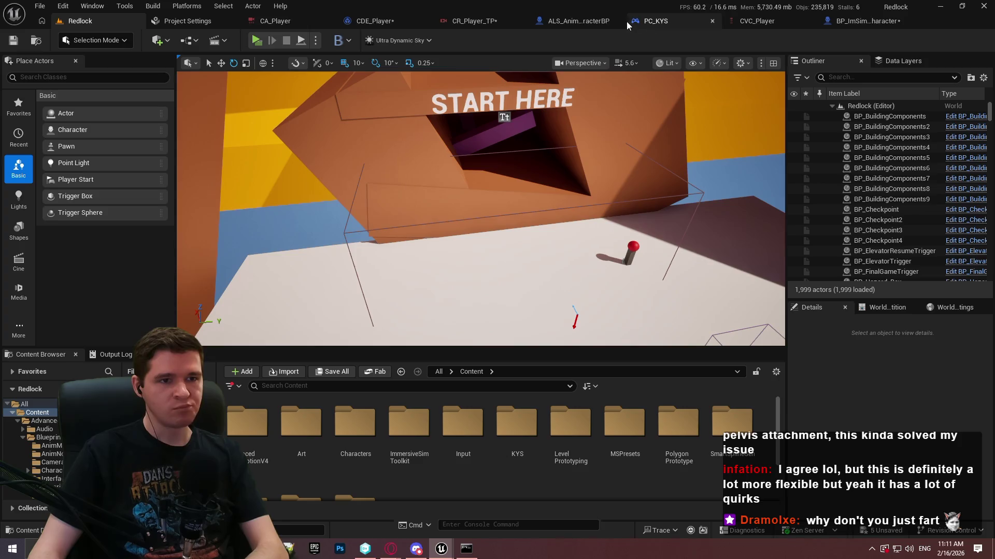
# Step: Pan CR_Player_TP's camera node graph down to the Clipping Planes node, then switch to CDE_Player
pyautogui.click(461, 15)
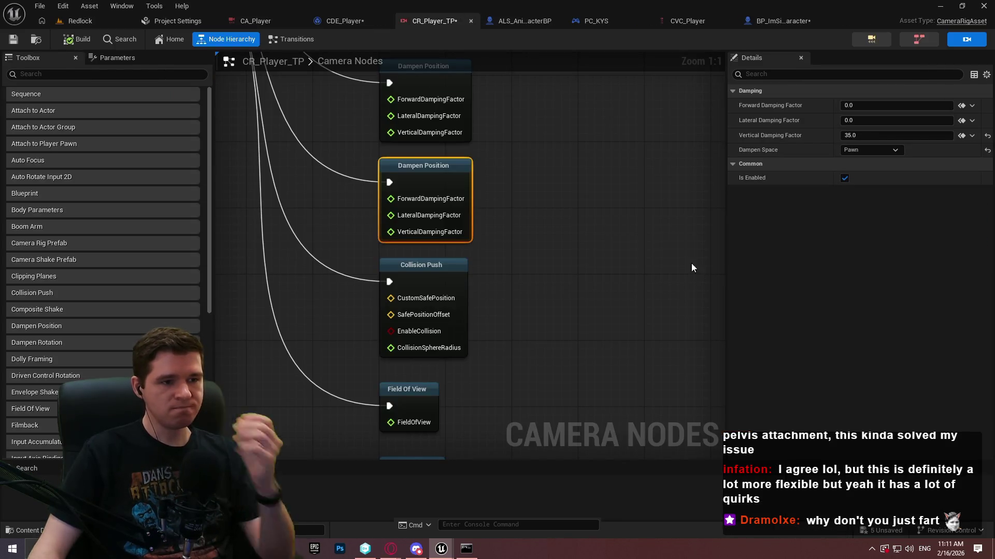
pyautogui.moveTo(561, 311)
pyautogui.mouseDown()
pyautogui.moveTo(669, 111)
pyautogui.moveTo(659, 107)
pyautogui.moveTo(635, 144)
pyautogui.moveTo(679, 153)
pyautogui.mouseUp()
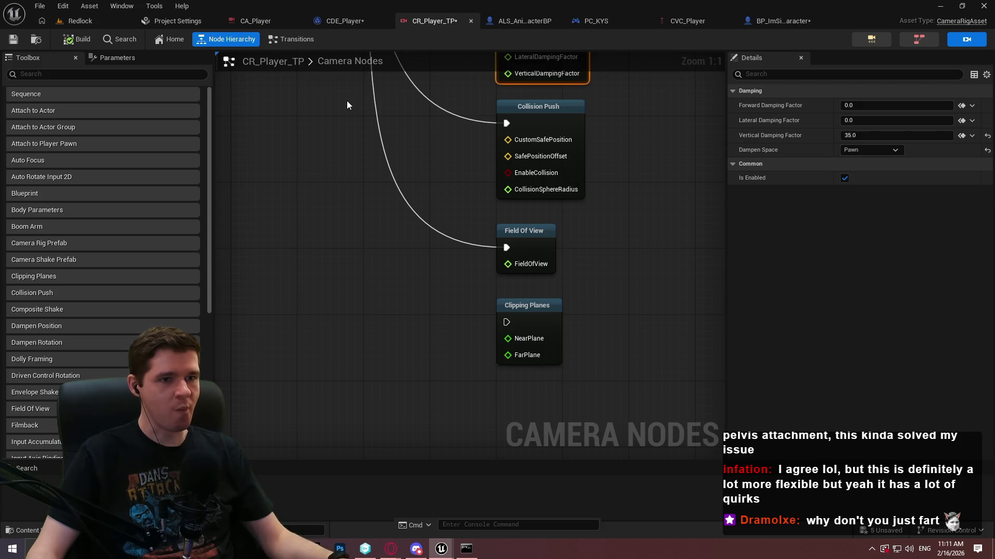
pyautogui.click(530, 25)
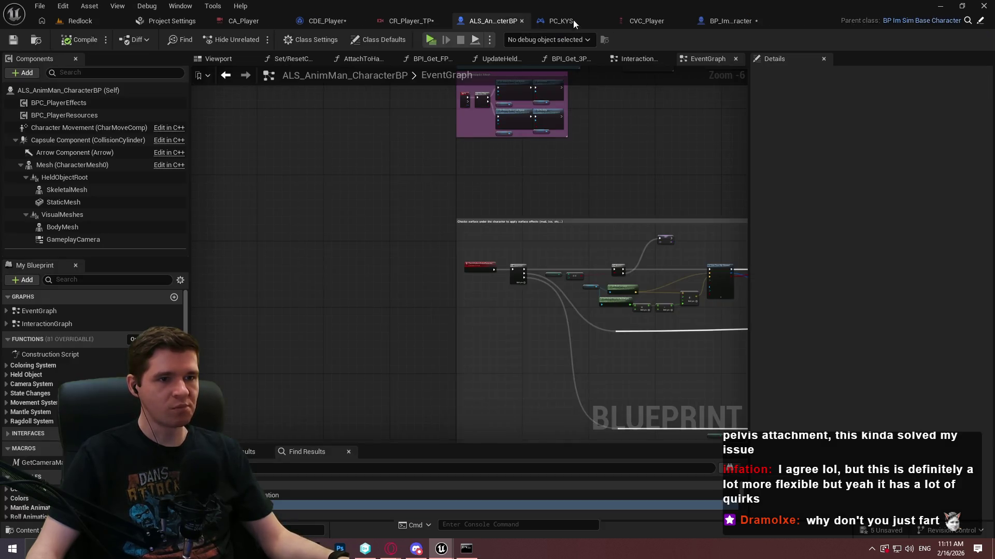
# Step: Play in editor and debug CDE_Player_C_0 to watch Activate Camera Rig fire, then stop
pyautogui.click(331, 21)
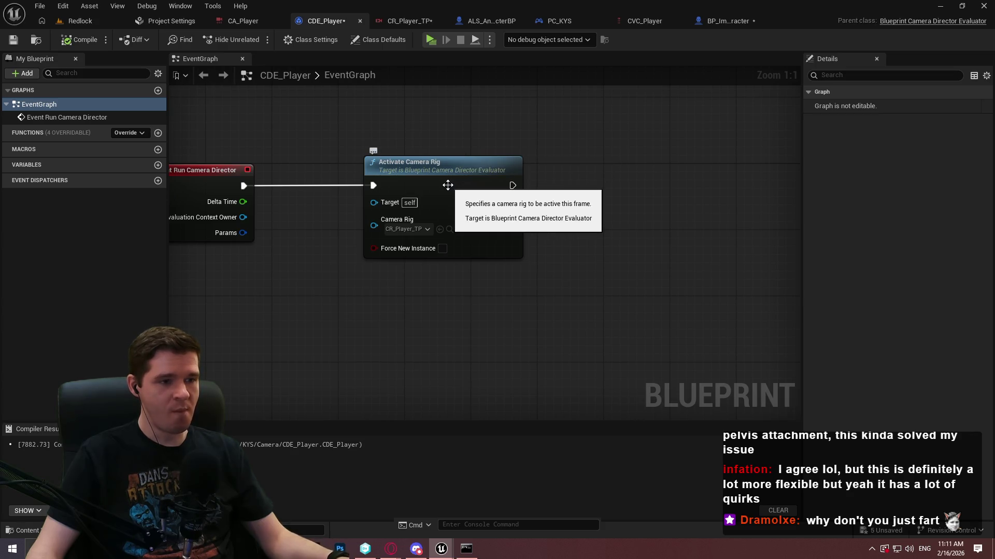
pyautogui.moveTo(448, 185); pyautogui.dragTo(533, 168)
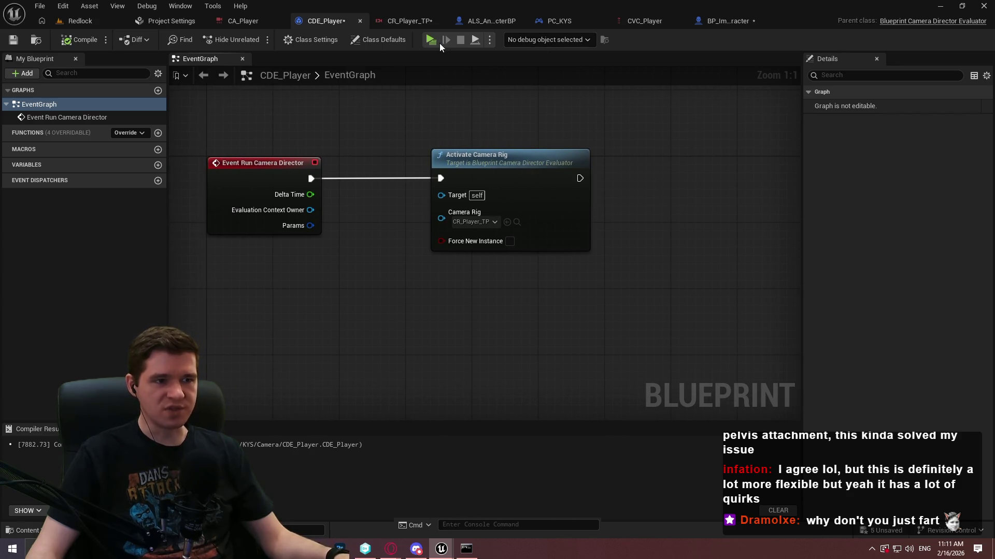
pyautogui.hotkey('alt', 'p')
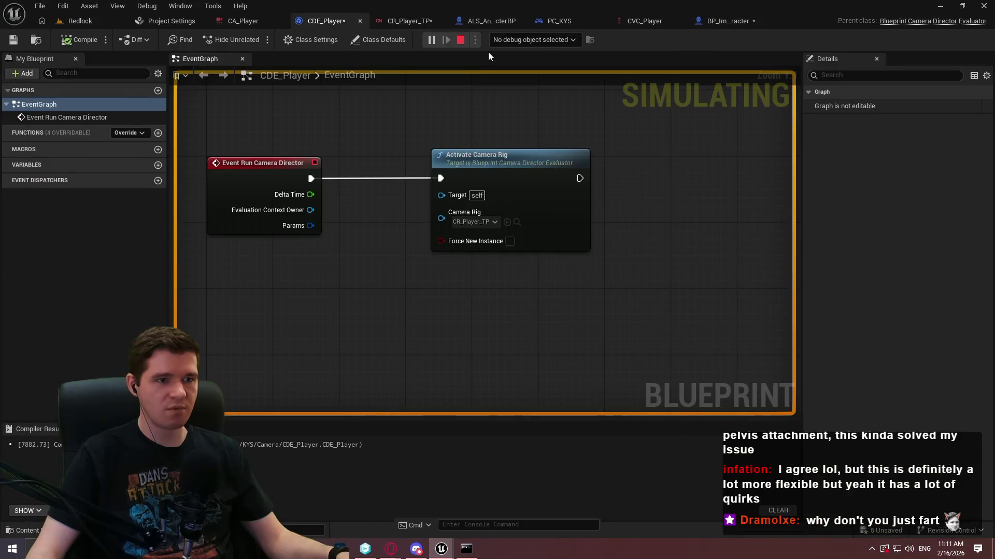
pyautogui.click(533, 39)
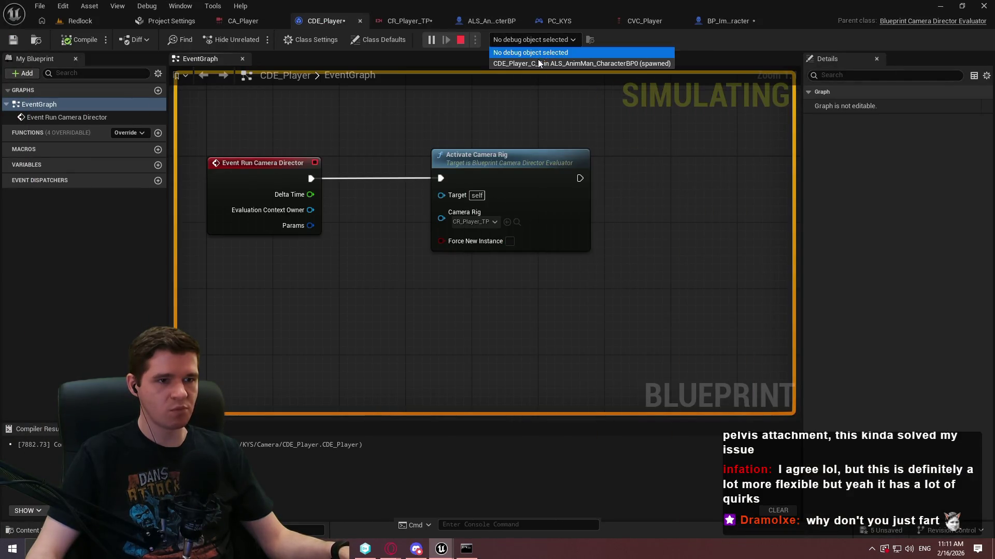
pyautogui.click(541, 64)
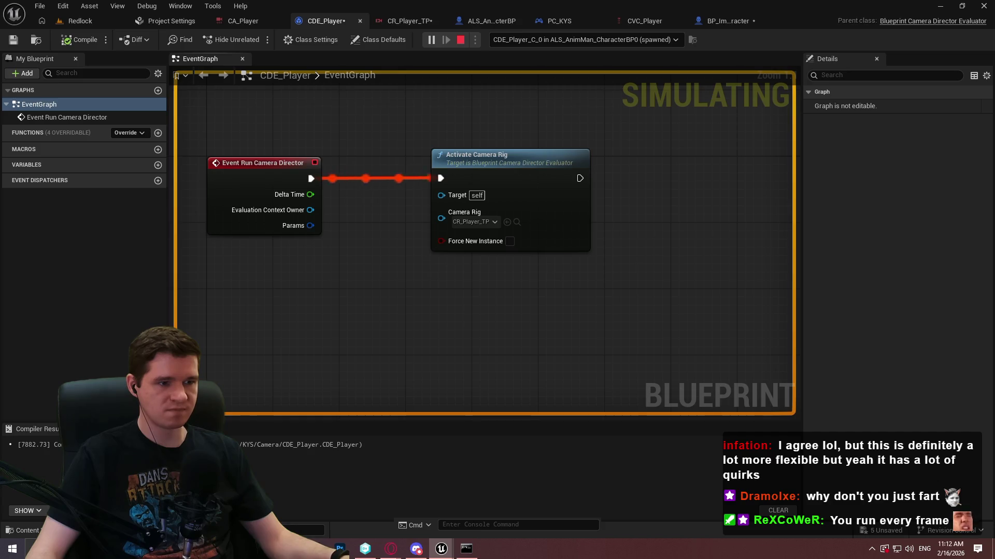
pyautogui.press('Escape')
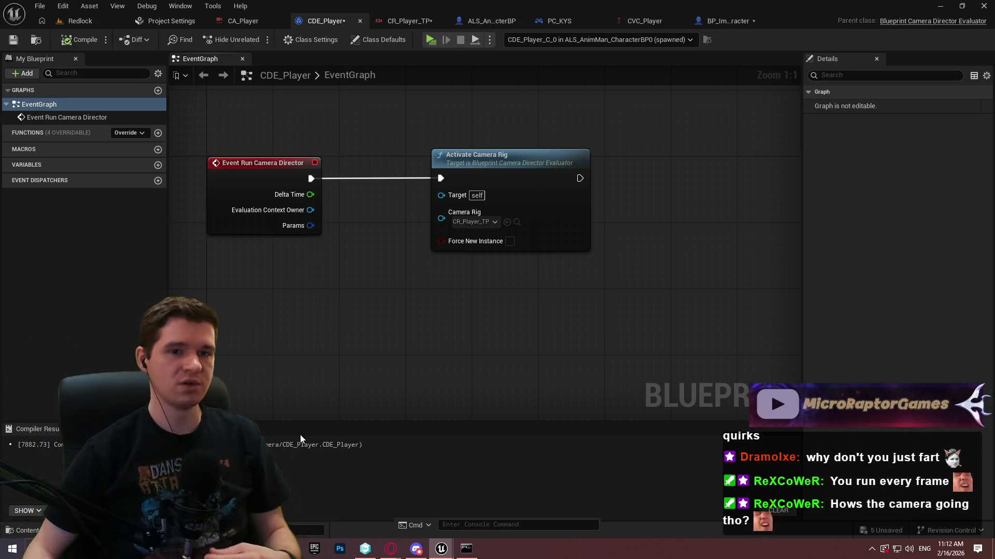
# Step: Add a Get Player Character (Char) node to the CDE_Player event graph
pyautogui.rightClick(277, 355)
pyautogui.write('get owner')
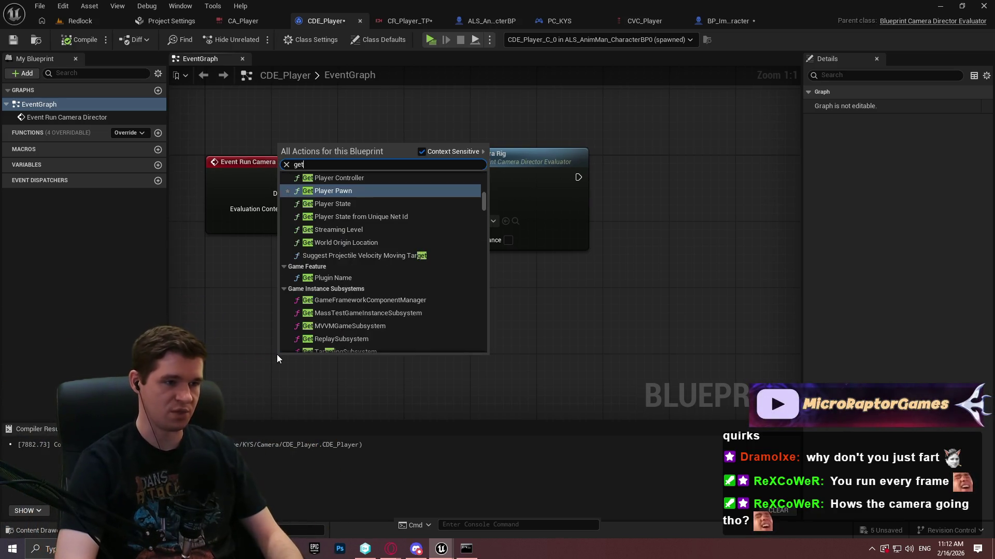
pyautogui.press('BackSpace')
pyautogui.press('BackSpace')
pyautogui.press('BackSpace')
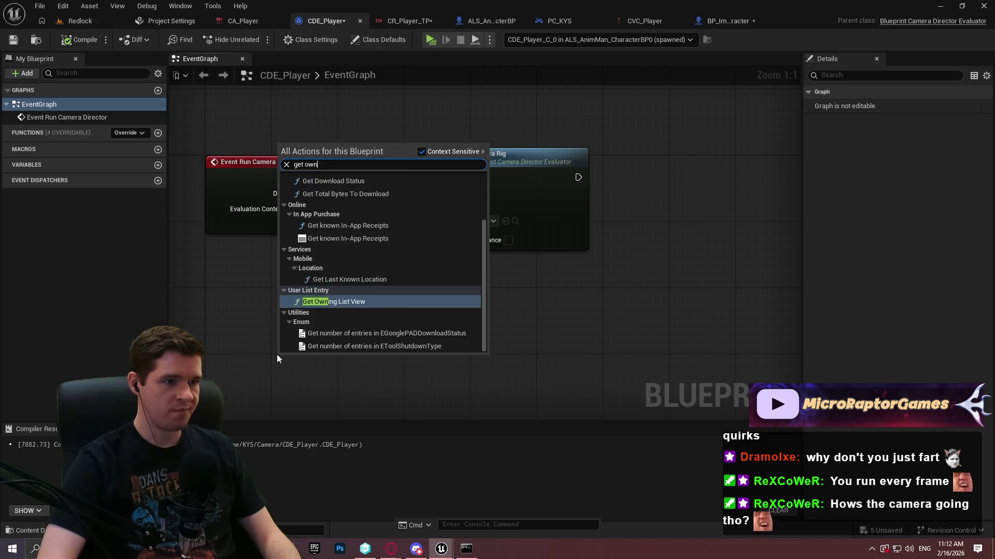
pyautogui.press('Escape')
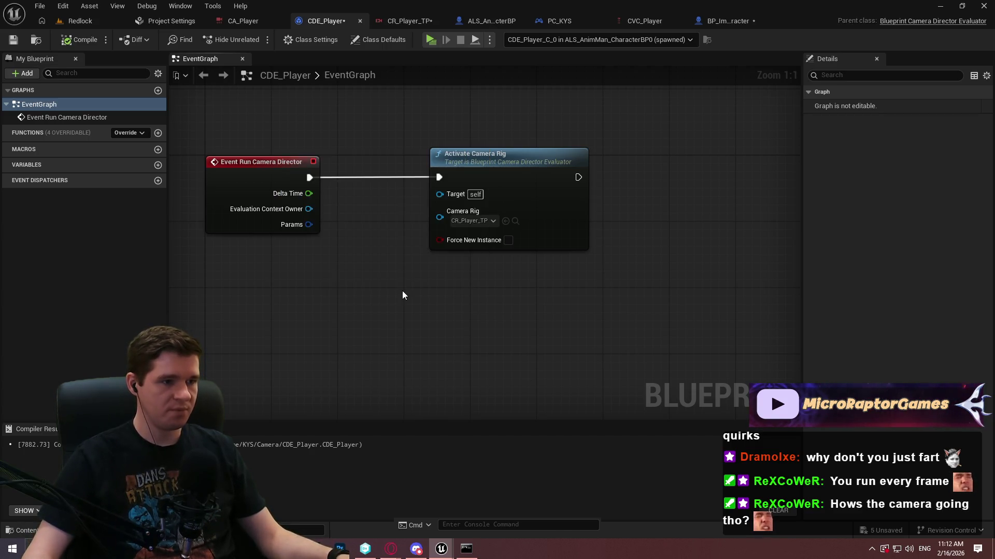
pyautogui.rightClick(393, 290)
pyautogui.write('get')
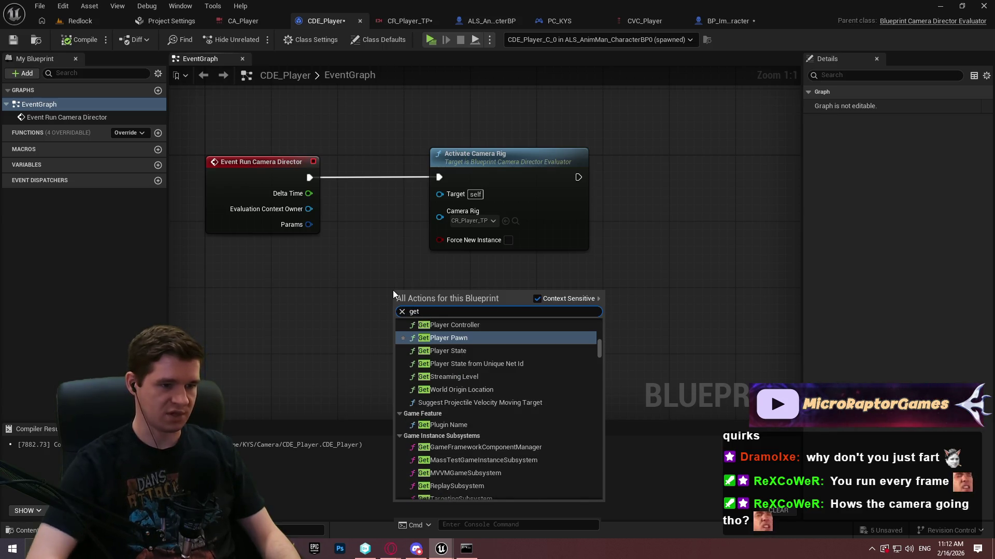
pyautogui.press('Up')
pyautogui.press('Up')
pyautogui.press('Up')
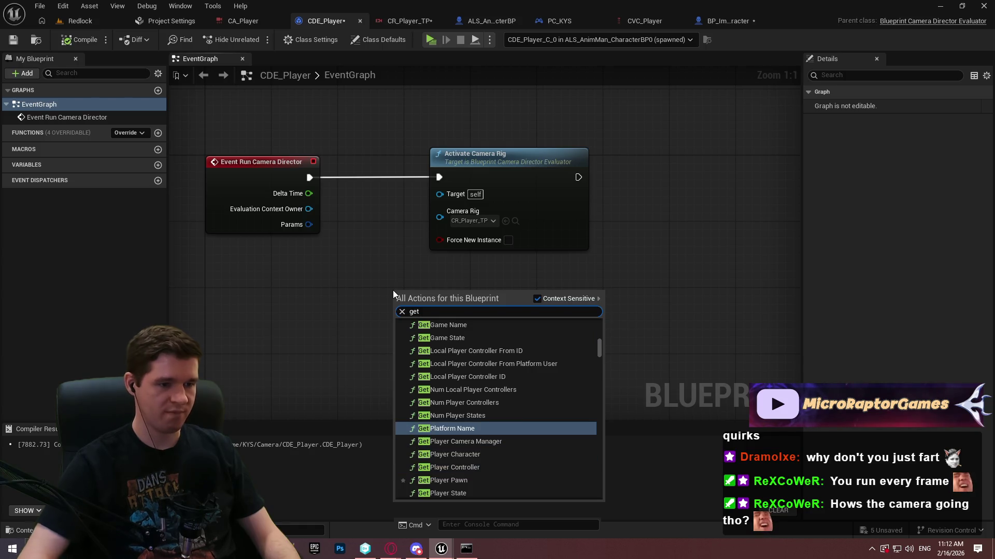
pyautogui.write(' p')
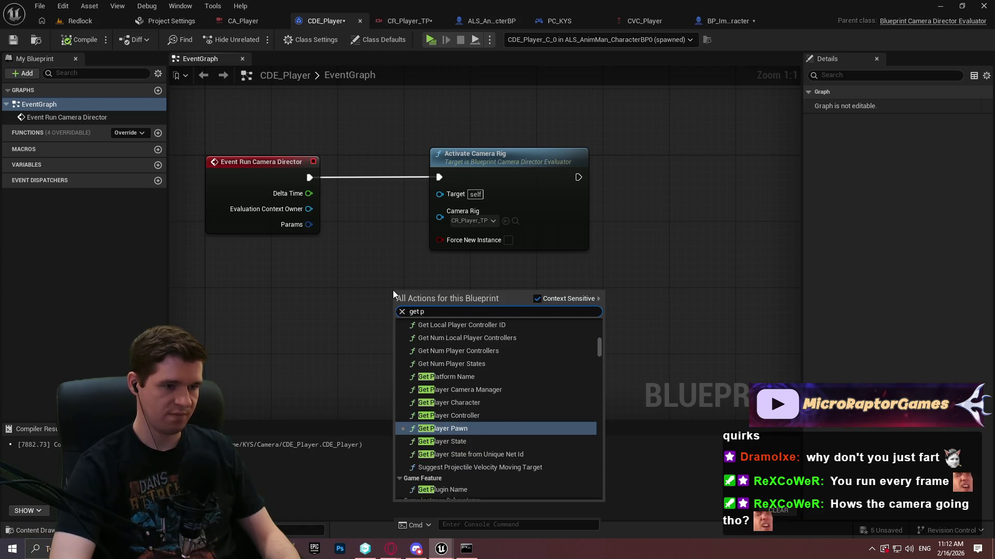
pyautogui.write('layer char')
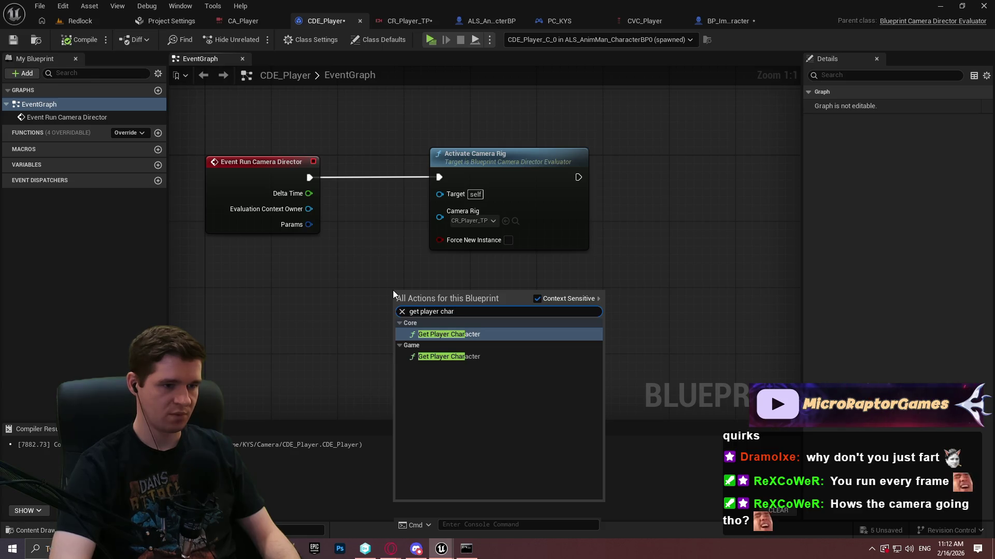
pyautogui.press('Return')
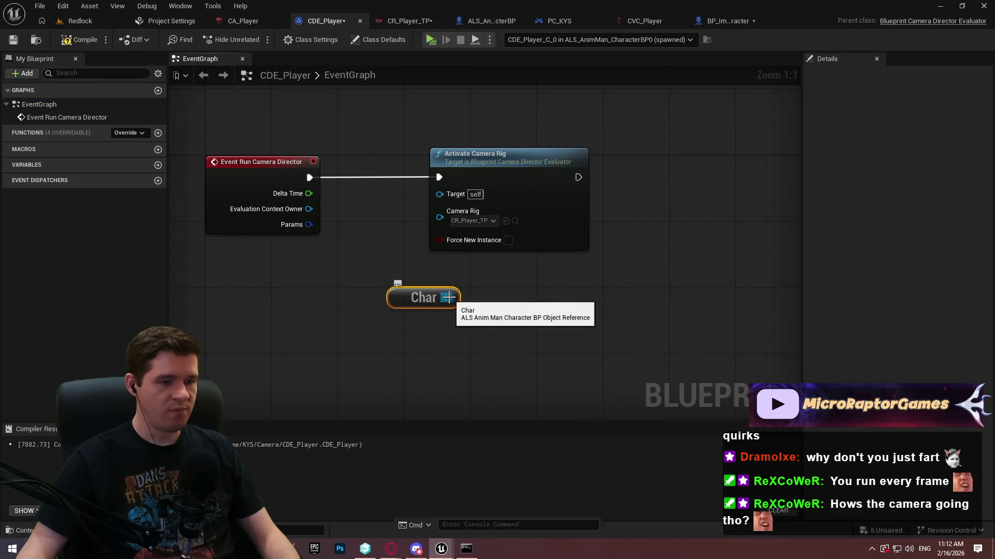
# Step: Add a Branch node and arrange it beside the Char node
pyautogui.click(495, 273)
pyautogui.click(550, 347)
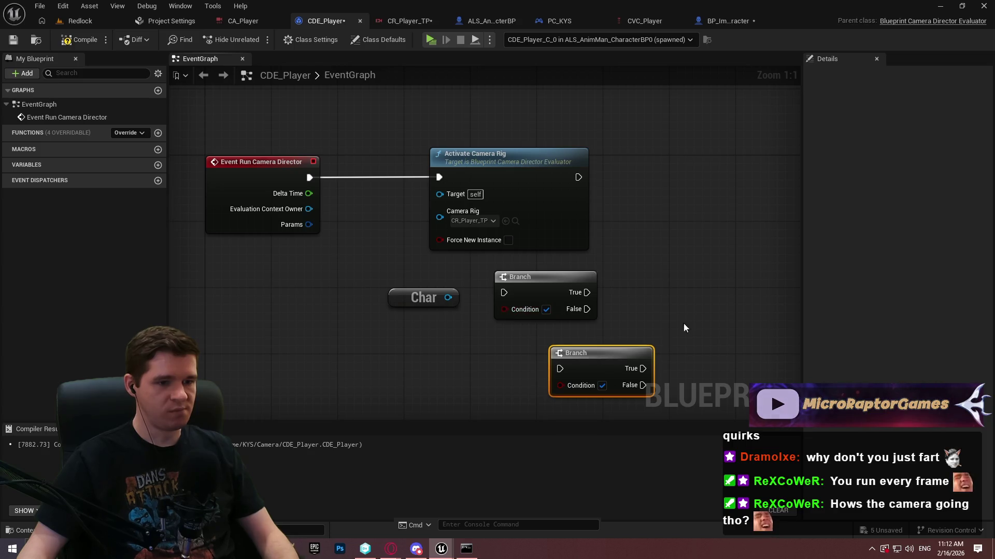
pyautogui.press('Delete')
pyautogui.moveTo(404, 299); pyautogui.dragTo(274, 333)
pyautogui.moveTo(518, 289); pyautogui.dragTo(371, 300)
pyautogui.click(472, 288)
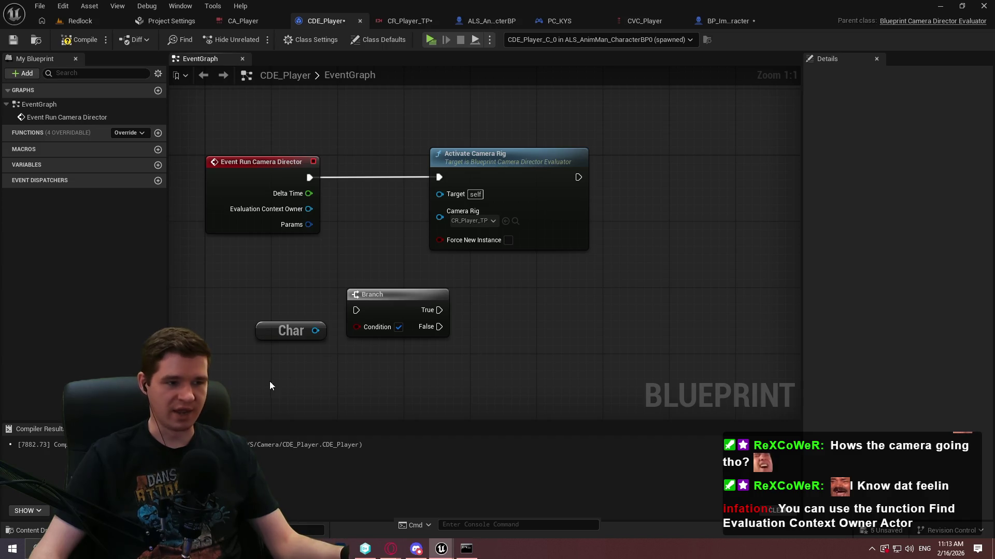
# Step: Add a Find Evaluation Context Owner Actor node, reposition it, then delete it
pyautogui.rightClick(295, 378)
pyautogui.write('fidn')
pyautogui.press('BackSpace')
pyautogui.press('BackSpace')
pyautogui.write('nd eva')
pyautogui.press('Return')
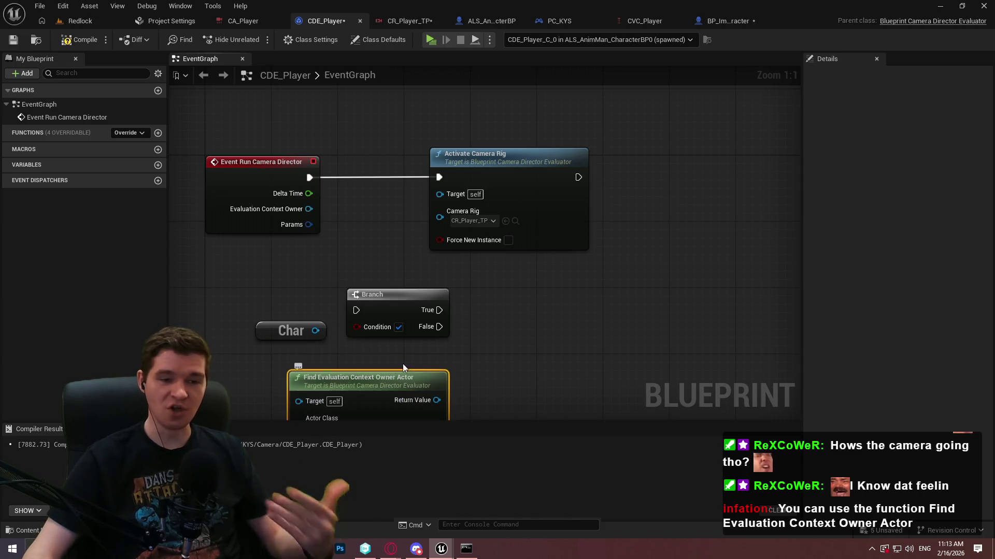
pyautogui.moveTo(427, 383)
pyautogui.mouseDown()
pyautogui.moveTo(707, 294)
pyautogui.moveTo(677, 311)
pyautogui.moveTo(673, 249)
pyautogui.mouseUp()
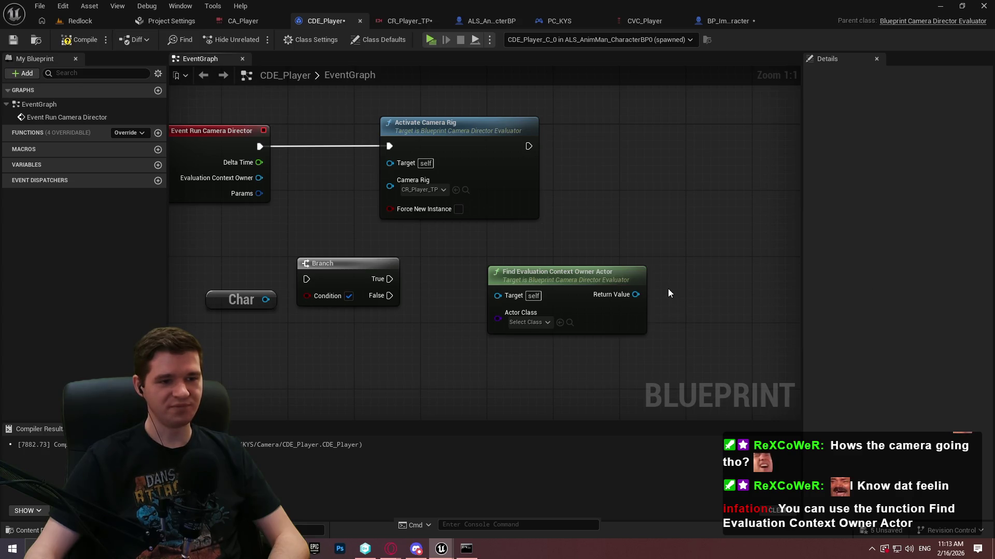
pyautogui.moveTo(598, 280)
pyautogui.mouseDown()
pyautogui.moveTo(428, 319)
pyautogui.moveTo(580, 204)
pyautogui.mouseUp()
pyautogui.click(577, 208)
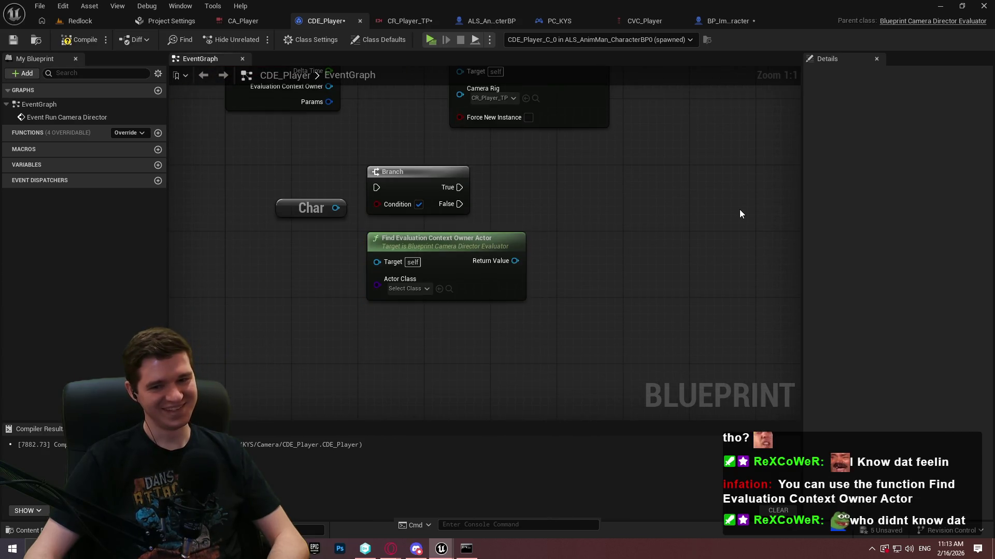
pyautogui.moveTo(642, 223)
pyautogui.mouseDown()
pyautogui.moveTo(599, 277)
pyautogui.moveTo(550, 295)
pyautogui.moveTo(543, 269)
pyautogui.moveTo(349, 246)
pyautogui.mouseUp()
pyautogui.click(597, 342)
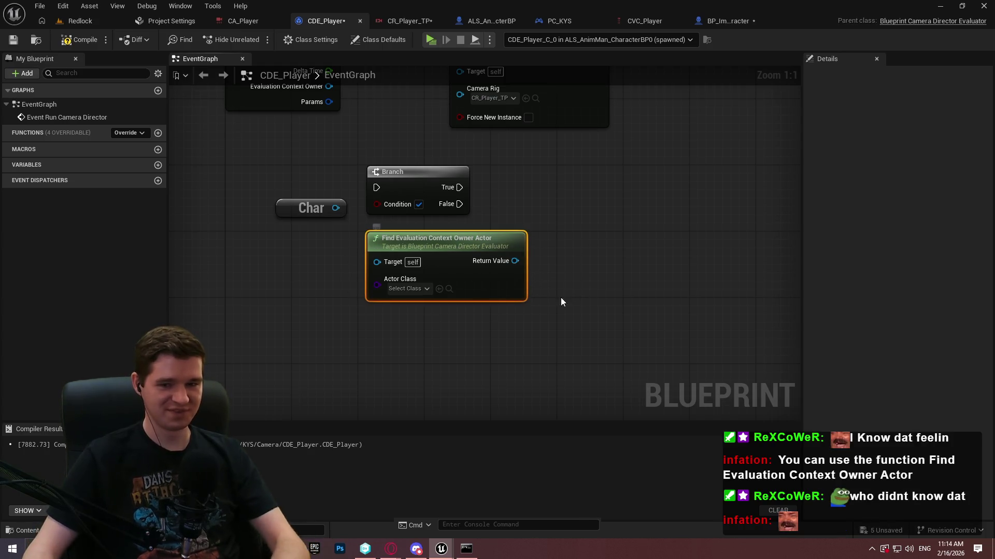
pyautogui.press('Delete')
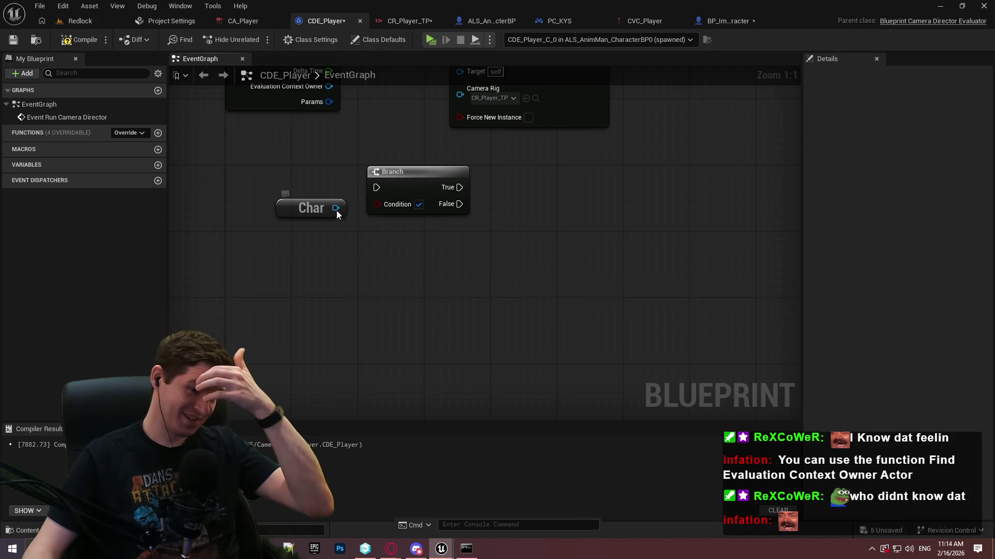
pyautogui.moveTo(336, 207); pyautogui.dragTo(368, 290)
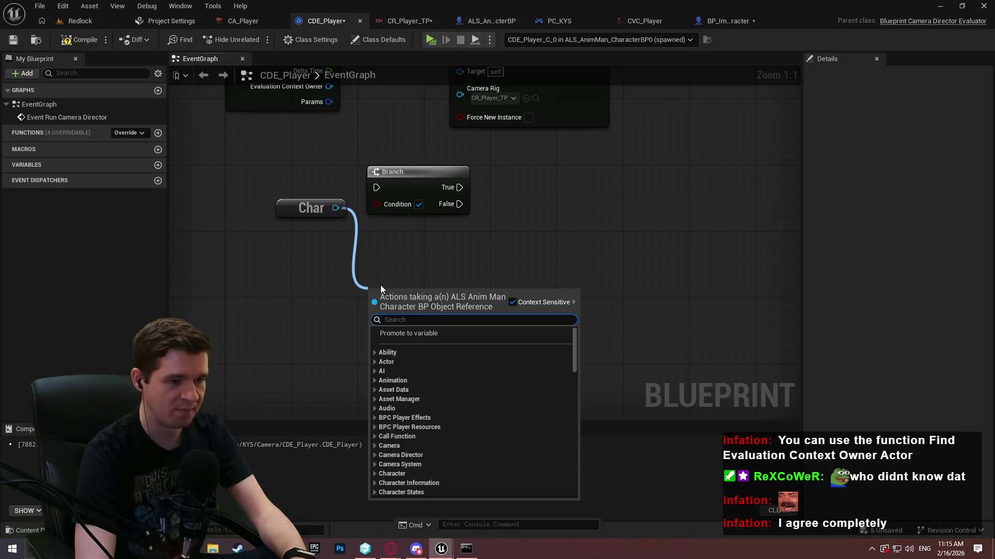
# Step: Search the Char reference's actions for 'something', then bring up the CR_Player_TP rig
pyautogui.scroll(-15, 472, 409)
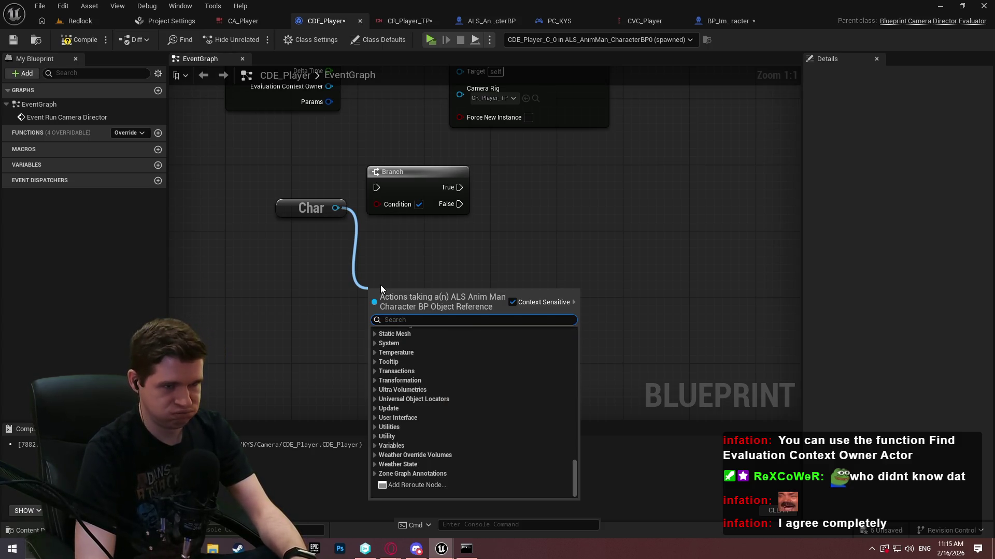
pyautogui.write('something')
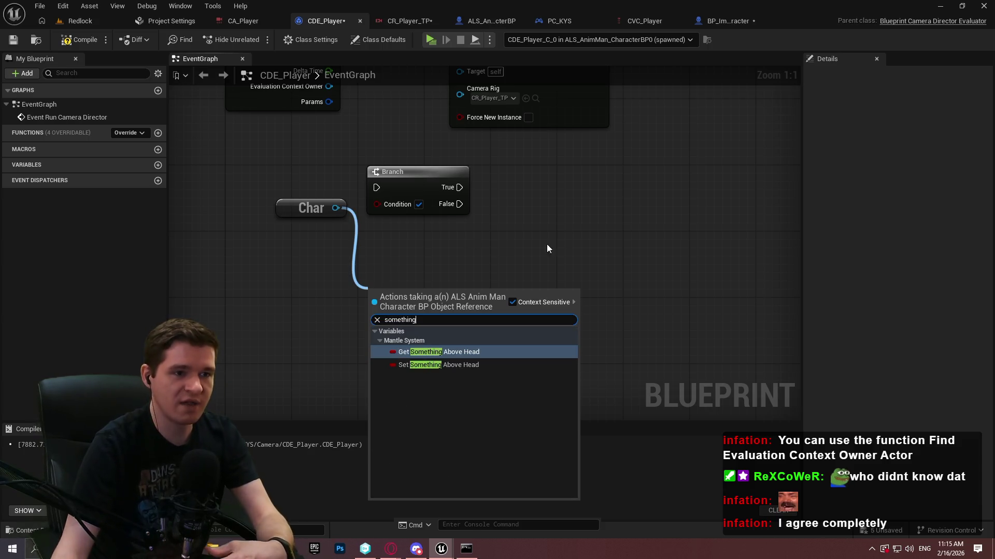
pyautogui.click(416, 21)
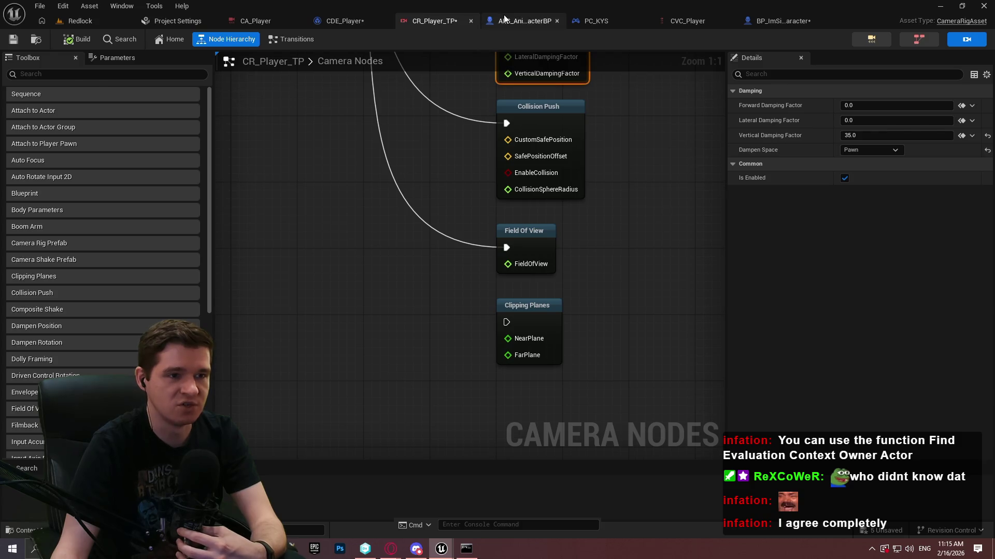
# Step: Inspect Check Above Head While Crouching in BP_ImSimBaseCharacter: SET, Line Trace and stance switch
pyautogui.click(523, 21)
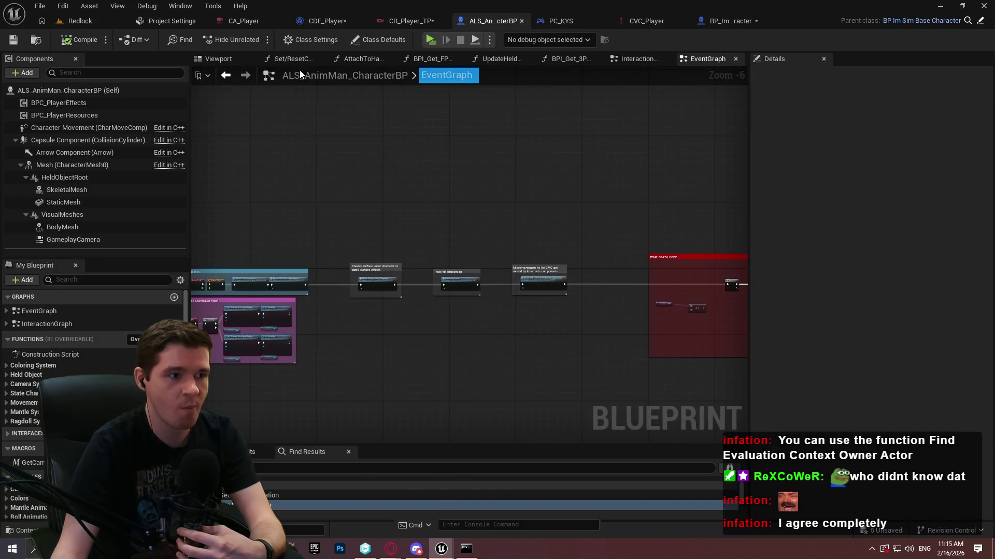
pyautogui.click(708, 22)
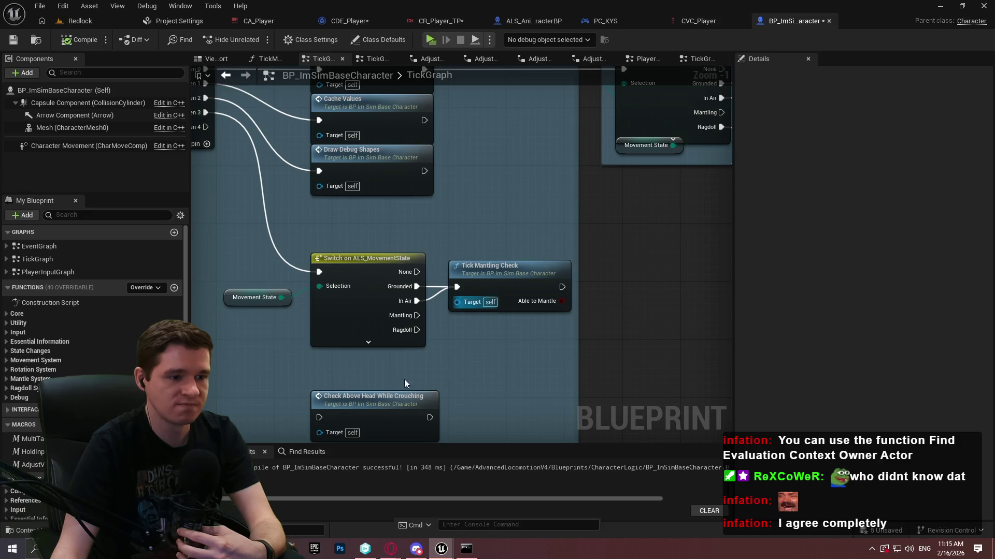
pyautogui.moveTo(319, 413); pyautogui.dragTo(409, 413)
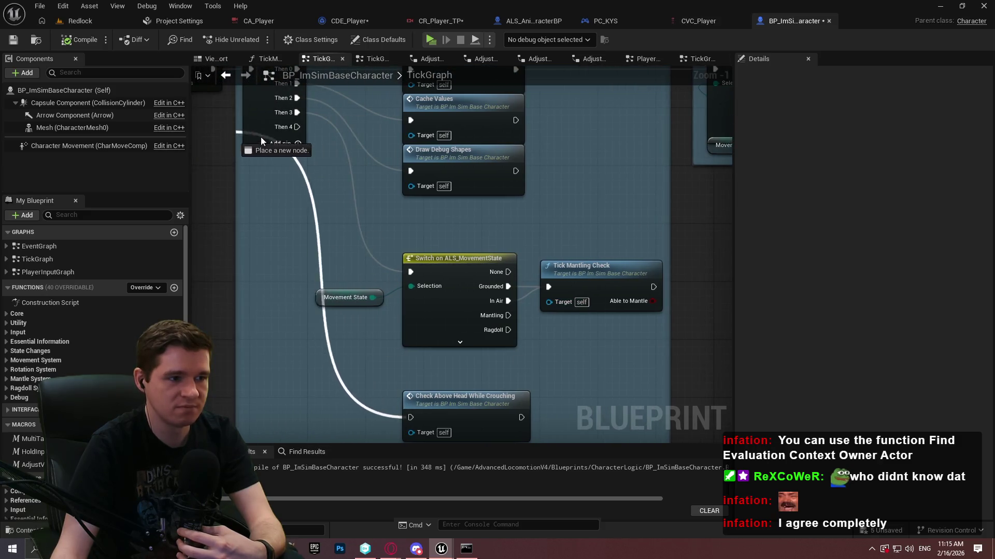
pyautogui.doubleClick(459, 409)
pyautogui.scroll(5, 384, 268)
pyautogui.scroll(-4, 372, 279)
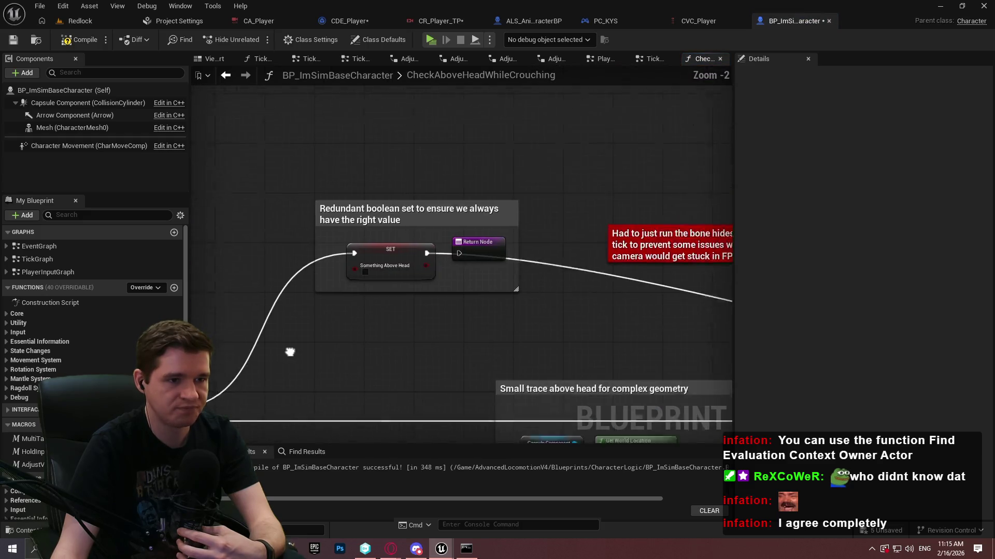
pyautogui.scroll(2, 271, 359)
pyautogui.moveTo(518, 336)
pyautogui.mouseDown()
pyautogui.moveTo(398, 337)
pyautogui.moveTo(116, 296)
pyautogui.mouseUp()
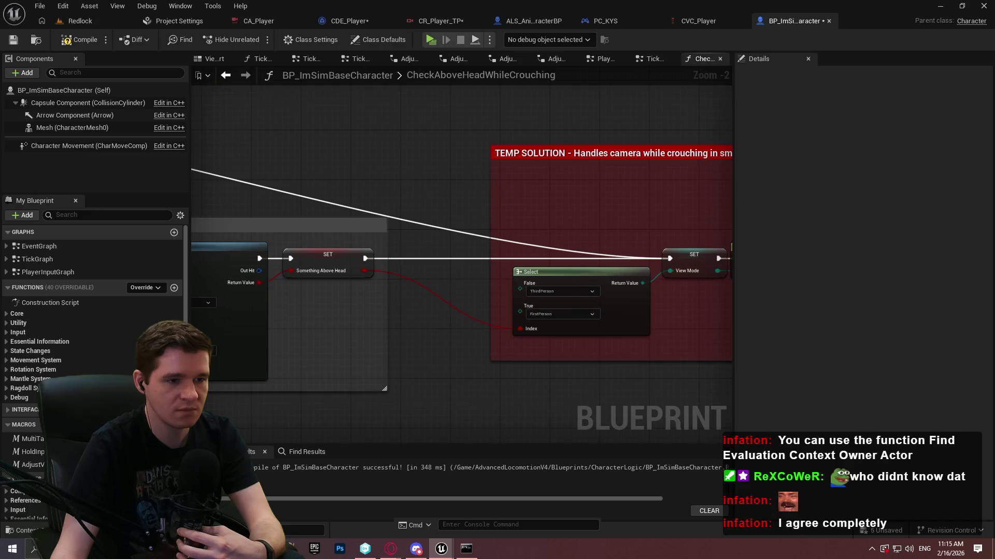
pyautogui.moveTo(466, 311)
pyautogui.mouseDown()
pyautogui.moveTo(217, 311)
pyautogui.moveTo(394, 341)
pyautogui.mouseUp()
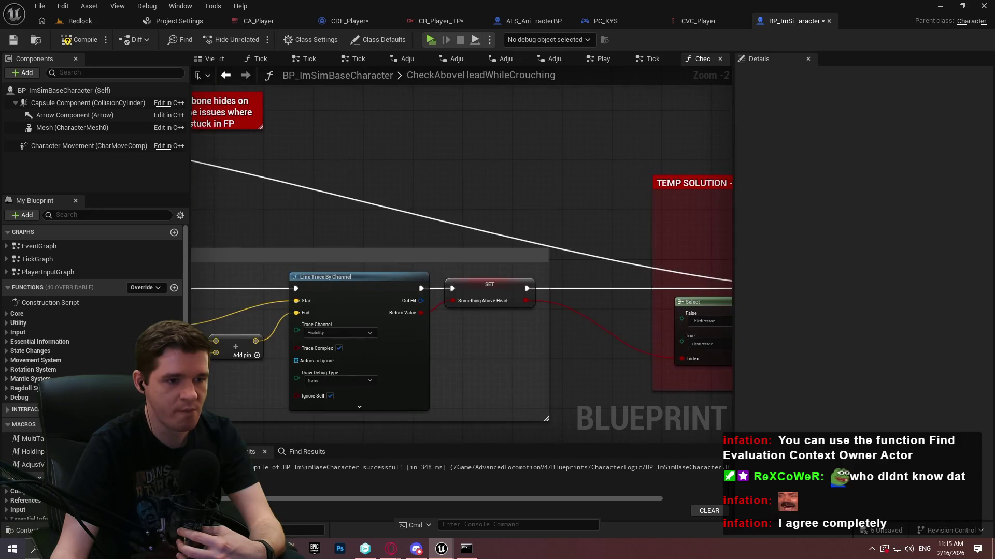
pyautogui.moveTo(208, 218)
pyautogui.mouseDown()
pyautogui.moveTo(306, 206)
pyautogui.moveTo(595, 224)
pyautogui.moveTo(565, 227)
pyautogui.mouseUp()
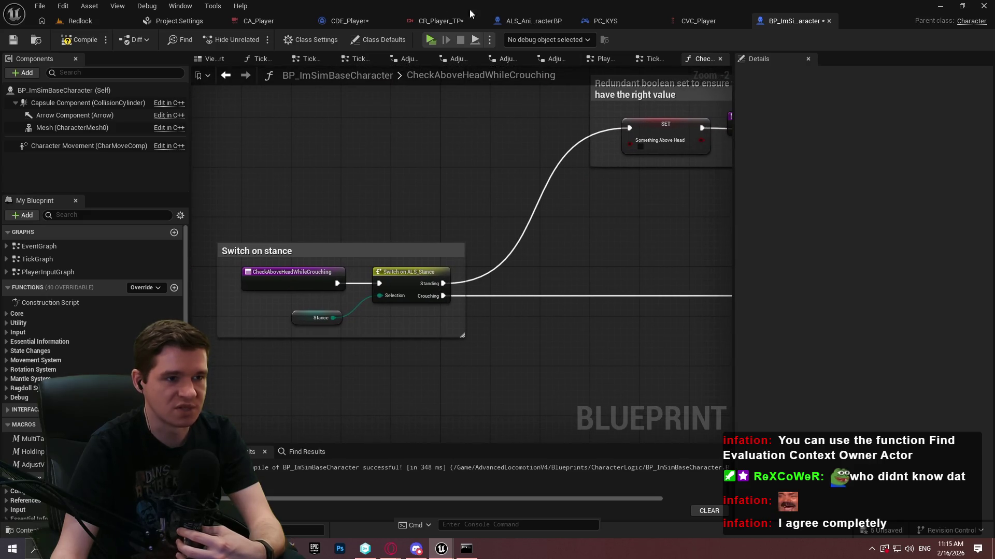
# Step: Cycle through the open tabs back to the CDE_Player camera director graph
pyautogui.click(440, 21)
pyautogui.click(514, 21)
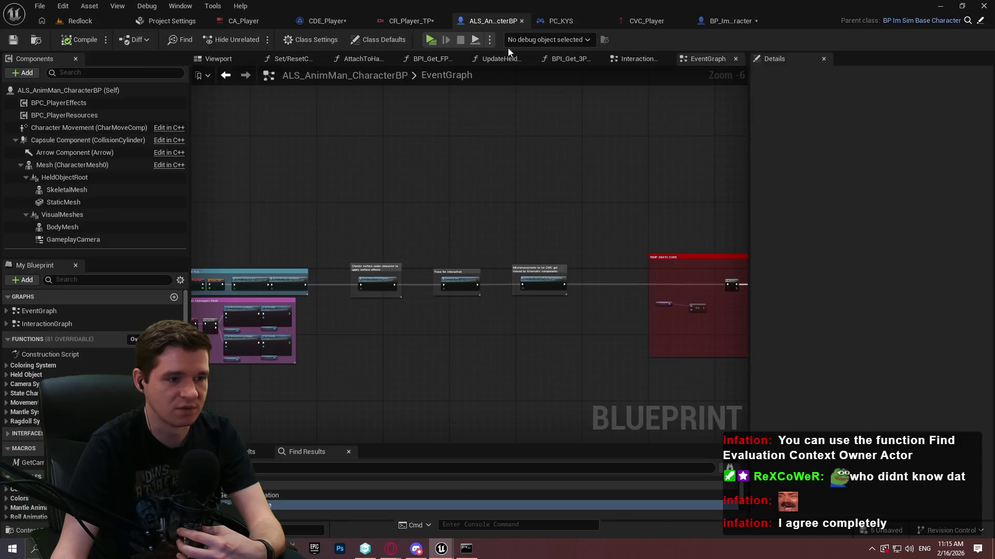
pyautogui.click(725, 21)
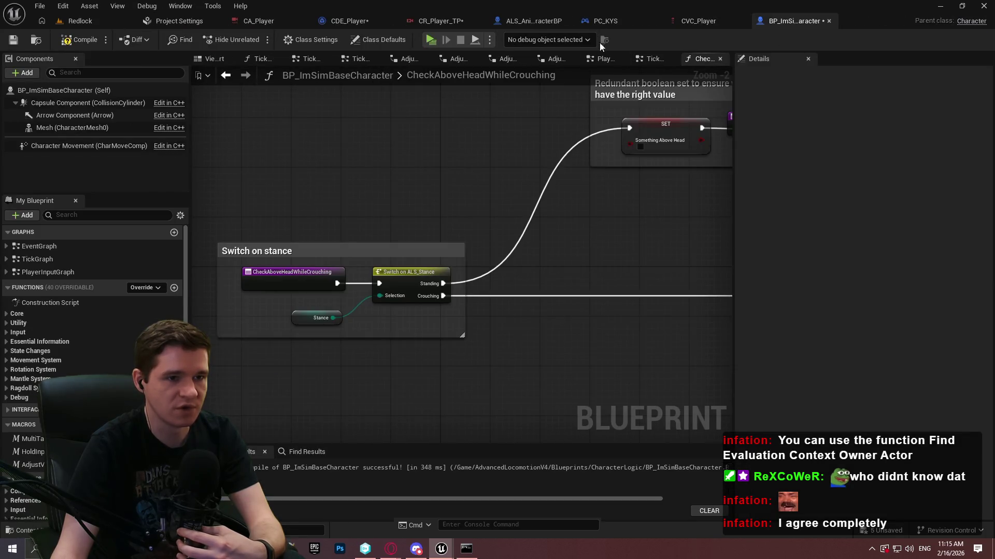
pyautogui.click(345, 20)
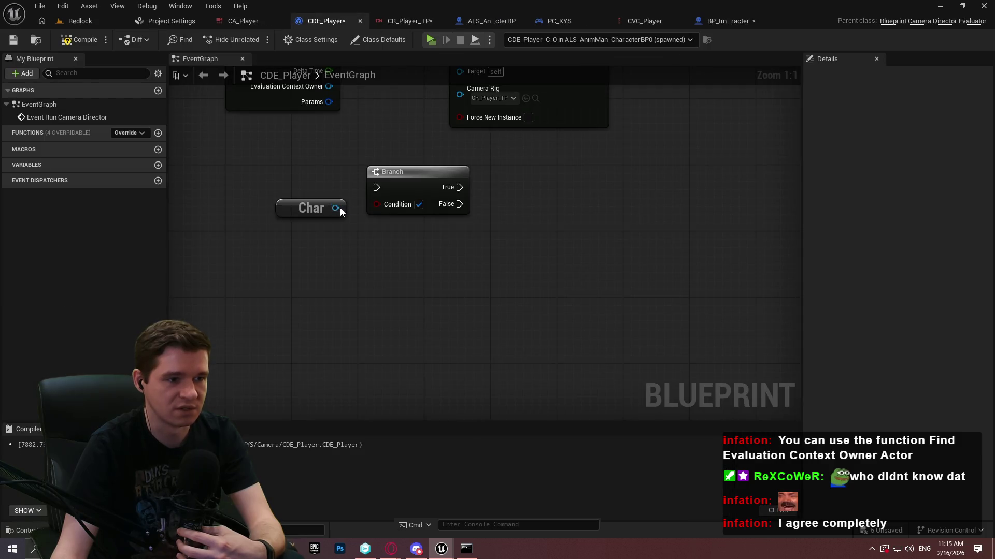
# Step: Add Get Something Above Head from Char and wire it into the Branch condition
pyautogui.moveTo(336, 207); pyautogui.dragTo(395, 269)
pyautogui.write('something above')
pyautogui.press('Return')
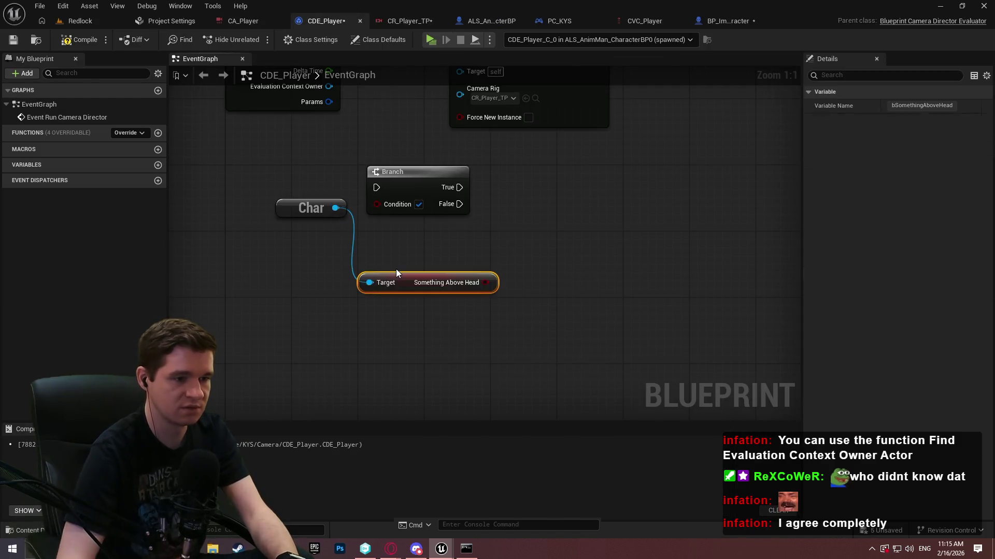
pyautogui.moveTo(486, 282)
pyautogui.mouseDown()
pyautogui.moveTo(451, 197)
pyautogui.moveTo(380, 203)
pyautogui.moveTo(568, 191)
pyautogui.moveTo(558, 188)
pyautogui.mouseUp()
pyautogui.moveTo(413, 288)
pyautogui.mouseDown()
pyautogui.moveTo(398, 201)
pyautogui.moveTo(415, 215)
pyautogui.mouseUp()
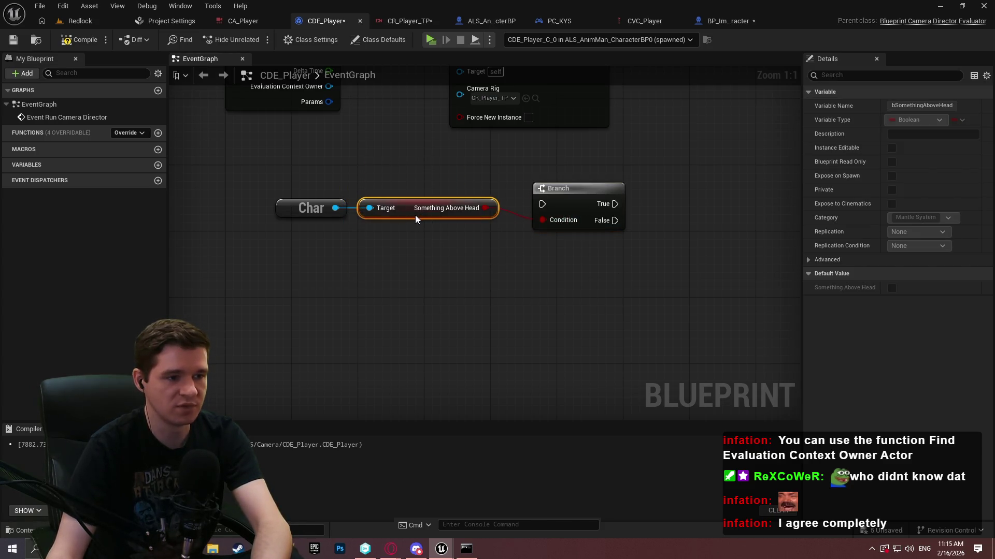
pyautogui.click(440, 266)
# Step: Route Event Run Camera Director into the Branch, False into Activate Camera Rig, and duplicate that node
pyautogui.moveTo(439, 267); pyautogui.dragTo(407, 394)
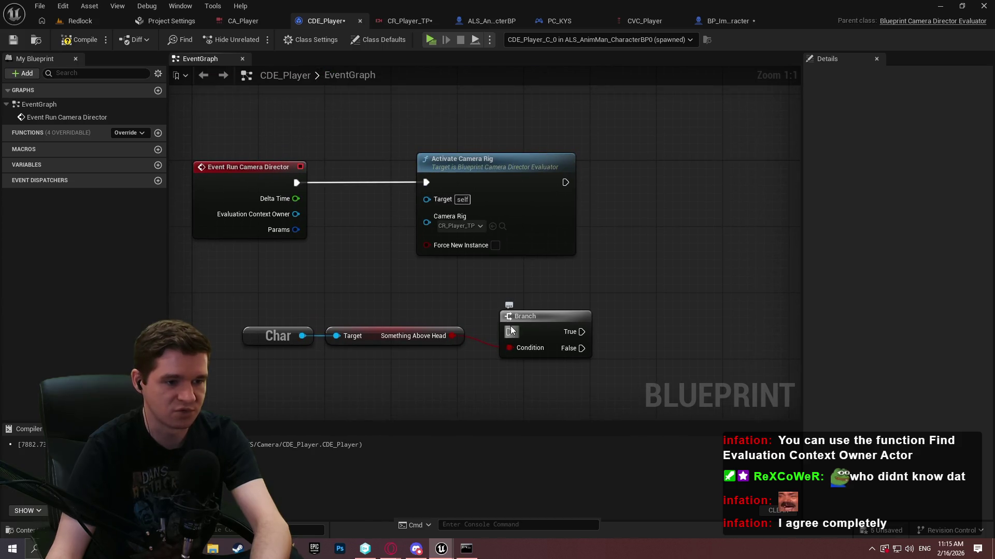
pyautogui.moveTo(509, 332); pyautogui.dragTo(297, 185)
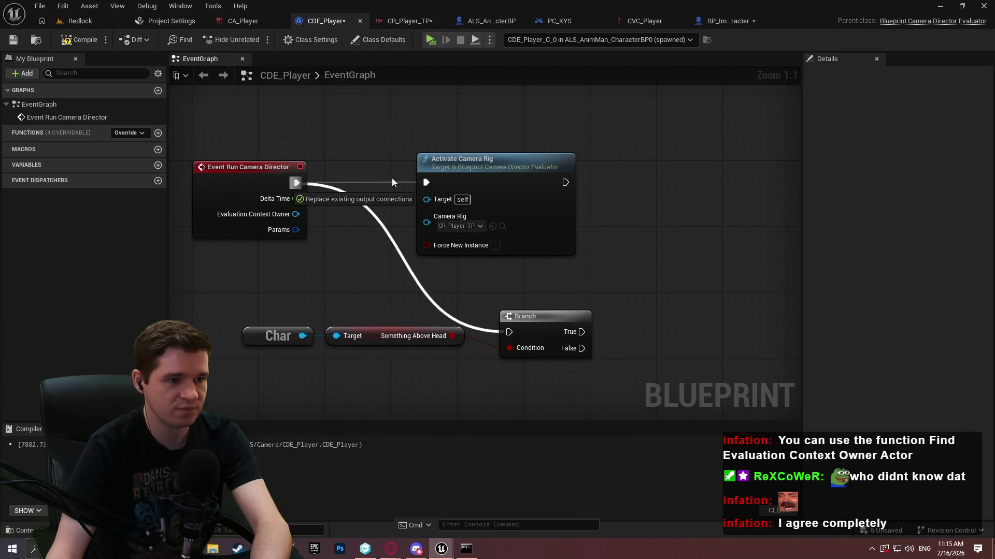
pyautogui.moveTo(456, 159); pyautogui.dragTo(797, 161)
pyautogui.moveTo(527, 309); pyautogui.dragTo(642, 162)
pyautogui.moveTo(408, 384)
pyautogui.mouseDown()
pyautogui.moveTo(192, 320)
pyautogui.moveTo(355, 216)
pyautogui.moveTo(339, 210)
pyautogui.mouseUp()
pyautogui.moveTo(621, 265); pyautogui.dragTo(378, 338)
pyautogui.moveTo(530, 255)
pyautogui.mouseDown()
pyautogui.moveTo(390, 285)
pyautogui.moveTo(427, 271)
pyautogui.mouseUp()
pyautogui.moveTo(605, 236)
pyautogui.mouseDown()
pyautogui.moveTo(596, 328)
pyautogui.moveTo(604, 340)
pyautogui.mouseUp()
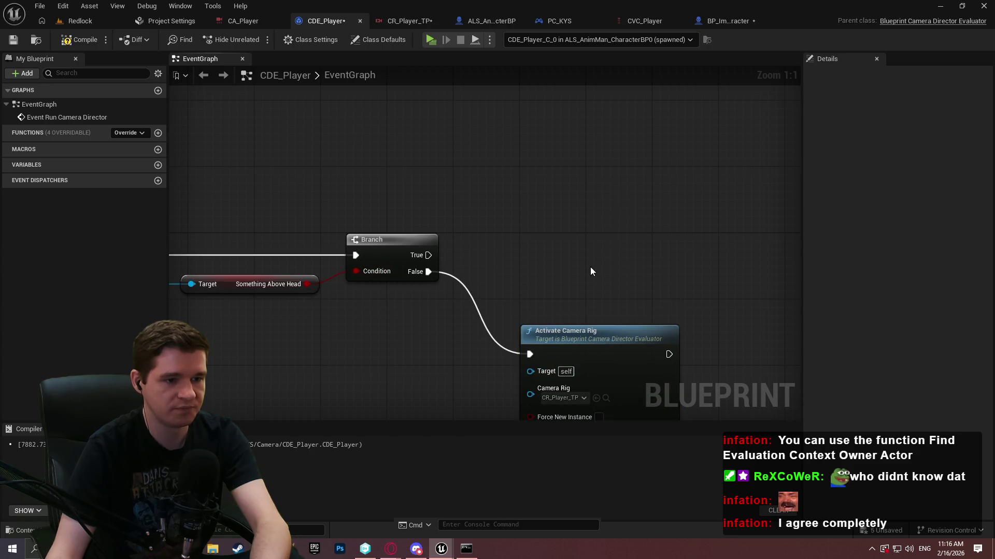
pyautogui.hotkey('ctrl', 'v')
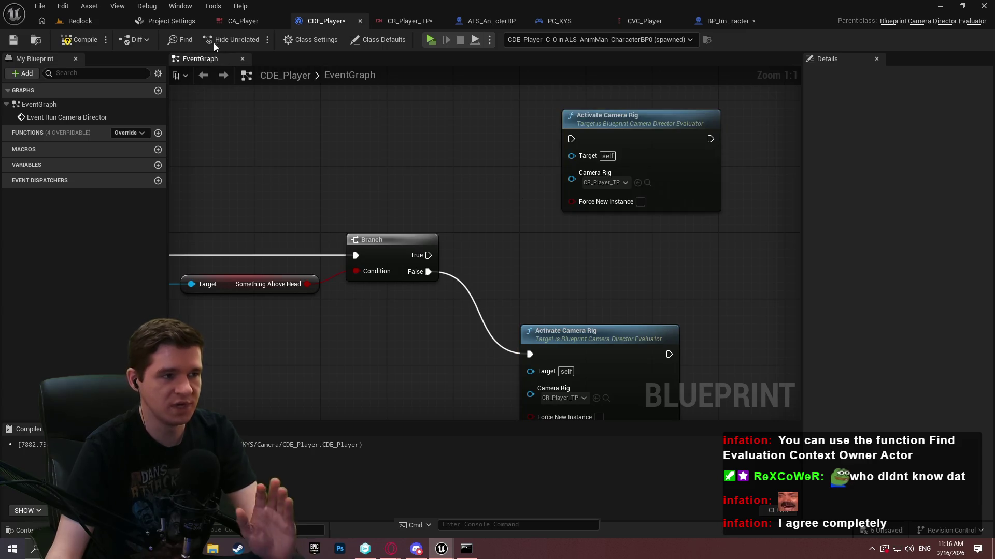
pyautogui.click(78, 21)
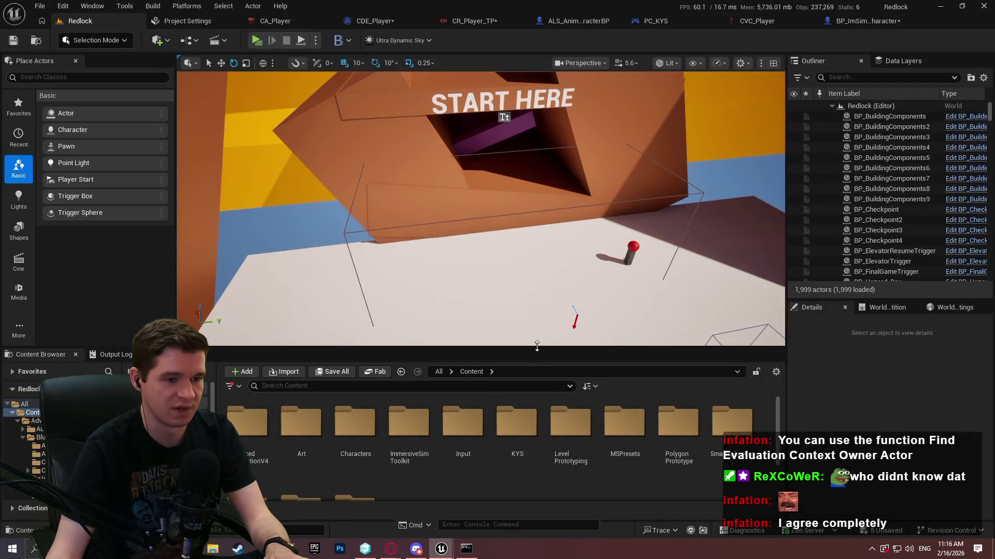
# Step: Duplicate CR_Player_TP in KYS/Camera as CR_Player_FP and open it
pyautogui.moveTo(535, 348); pyautogui.dragTo(535, 273)
pyautogui.doubleClick(515, 383)
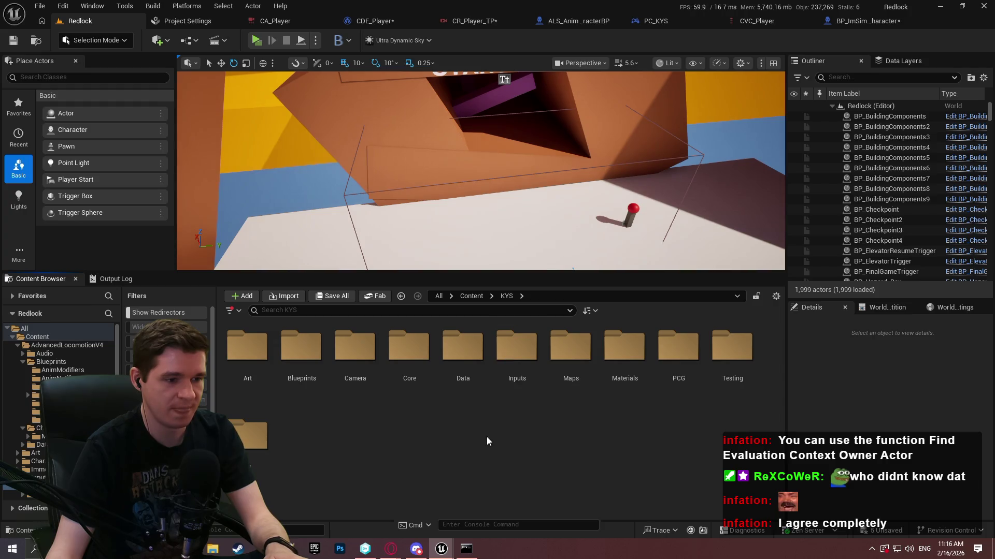
pyautogui.doubleClick(357, 365)
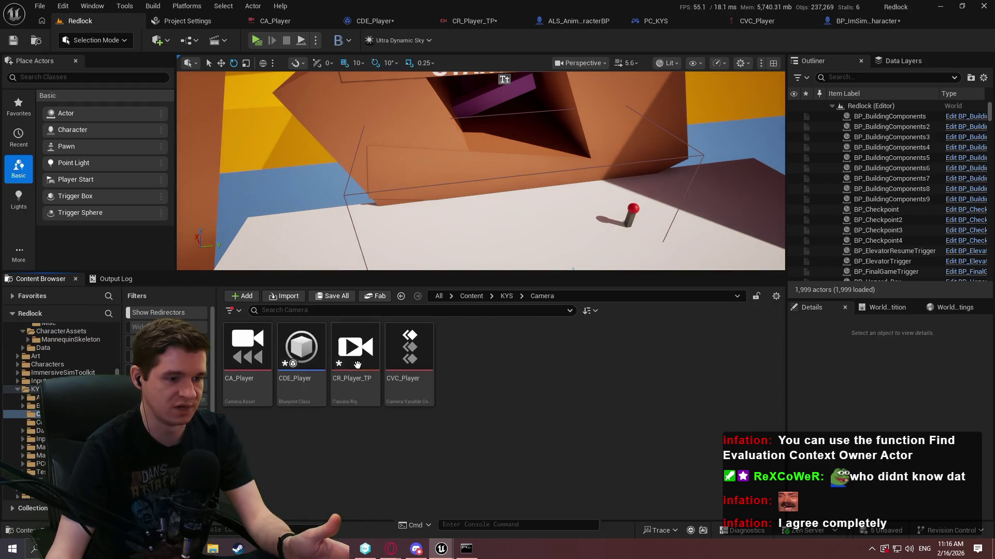
pyautogui.click(356, 399)
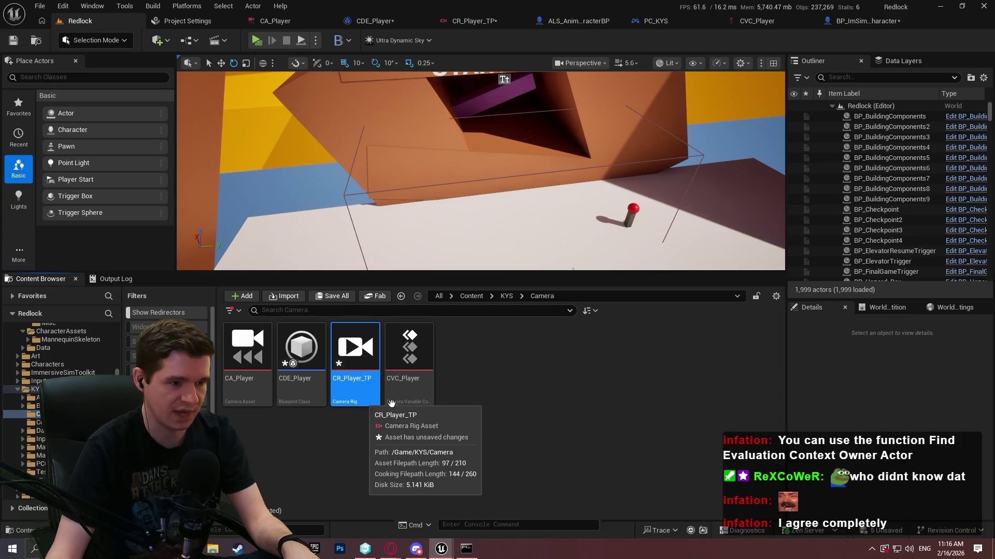
pyautogui.hotkey('ctrl', 'd')
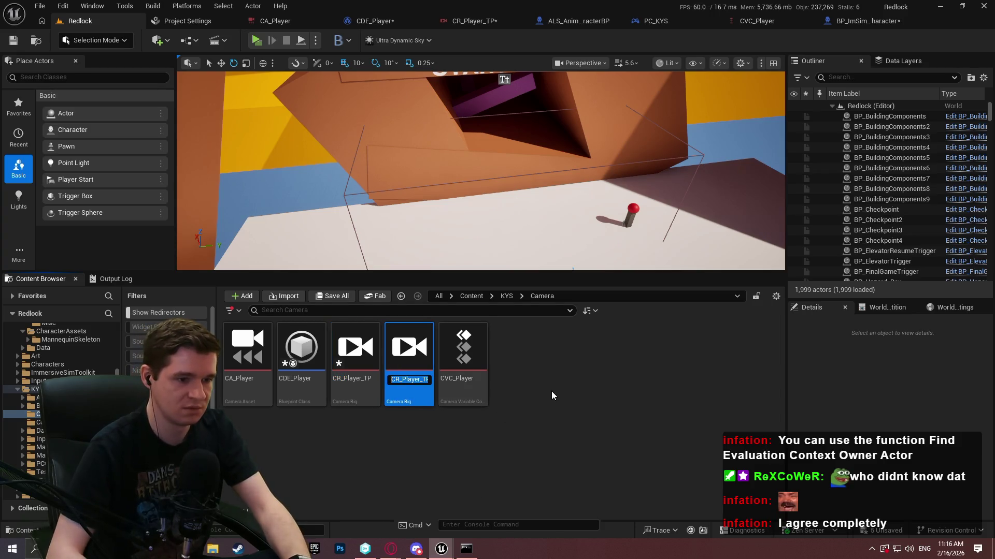
pyautogui.write('CR_Player_FP')
pyautogui.press('Return')
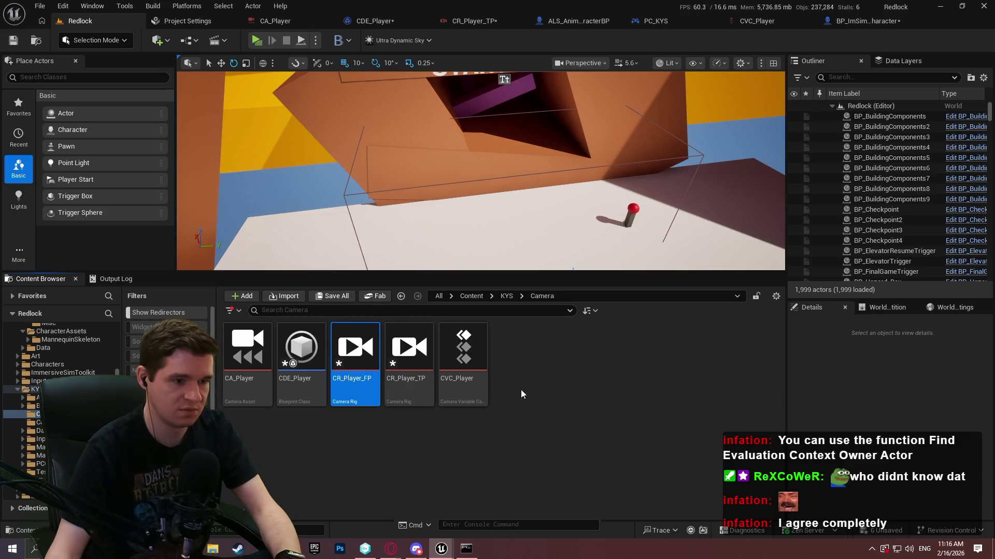
pyautogui.doubleClick(409, 352)
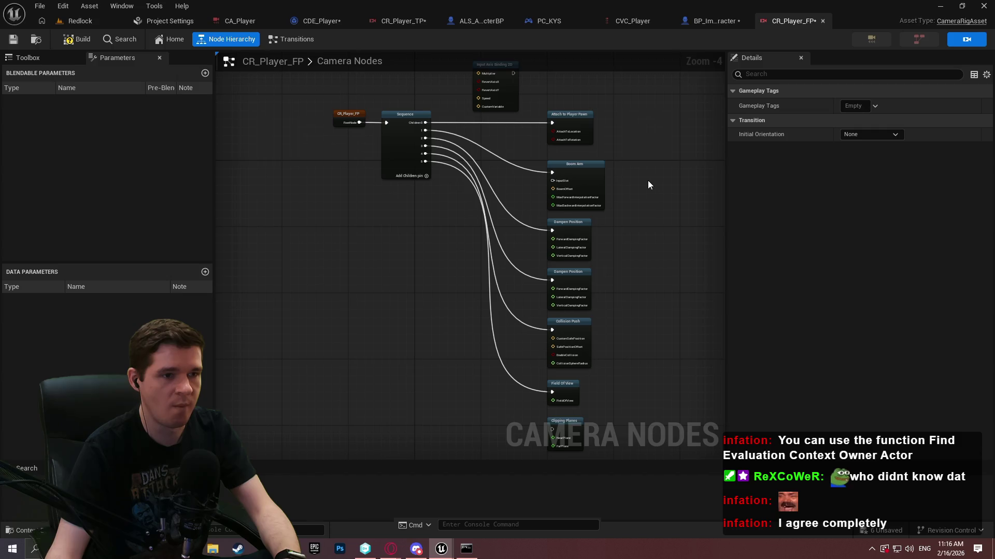
# Step: Save CR_Player_FP and all unsaved assets, check Attach to Player Pawn's details, then go back to Redlock
pyautogui.click(13, 39)
pyautogui.click(39, 5)
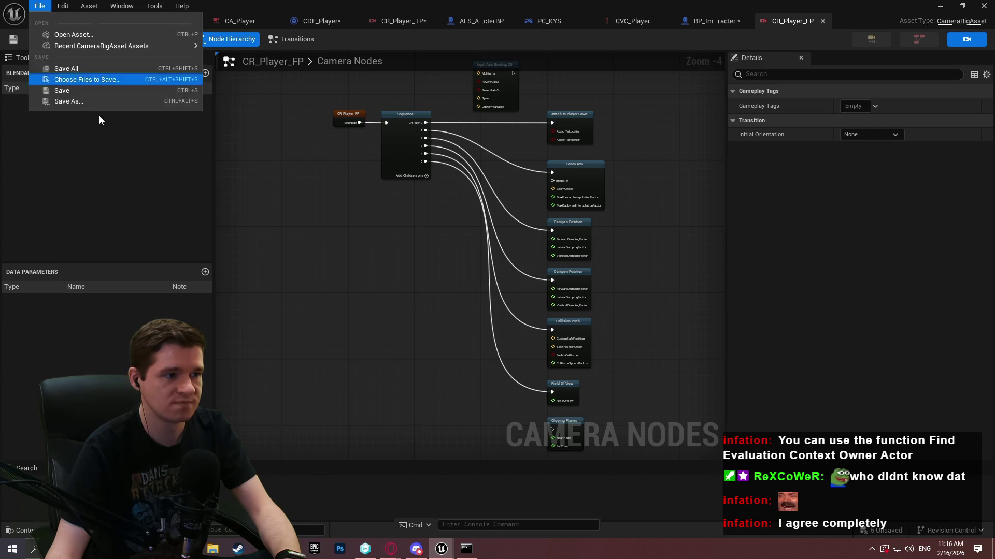
pyautogui.click(75, 68)
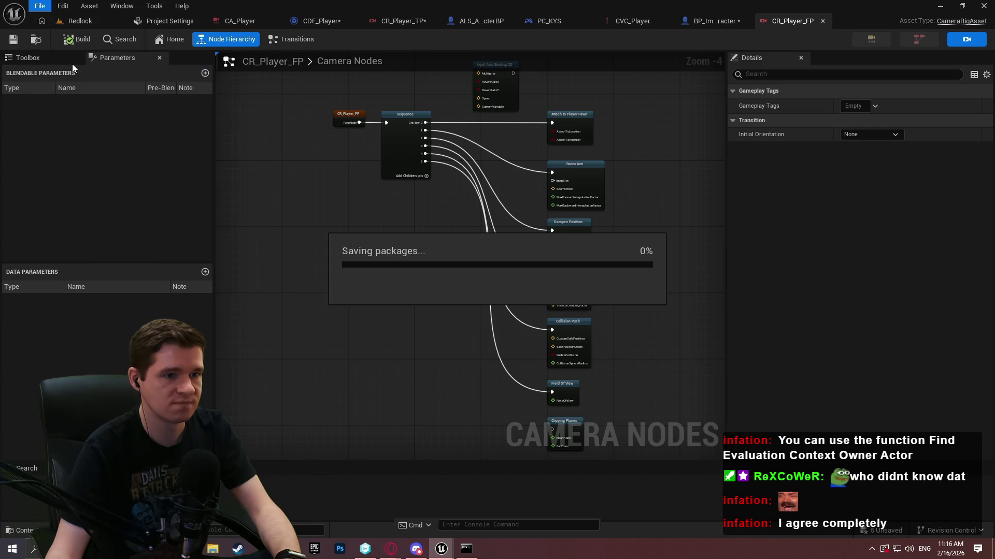
pyautogui.click(564, 119)
pyautogui.scroll(3, 492, 151)
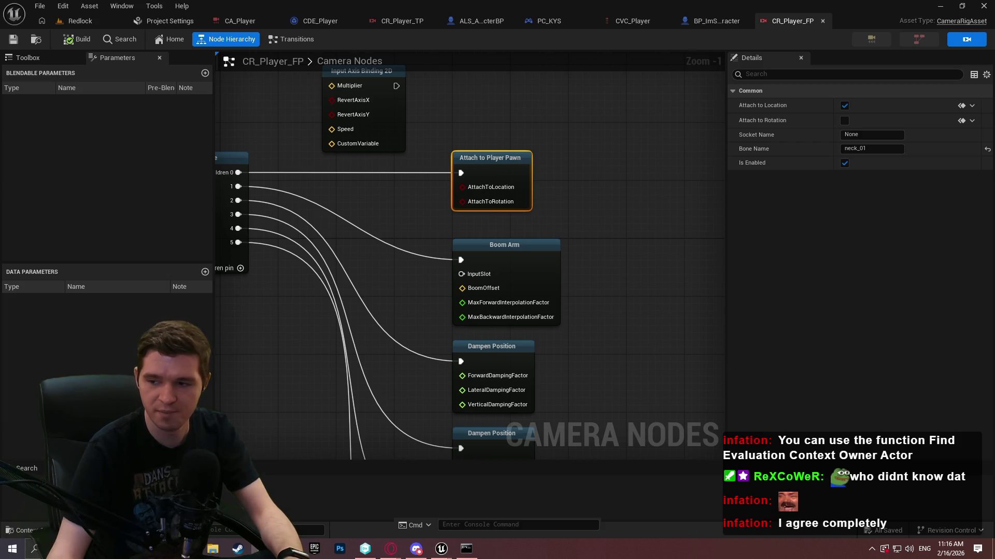
pyautogui.click(78, 20)
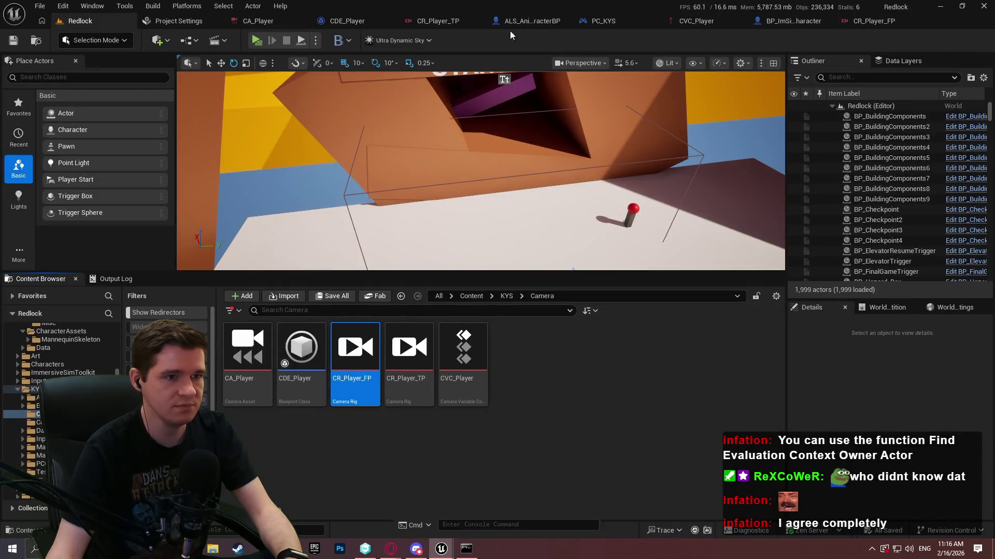
# Step: Browse from the Content root into the AdvancedLocomotionV4 folder
pyautogui.click(472, 296)
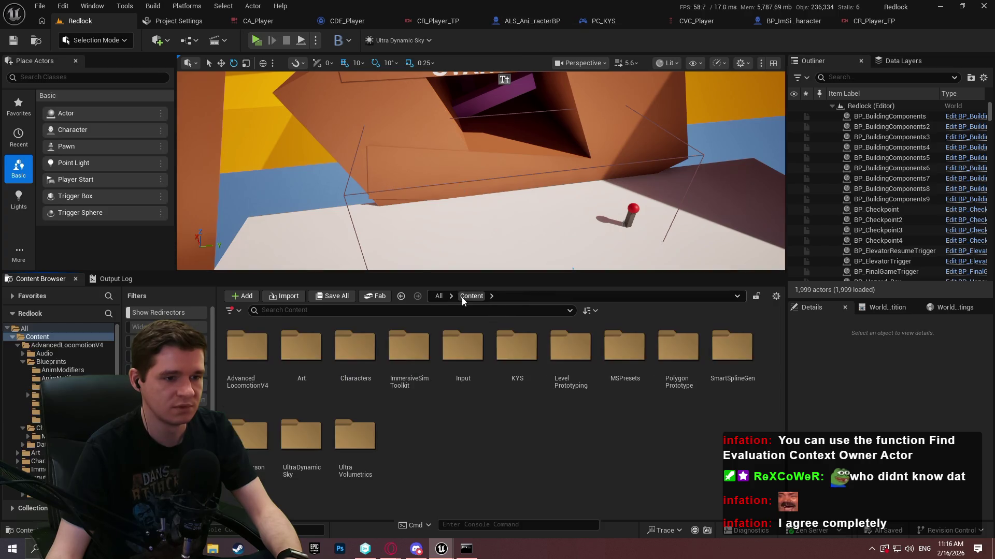
pyautogui.doubleClick(247, 347)
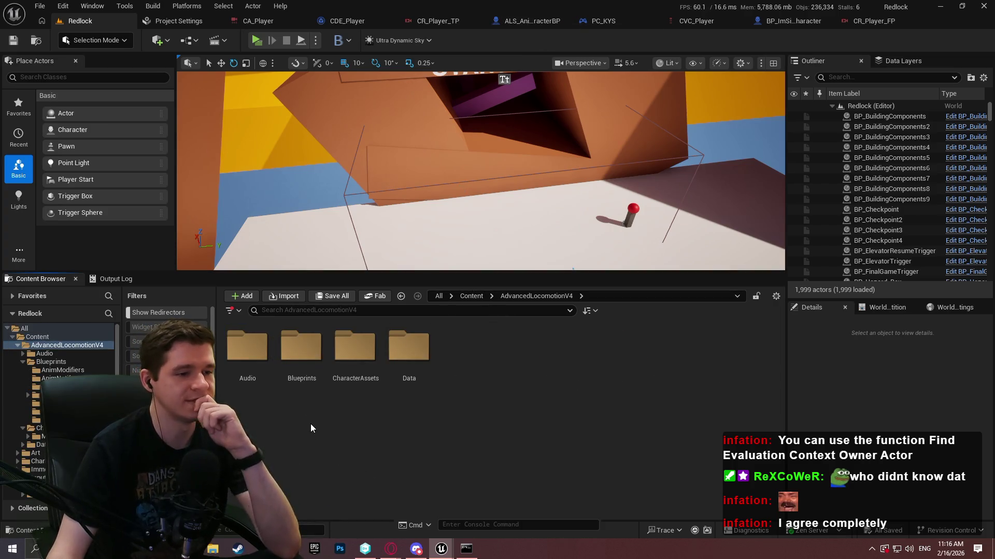
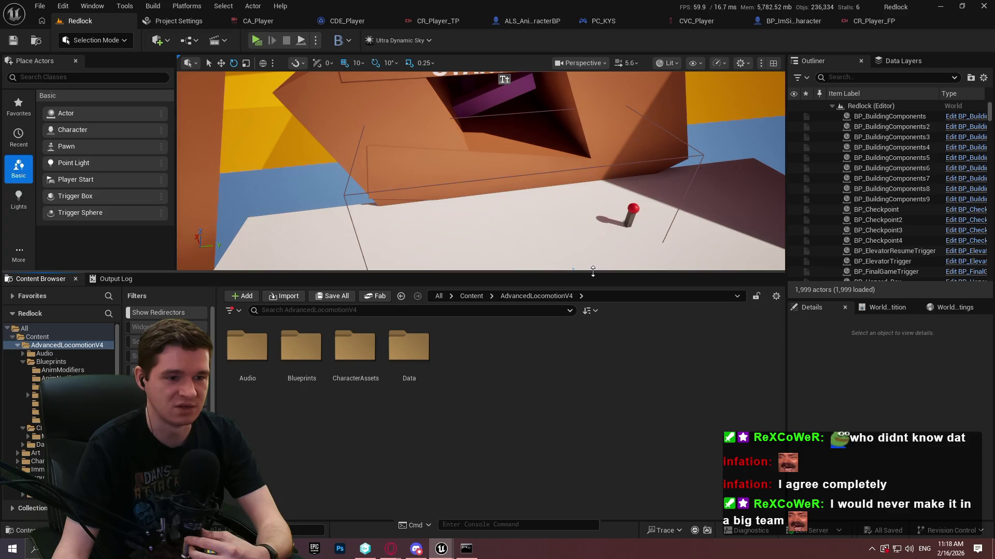
# Step: Delete the Clipping Planes node from the CR_Player_TP camera rig graph
pyautogui.moveTo(587, 274); pyautogui.dragTo(586, 347)
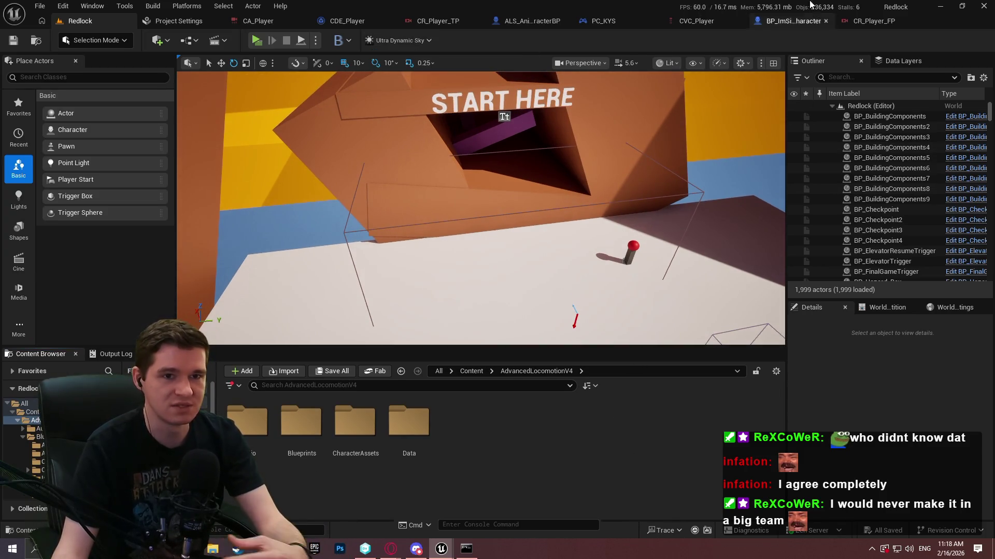
pyautogui.click(438, 21)
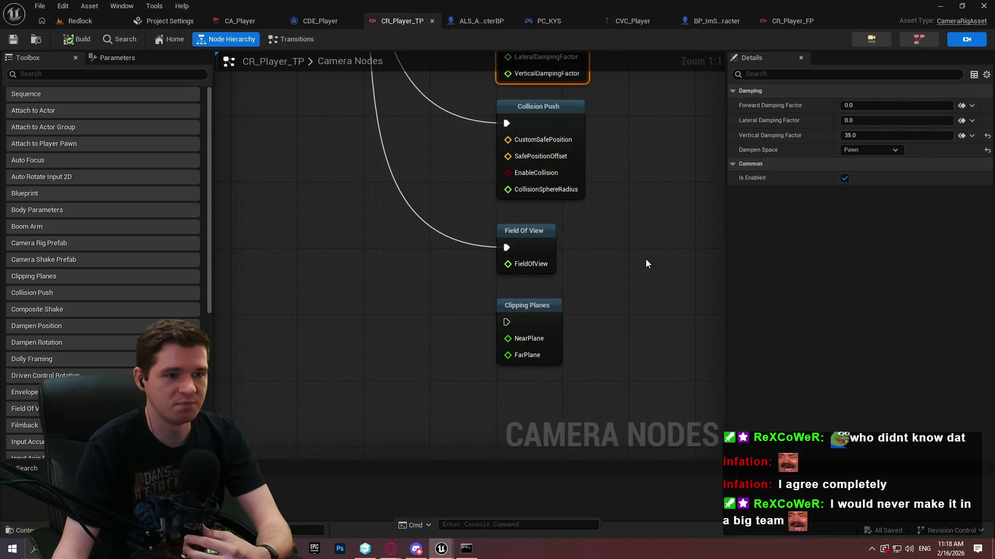
pyautogui.click(498, 324)
pyautogui.press('Delete')
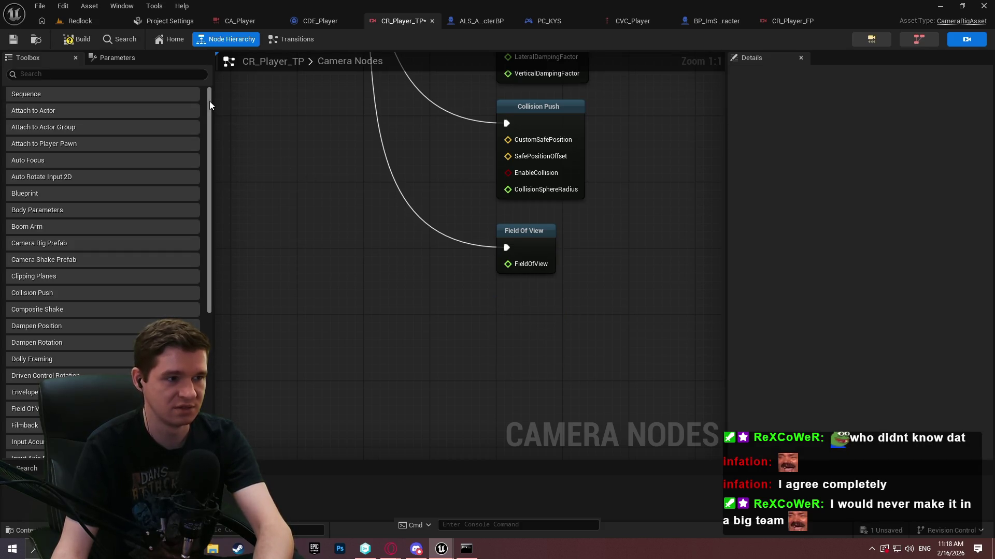
# Step: Save the edited CR_Player_TP rig and bring up CR_Player_FP for comparison
pyautogui.moveTo(212, 99); pyautogui.dragTo(185, 98)
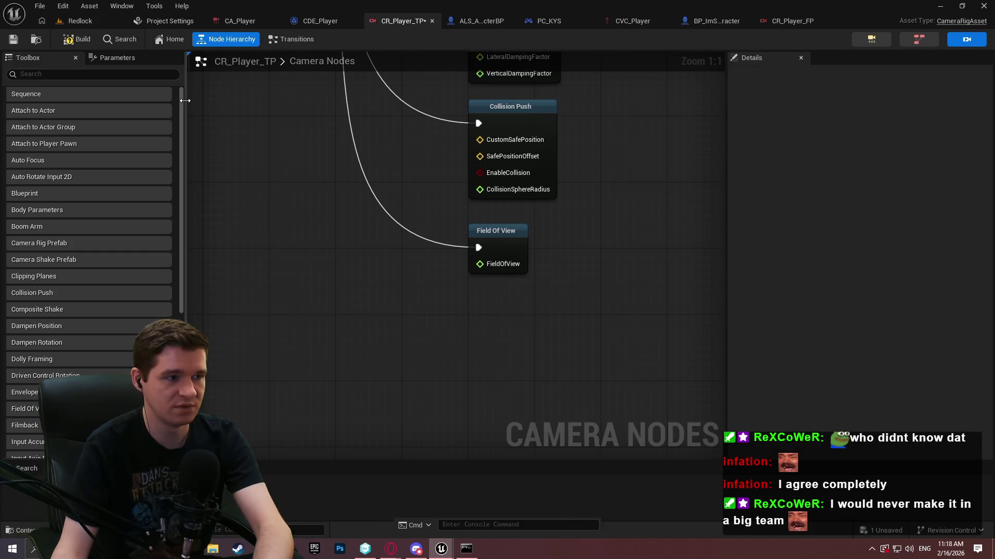
pyautogui.scroll(5, 582, 360)
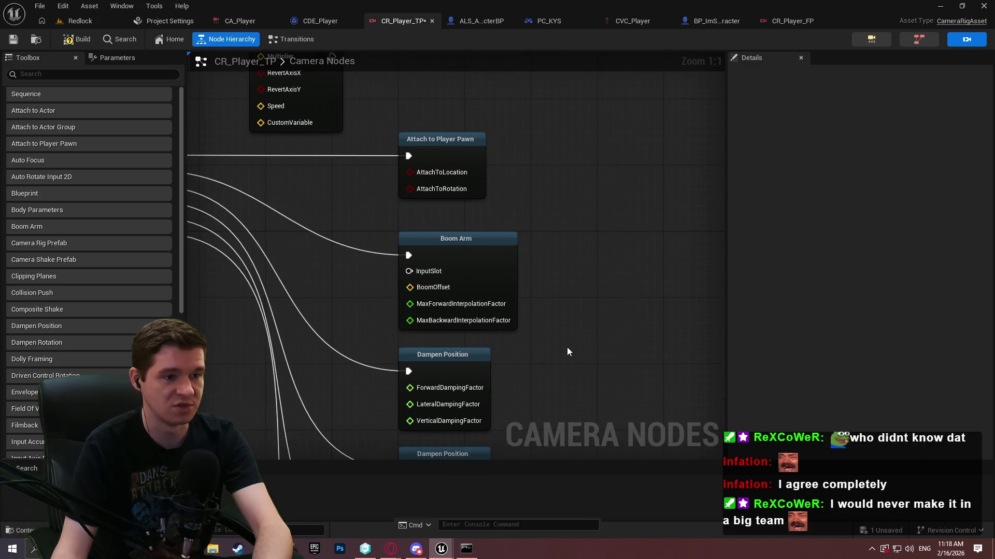
pyautogui.scroll(-2, 591, 340)
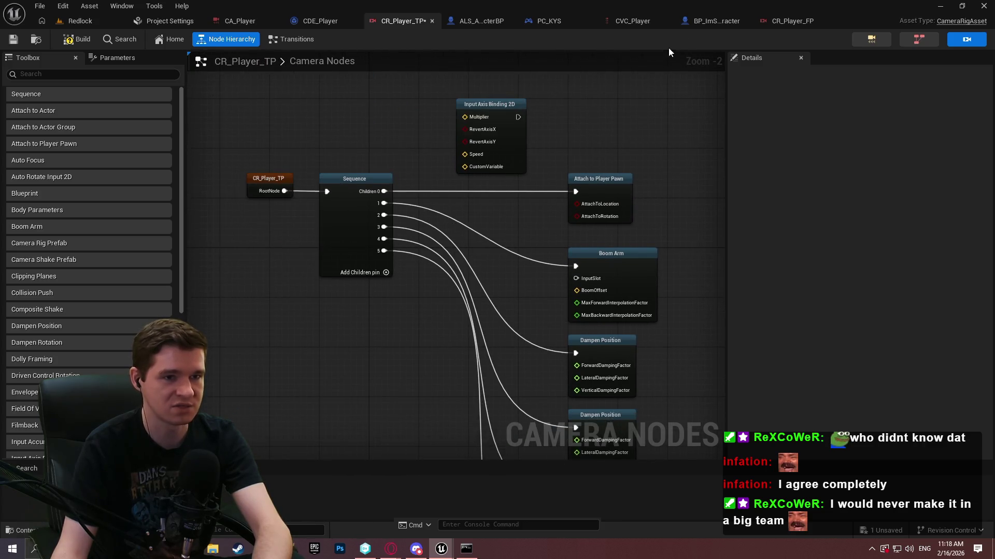
pyautogui.click(783, 21)
pyautogui.click(395, 21)
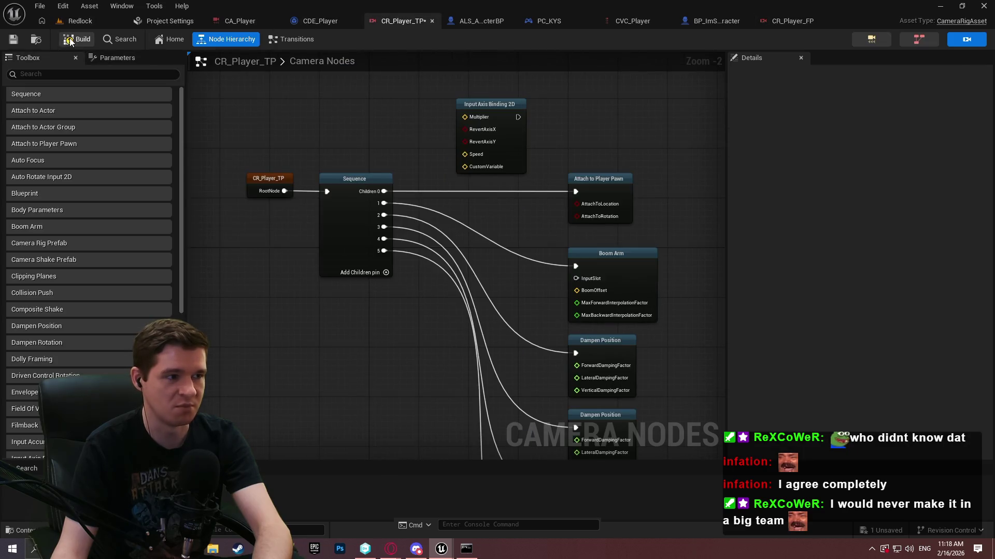
pyautogui.click(13, 39)
pyautogui.click(773, 19)
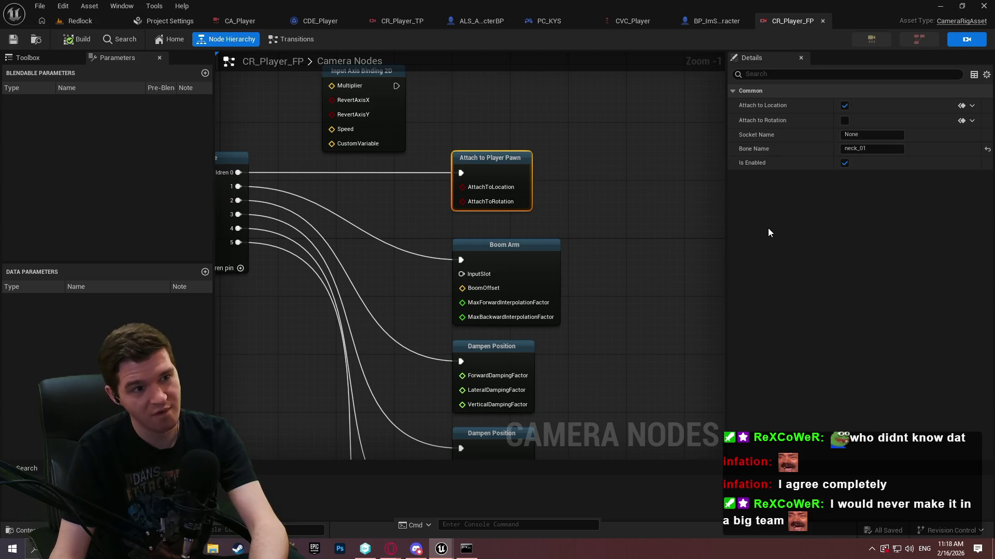
# Step: Pan the CR_Player_FP graph to the Sequence node, then switch to the Unreal roadmap in Opera
pyautogui.moveTo(594, 211); pyautogui.dragTo(648, 160)
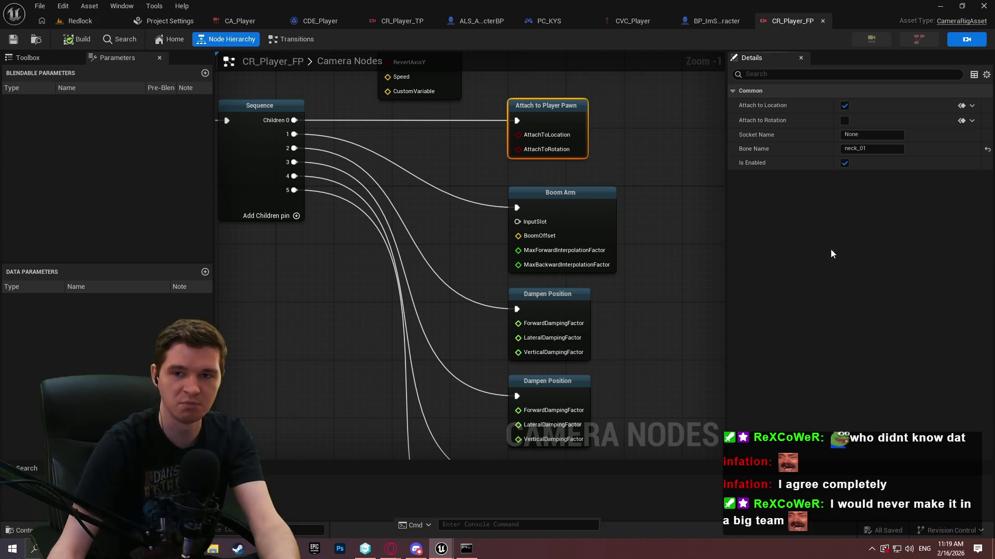
pyautogui.hotkey('alt', 'Tab')
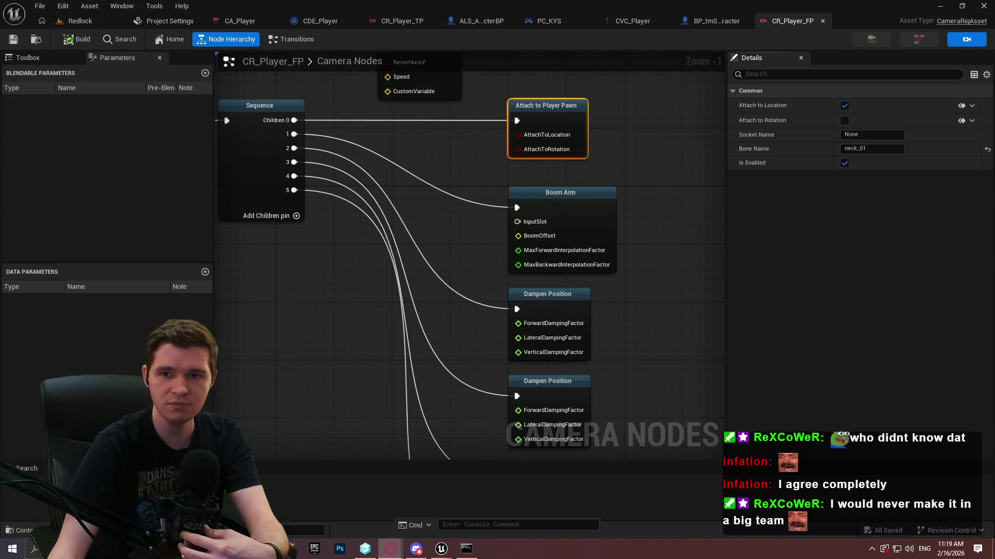
pyautogui.hotkey('alt', 'Tab')
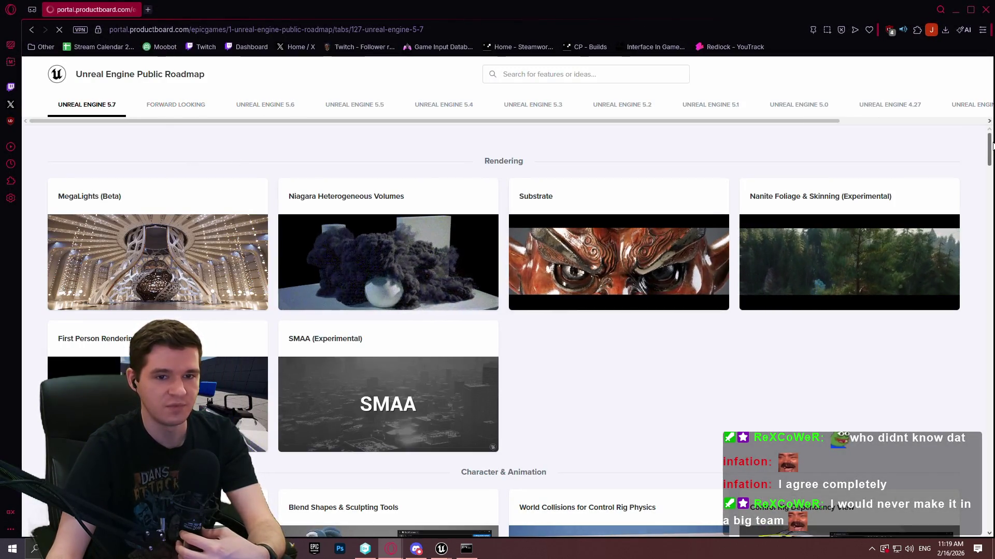
pyautogui.scroll(-1, 986, 154)
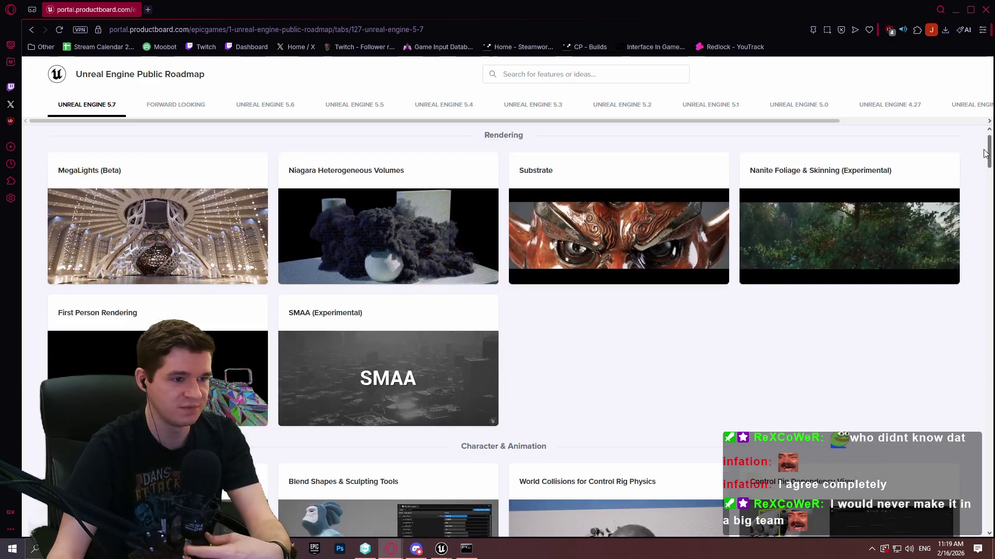
pyautogui.scroll(-1, 984, 154)
pyautogui.moveTo(984, 153); pyautogui.dragTo(984, 170)
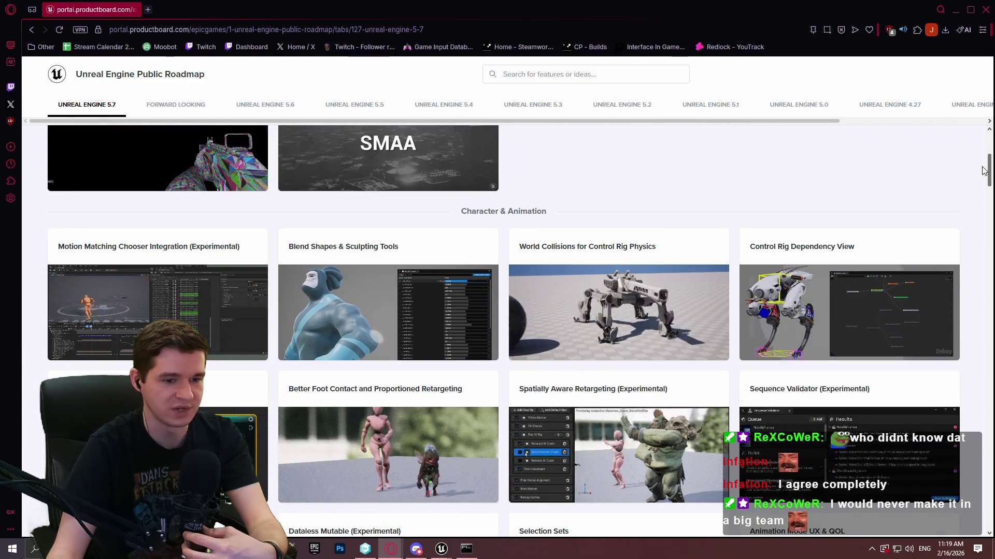
pyautogui.moveTo(984, 171); pyautogui.dragTo(984, 172)
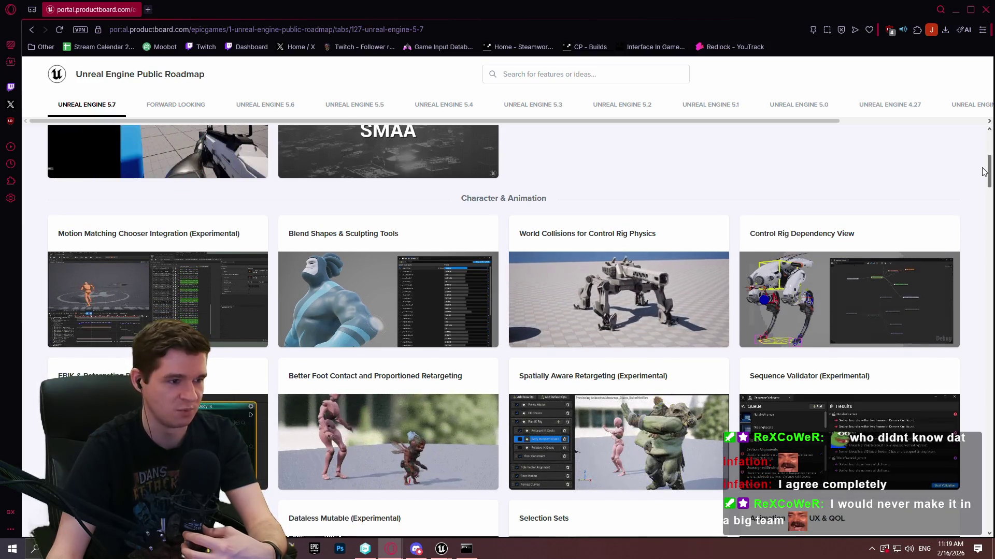
pyautogui.moveTo(982, 171); pyautogui.dragTo(969, 237)
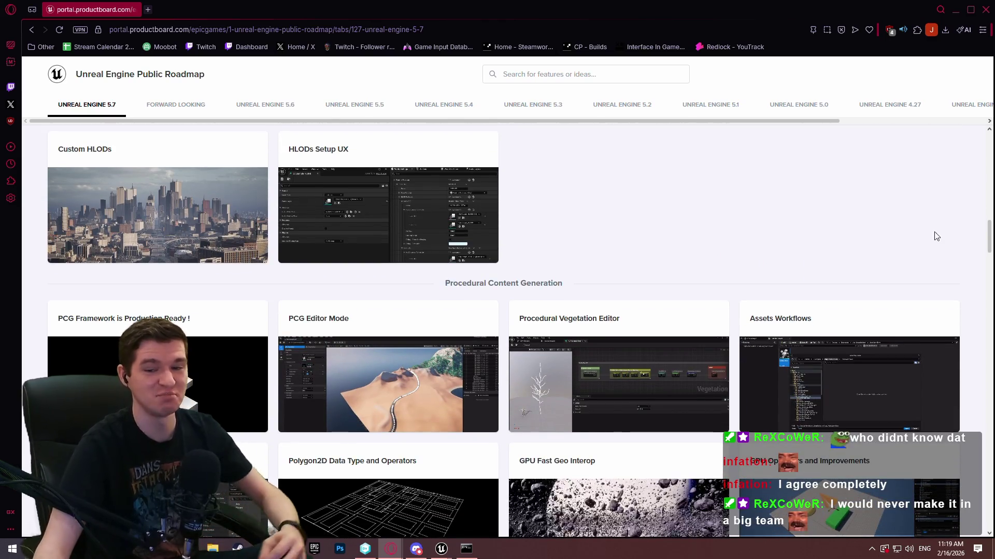
pyautogui.moveTo(988, 233); pyautogui.dragTo(989, 256)
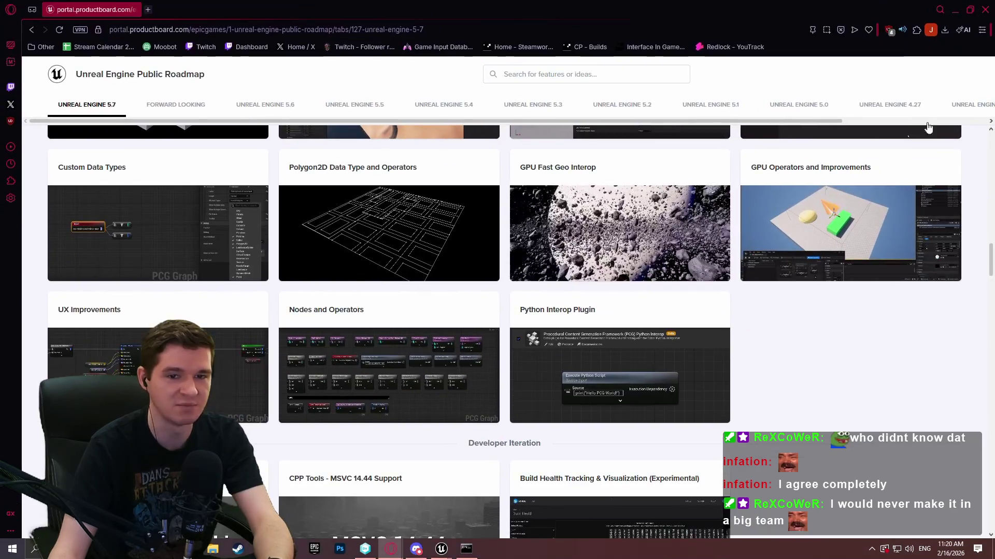
pyautogui.scroll(-2, 990, 262)
pyautogui.scroll(-1, 990, 263)
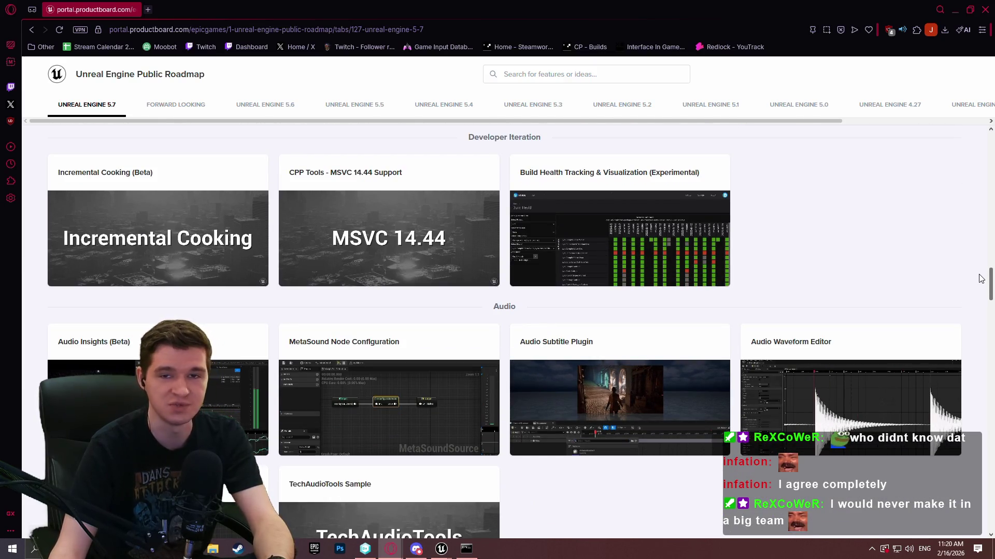
pyautogui.scroll(-1, 981, 278)
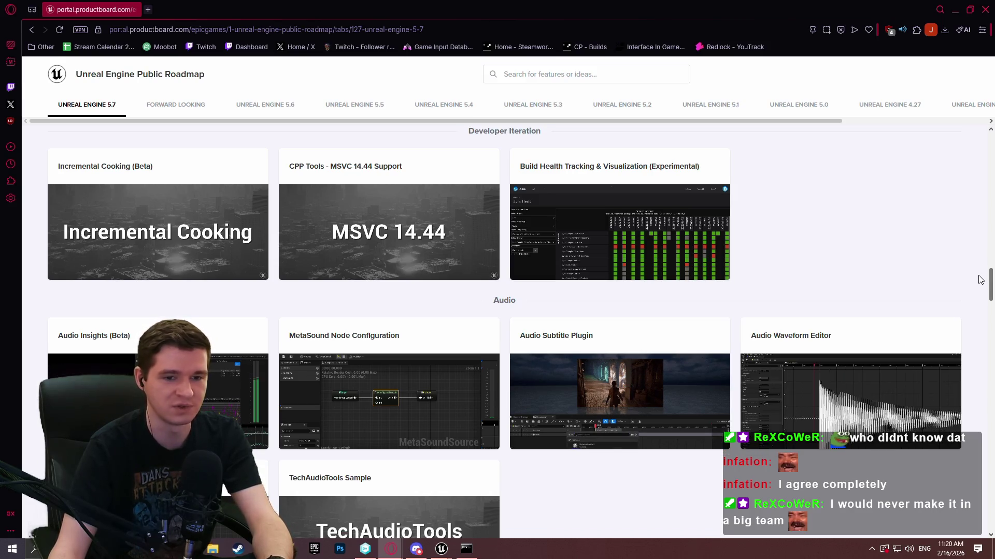
pyautogui.moveTo(990, 280); pyautogui.dragTo(981, 207)
pyautogui.scroll(-1, 981, 207)
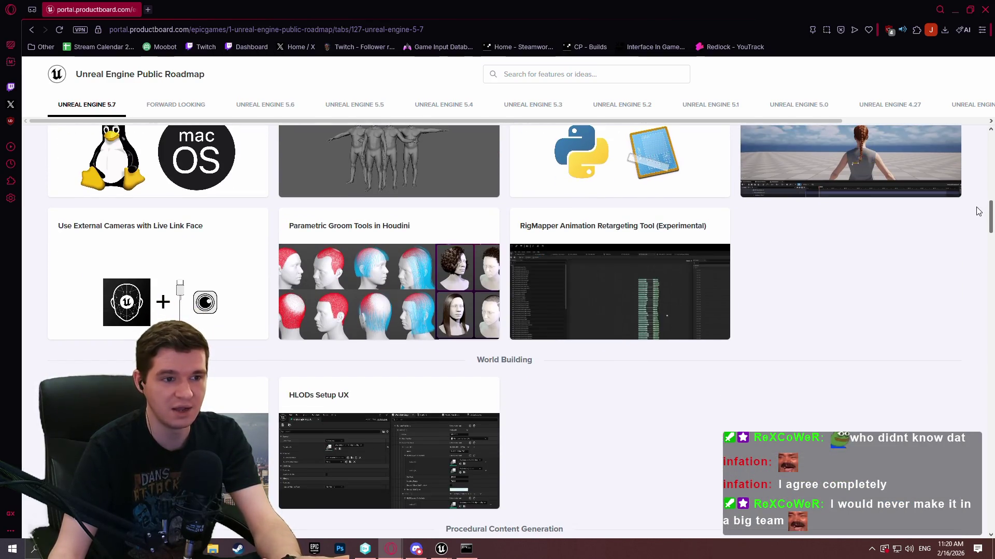
pyautogui.scroll(-1, 978, 211)
pyautogui.scroll(12, 971, 165)
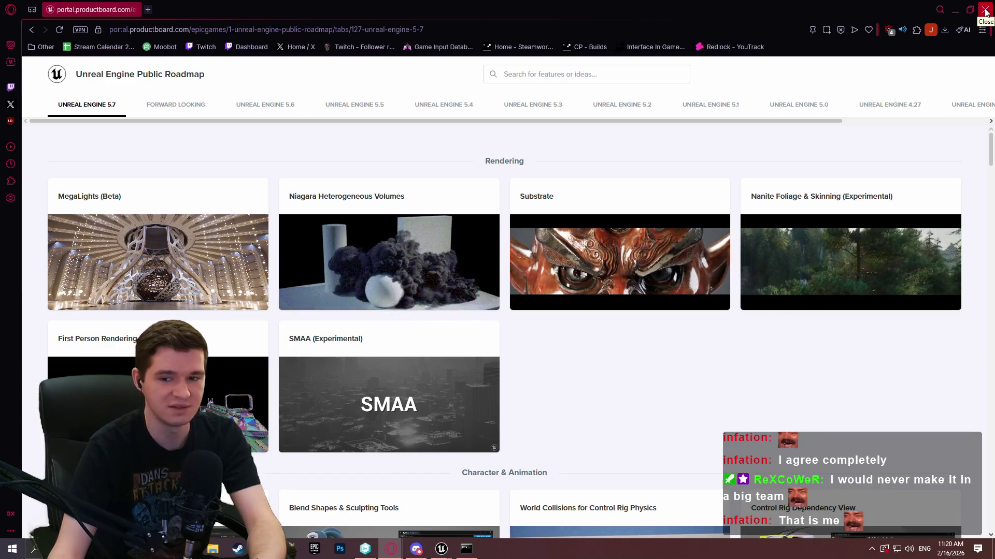
# Step: Scroll down to the final feature cards of the Unreal Engine 5.7 roadmap tab
pyautogui.moveTo(992, 141); pyautogui.dragTo(991, 146)
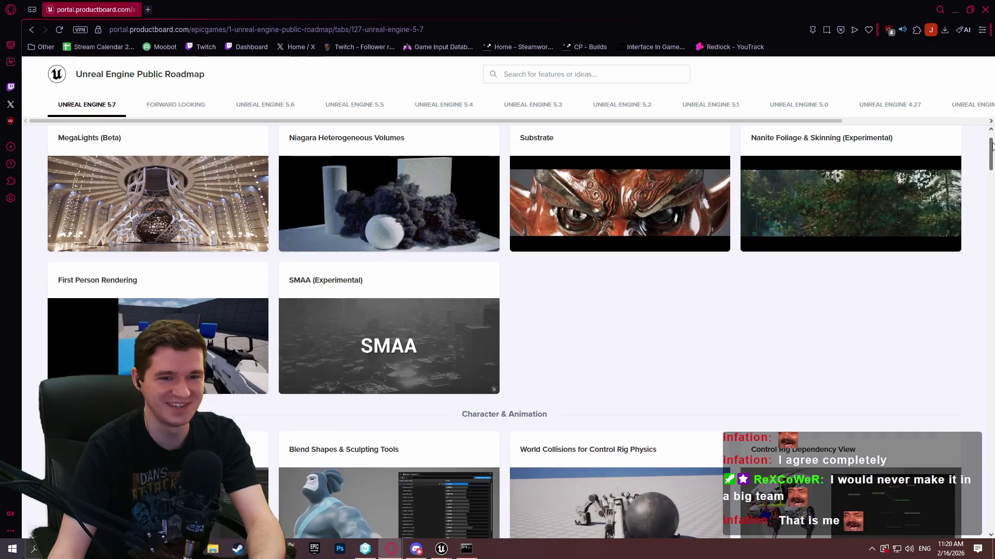
pyautogui.click(990, 130)
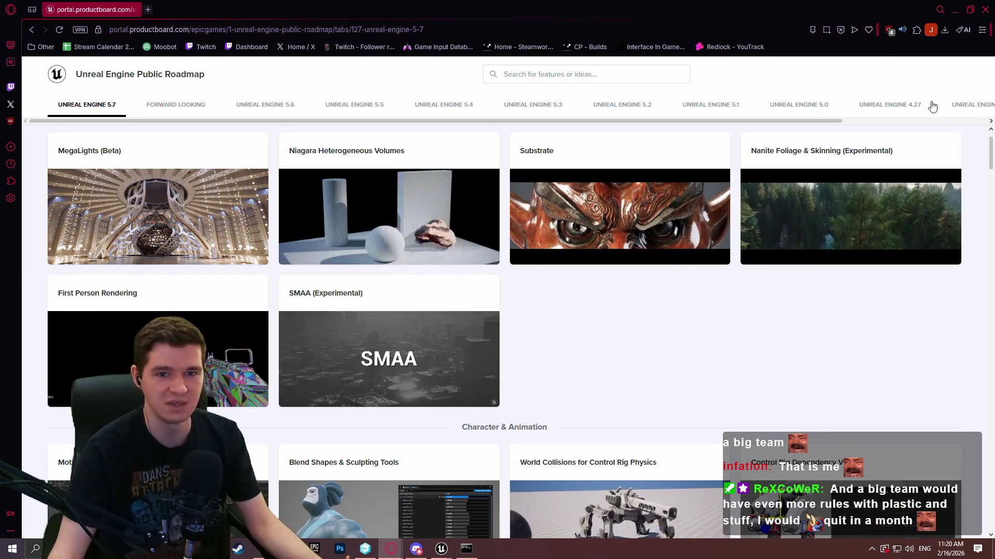
pyautogui.scroll(-1, 991, 155)
pyautogui.moveTo(990, 155); pyautogui.dragTo(991, 144)
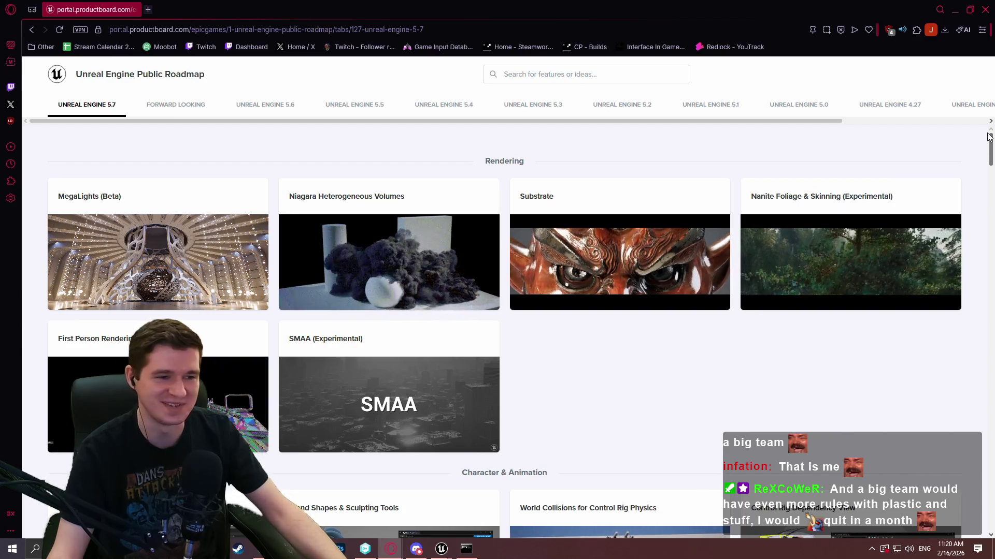
pyautogui.moveTo(989, 145); pyautogui.dragTo(990, 151)
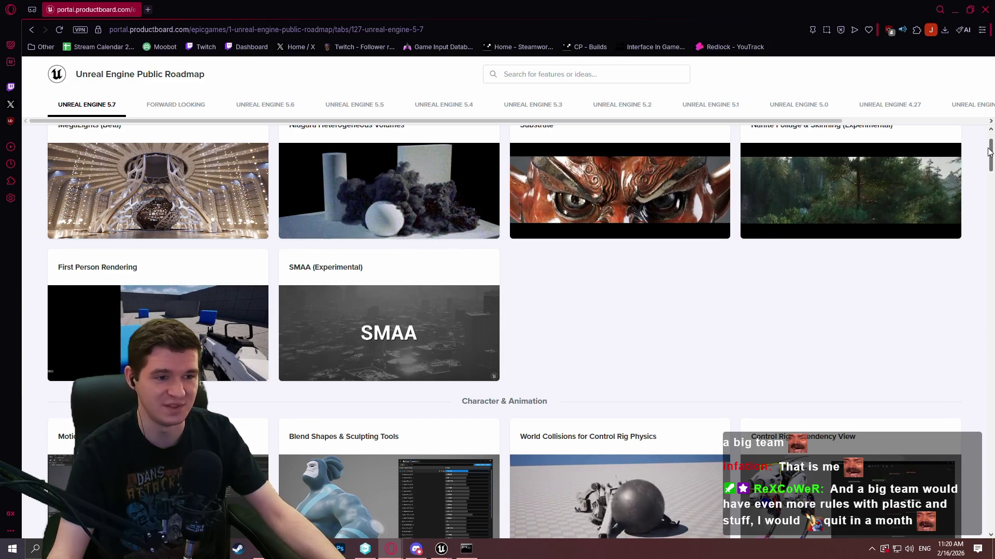
pyautogui.scroll(-1, 989, 169)
pyautogui.moveTo(989, 170)
pyautogui.mouseDown()
pyautogui.moveTo(990, 374)
pyautogui.moveTo(993, 359)
pyautogui.mouseUp()
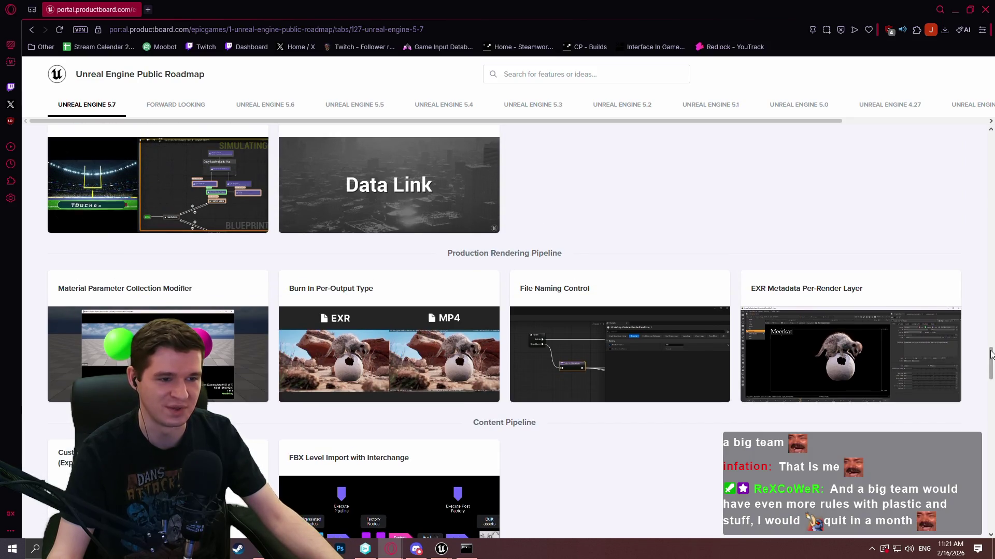
pyautogui.scroll(-7, 695, 181)
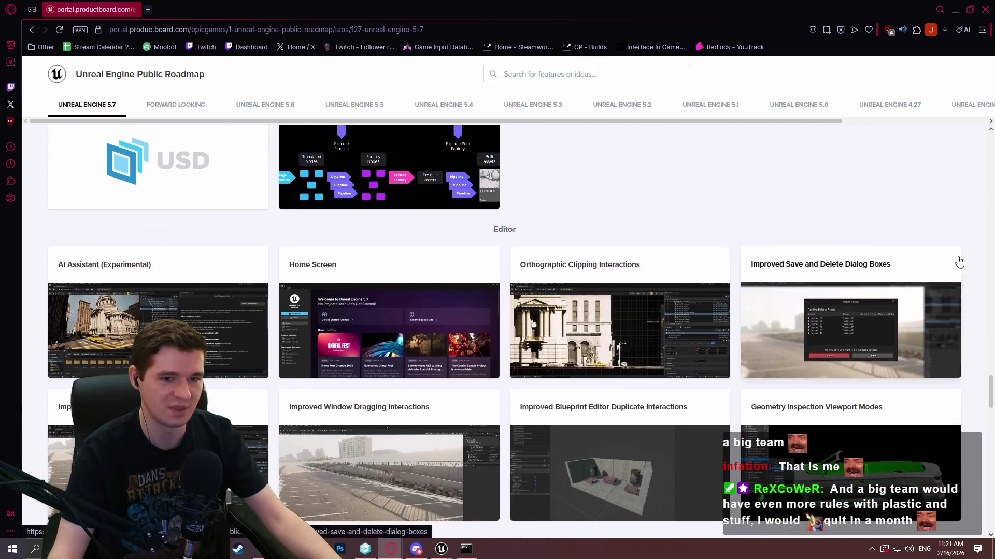
pyautogui.moveTo(990, 402); pyautogui.dragTo(992, 477)
pyautogui.scroll(-4, 877, 400)
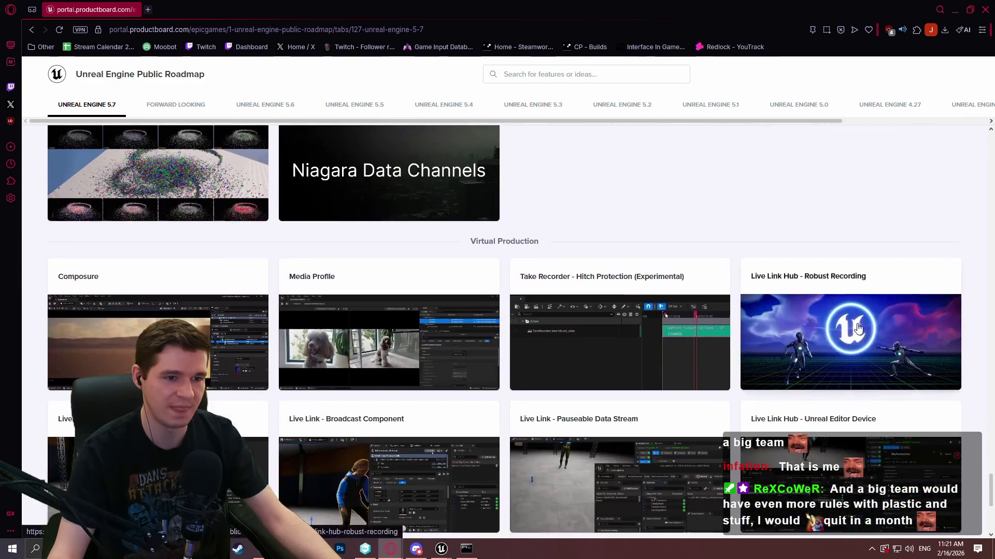
pyautogui.scroll(-3, 950, 209)
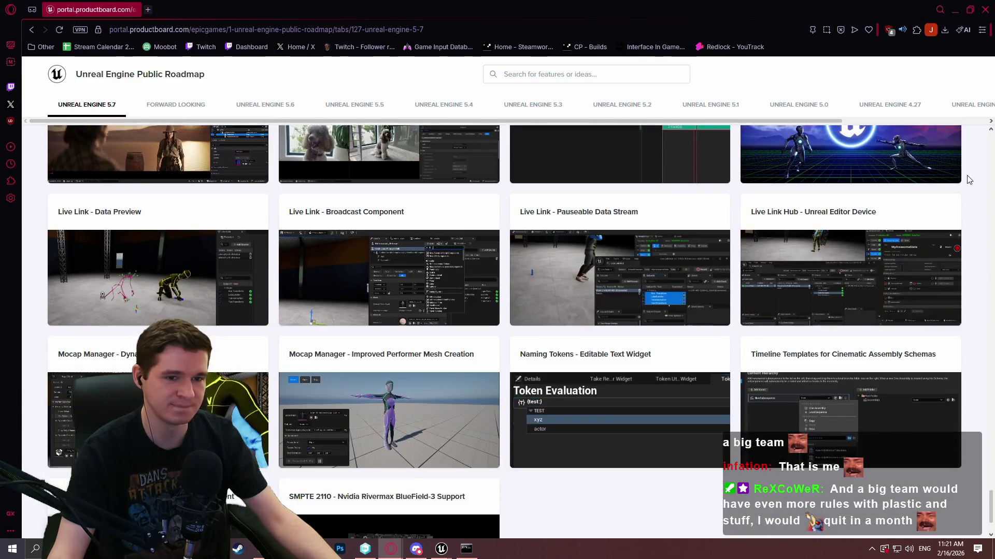
pyautogui.scroll(-2, 945, 208)
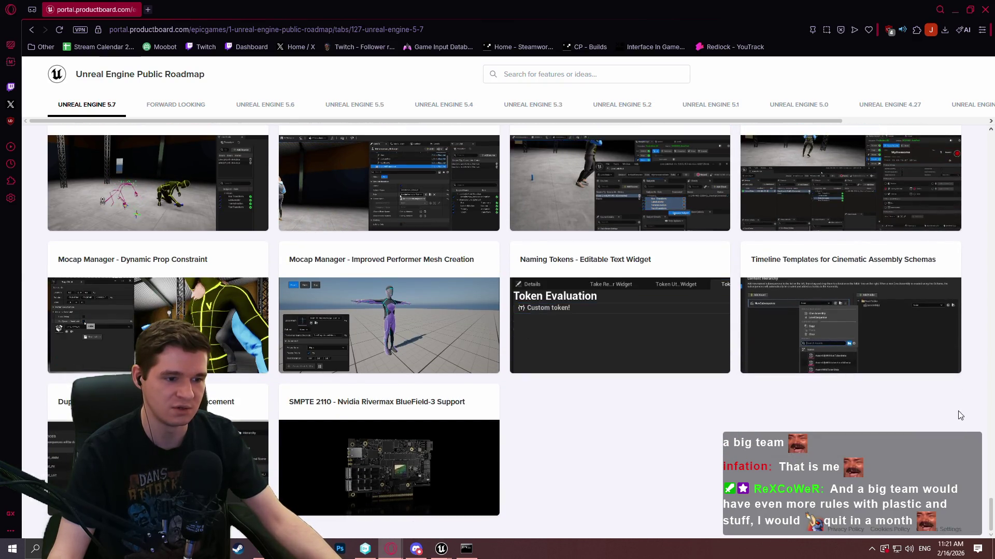
pyautogui.hotkey('alt', 'Tab')
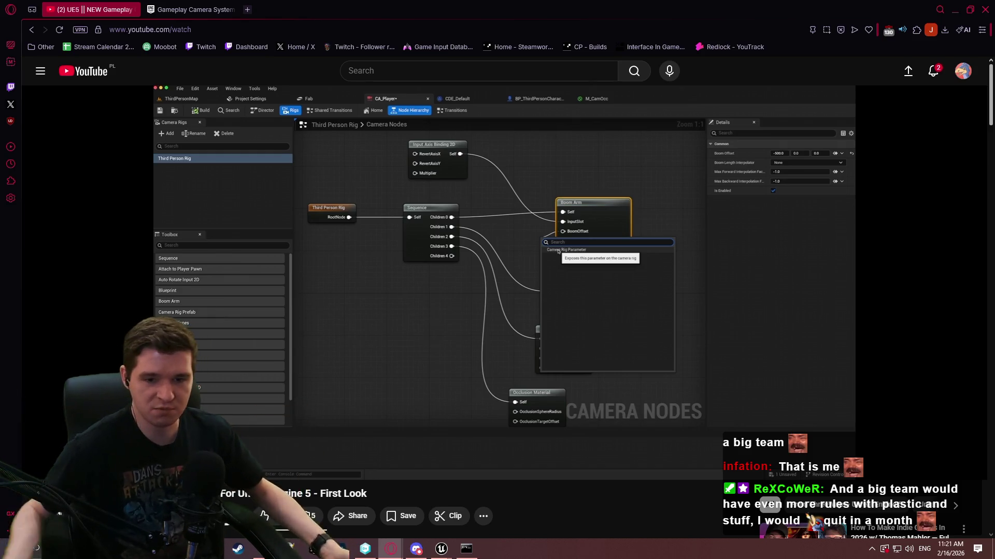
# Step: Show the paused YouTube tutorial on its Third Person Rig camera node graph
pyautogui.moveTo(465, 363)
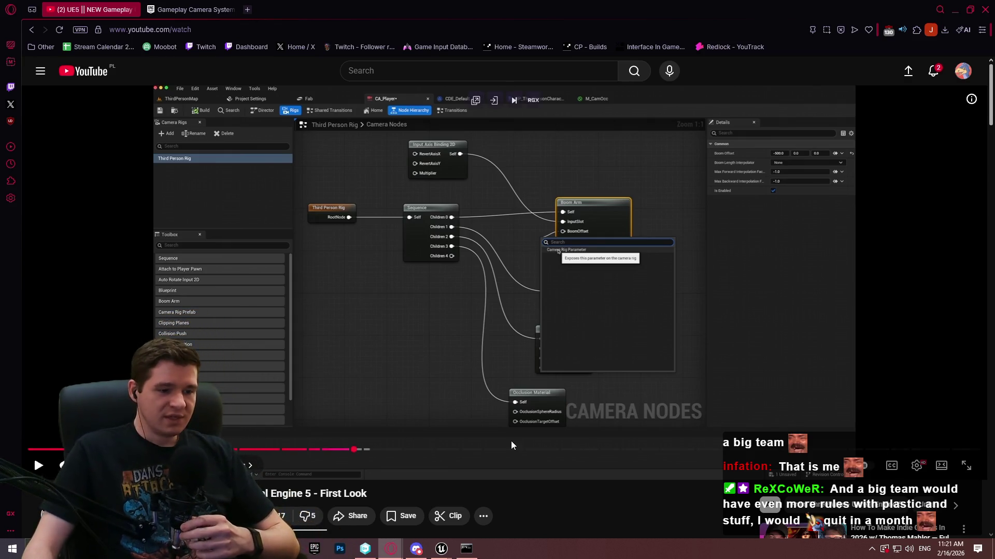
# Step: Bring the Redlock editor forward and pan around the camera rig graph
pyautogui.moveTo(440, 549)
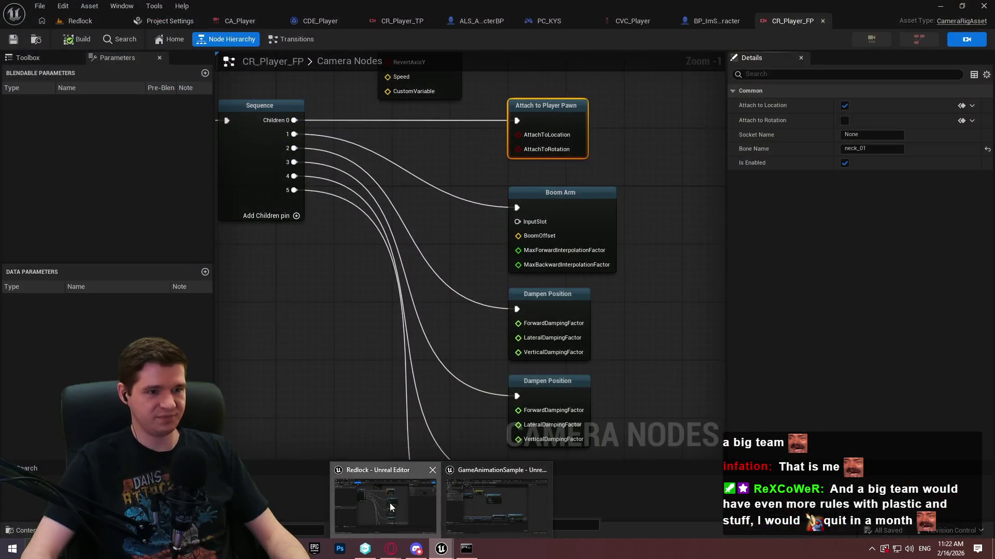
pyautogui.click(389, 508)
pyautogui.click(655, 288)
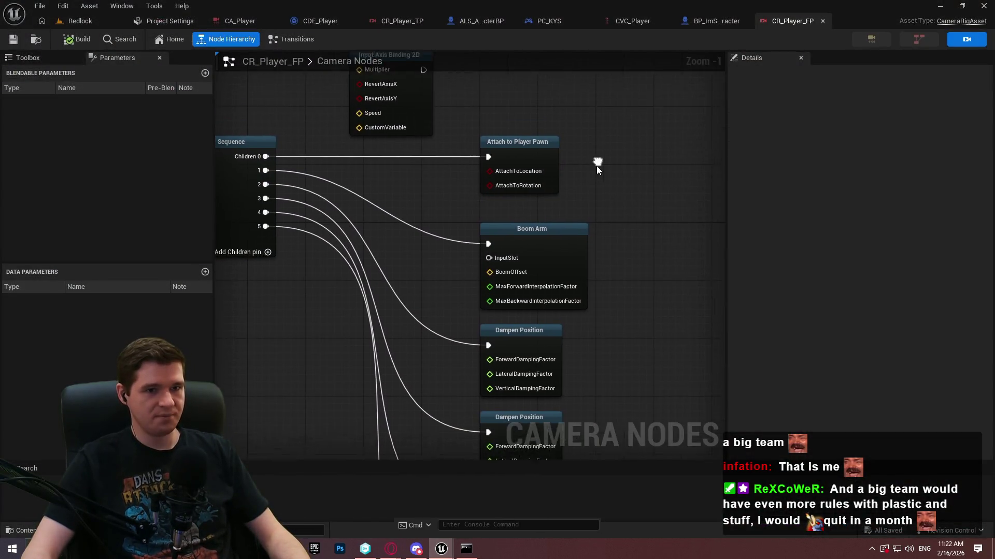
pyautogui.scroll(-2, 595, 165)
pyautogui.moveTo(635, 251); pyautogui.dragTo(622, 186)
pyautogui.moveTo(619, 229)
pyautogui.mouseDown()
pyautogui.moveTo(566, 227)
pyautogui.moveTo(477, 153)
pyautogui.mouseUp()
pyautogui.click(477, 152)
# Step: Browse Content > AdvancedLocomotionV4 > CharacterAssets > MannequinSkeleton and open ALS_Mannequin_Skeleton
pyautogui.click(83, 21)
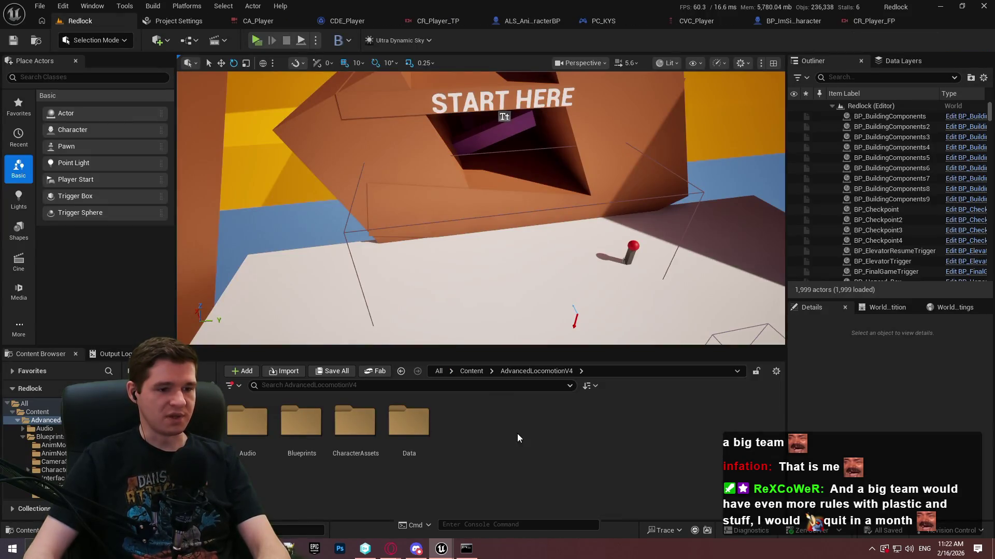
pyautogui.click(471, 372)
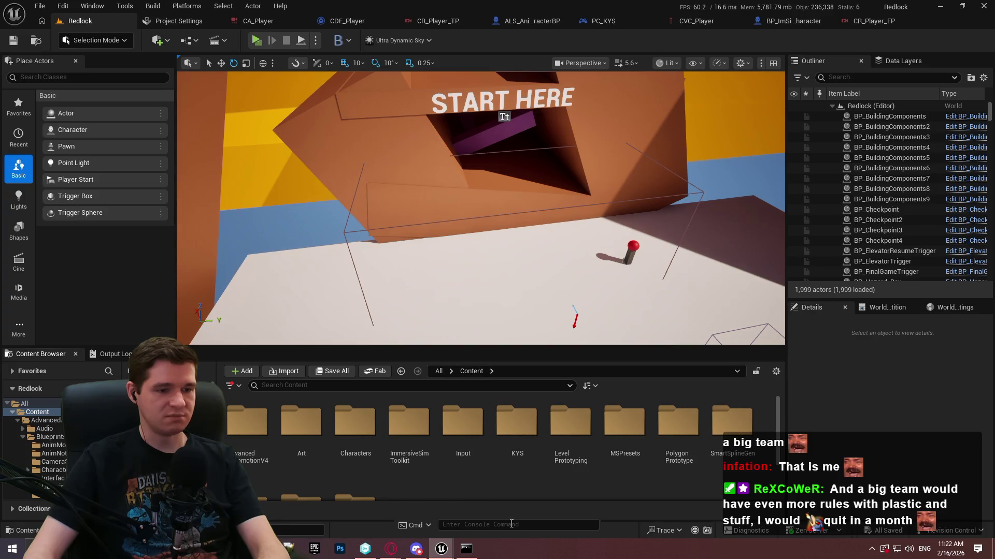
pyautogui.doubleClick(247, 430)
pyautogui.doubleClick(347, 445)
pyautogui.doubleClick(246, 450)
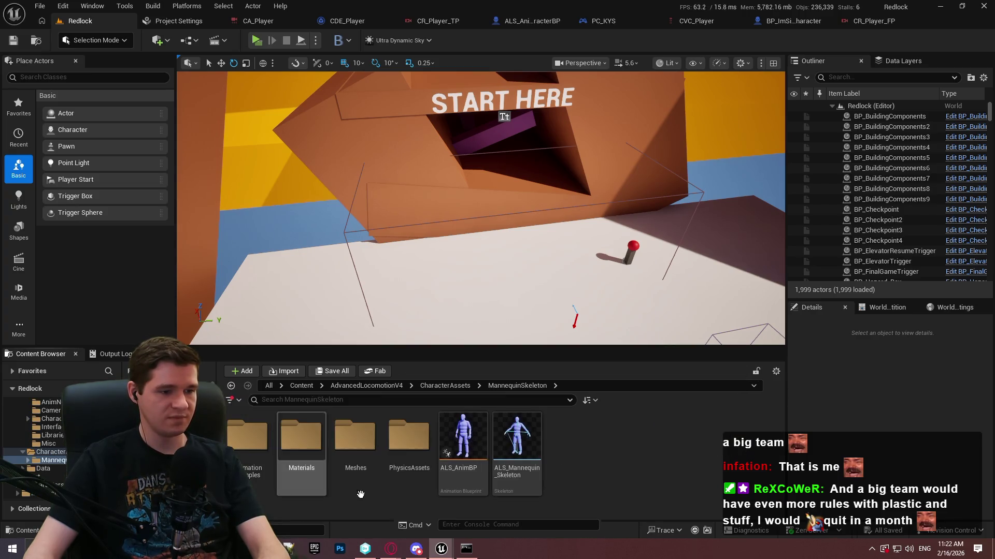
pyautogui.click(534, 485)
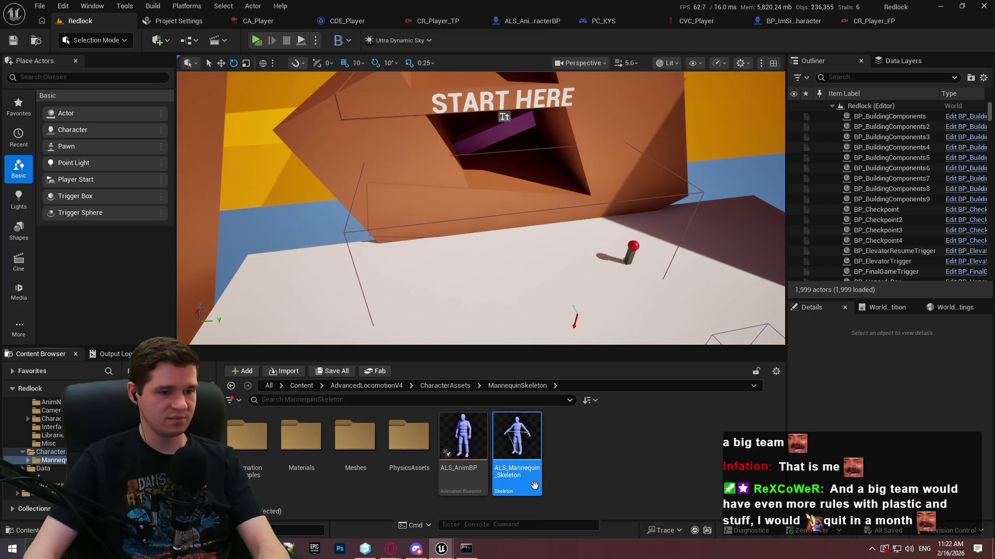
pyautogui.doubleClick(533, 489)
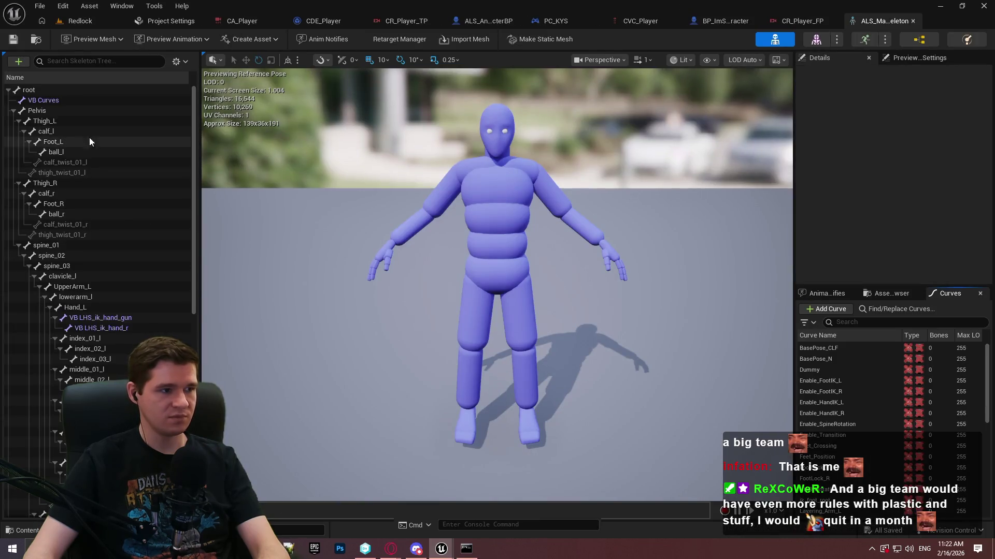
# Step: Inspect the head bone in the ALS mannequin skeleton tree, then return to CR_Player_FP
pyautogui.scroll(-3, 142, 303)
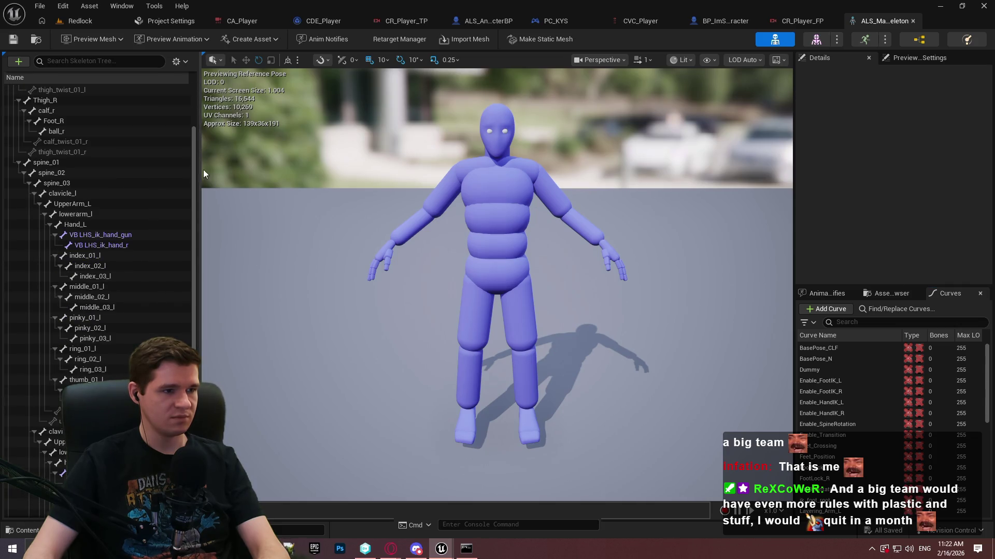
pyautogui.scroll(-10, 185, 241)
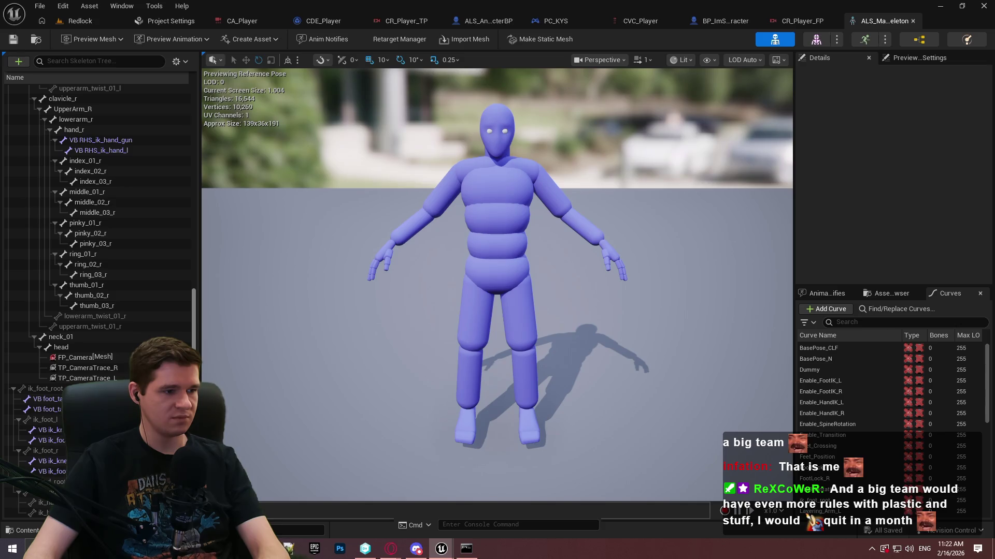
pyautogui.click(80, 346)
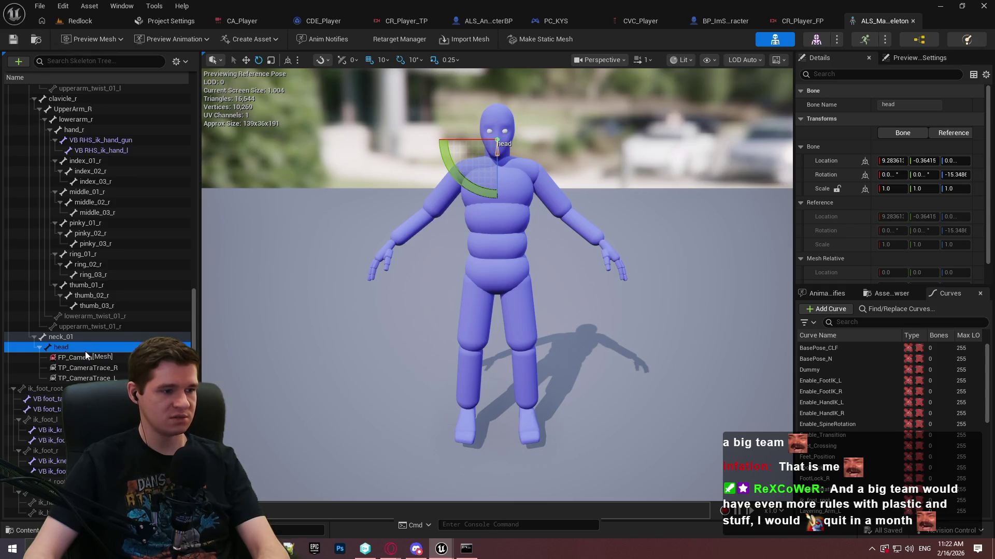
pyautogui.hotkey('ctrl', 'Tab')
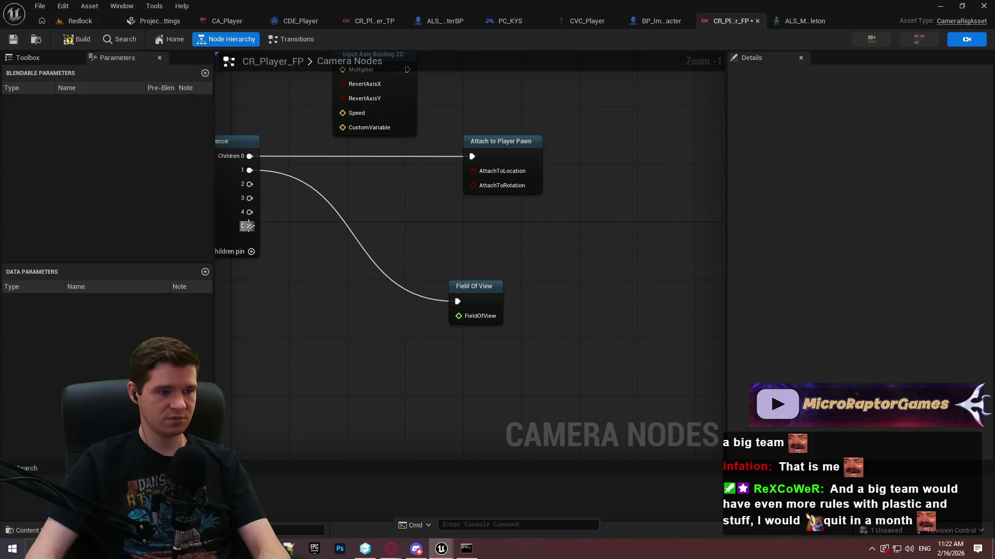
# Step: Delete the Input Axis Binding 2D node from the CR_Player_FP graph
pyautogui.moveTo(629, 330); pyautogui.dragTo(651, 266)
pyautogui.click(528, 99)
pyautogui.press('Delete')
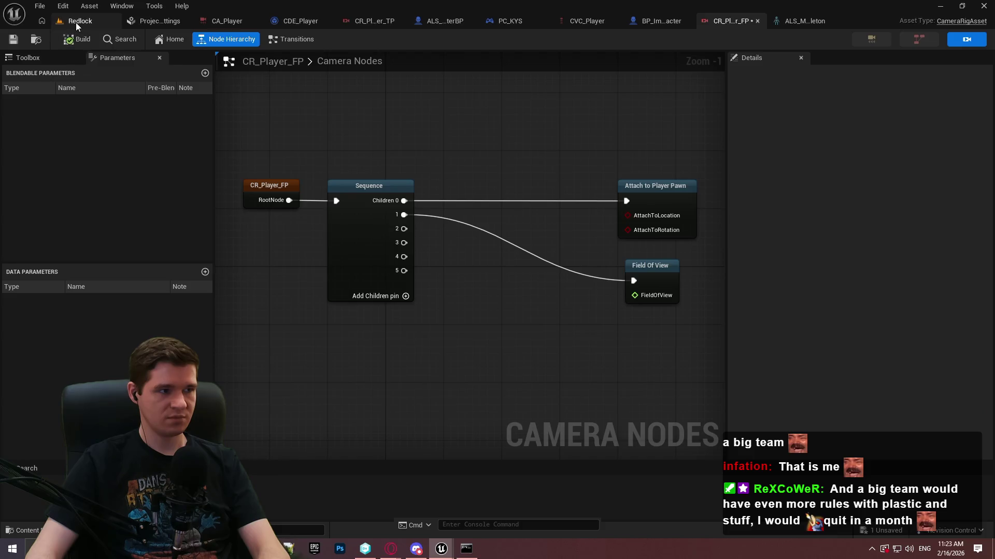
# Step: Launch a standalone Redlock preview from the level editor
pyautogui.click(75, 22)
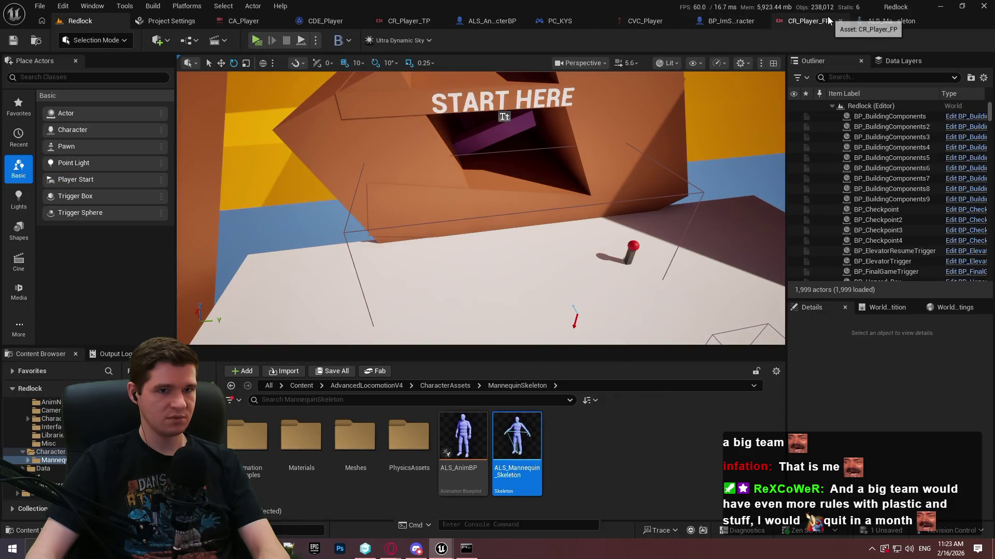
pyautogui.click(827, 20)
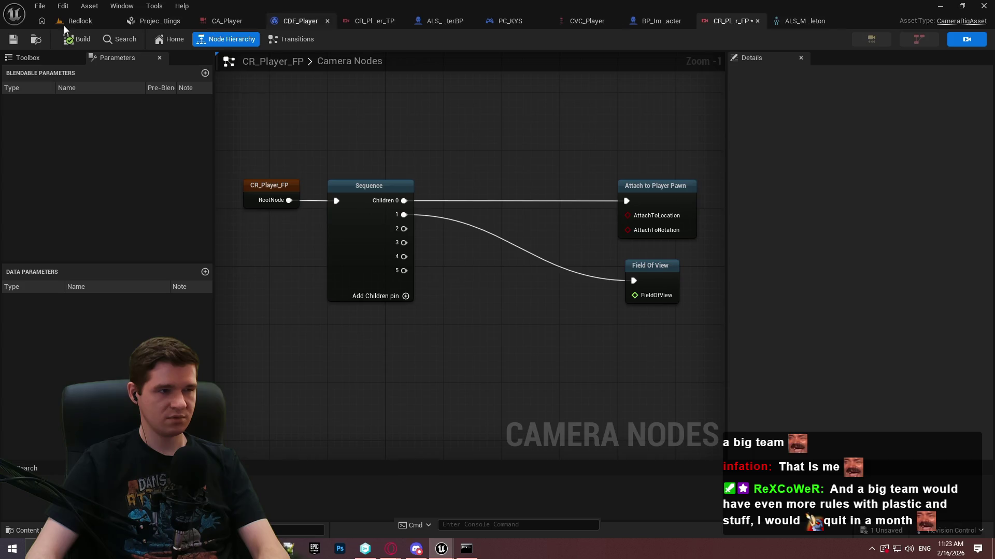
pyautogui.click(78, 21)
pyautogui.click(256, 40)
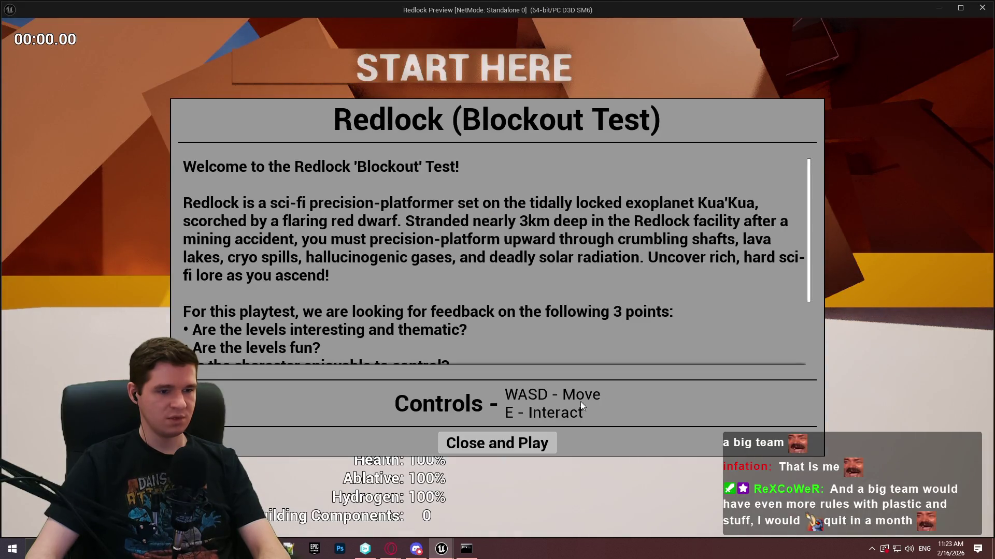
# Step: Playtest by running to START HERE and climbing onto the purple beam and higher ledge
pyautogui.click(497, 443)
pyautogui.press('w')
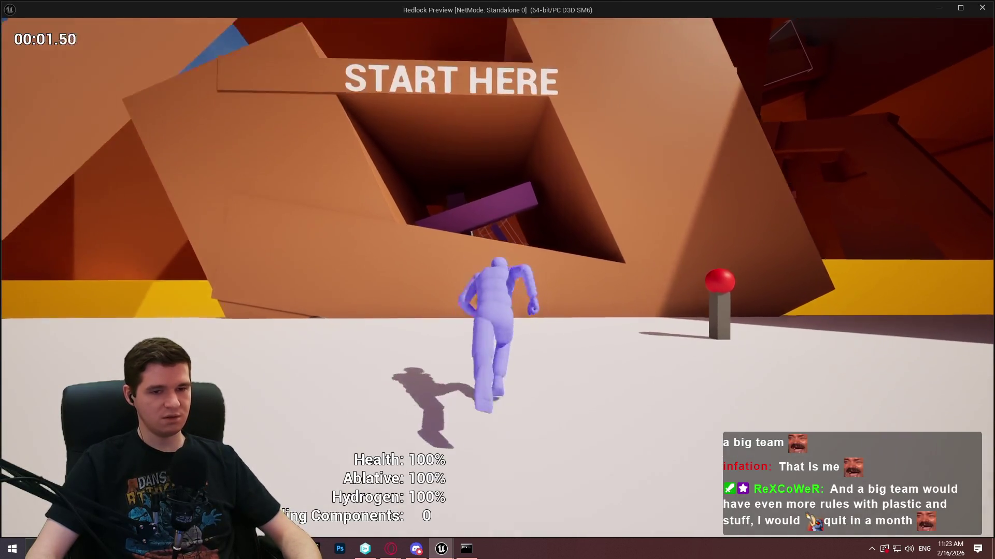
pyautogui.press('space')
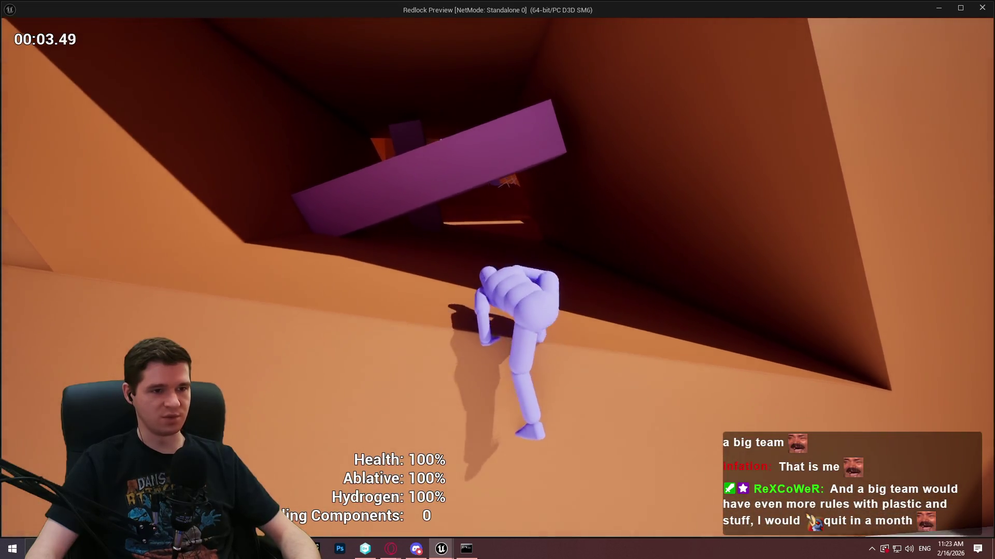
pyautogui.press('space')
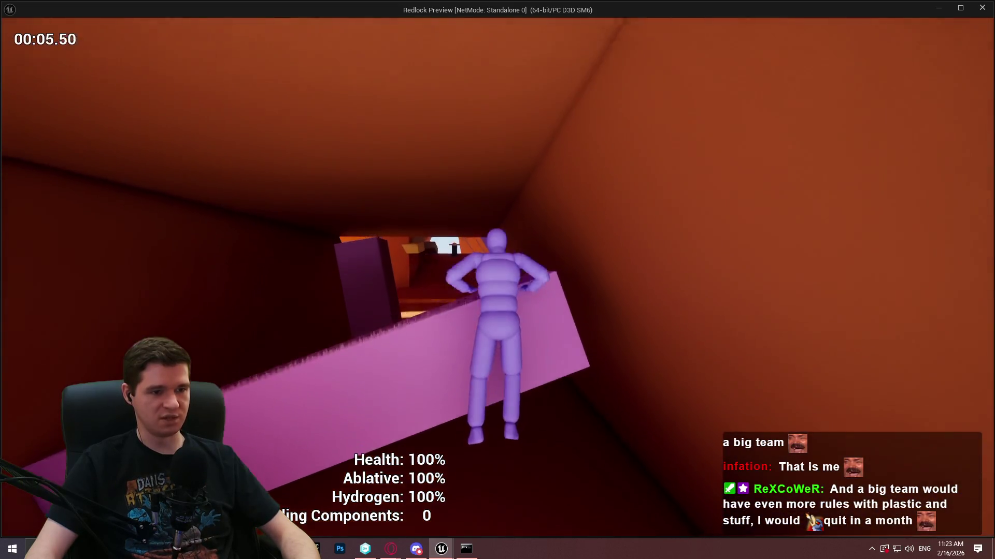
pyautogui.press('space')
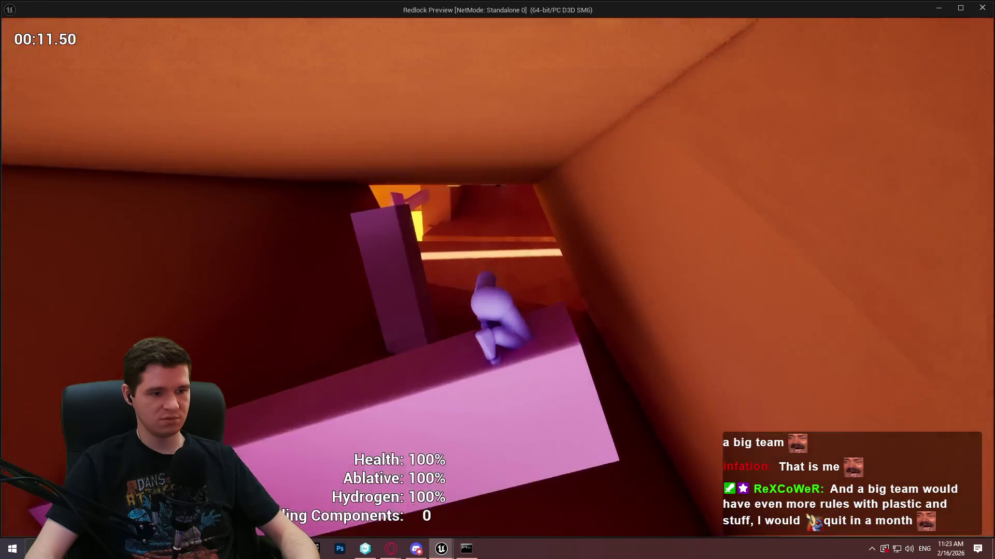
pyautogui.press('Escape')
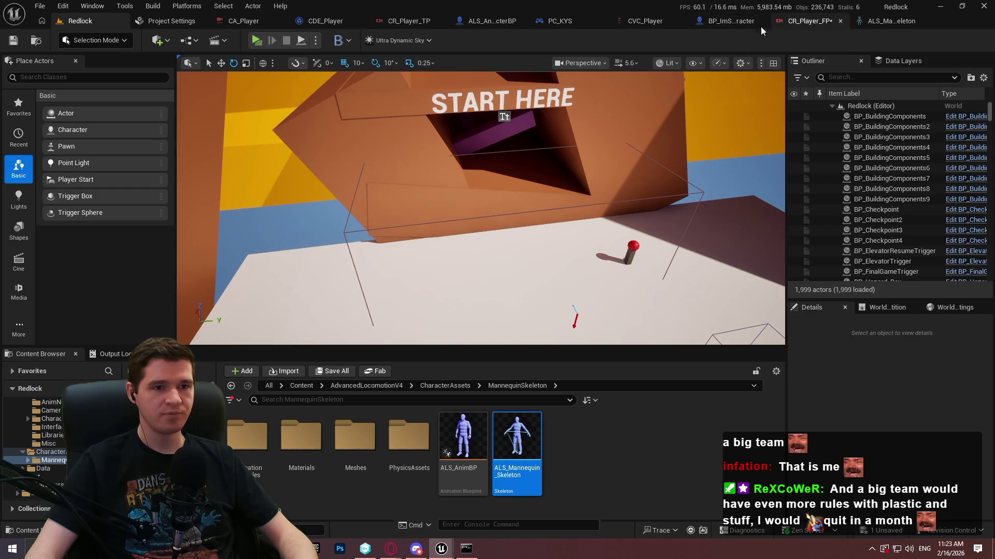
# Step: In CDE_Player, wire Branch True to an Activate Camera Rig set to CR_Player_FP, compile, relaunch
pyautogui.click(645, 21)
pyautogui.click(477, 20)
pyautogui.click(373, 22)
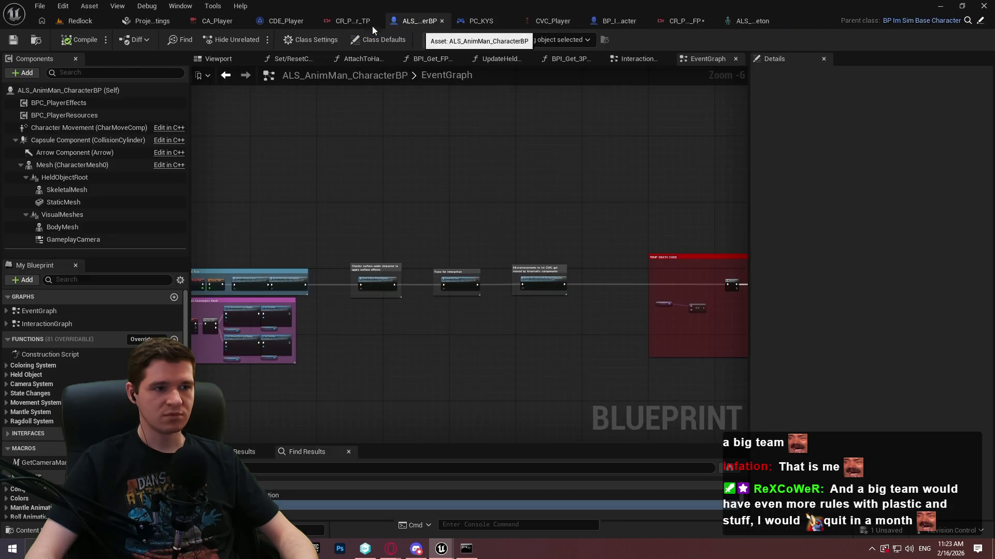
pyautogui.click(290, 20)
pyautogui.moveTo(428, 255); pyautogui.dragTo(571, 139)
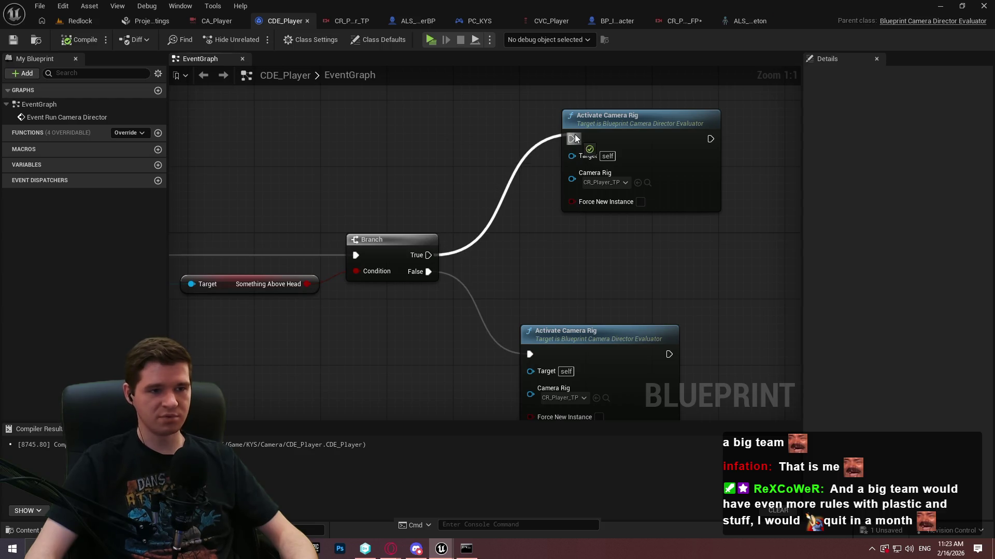
pyautogui.click(614, 182)
pyautogui.click(652, 250)
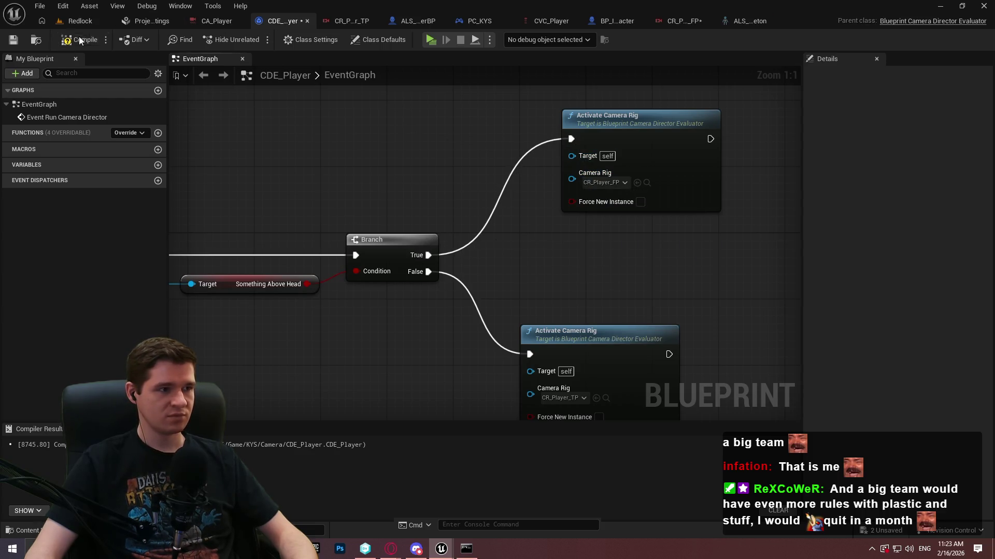
pyautogui.click(79, 40)
pyautogui.click(103, 21)
pyautogui.hotkey('alt', 'p')
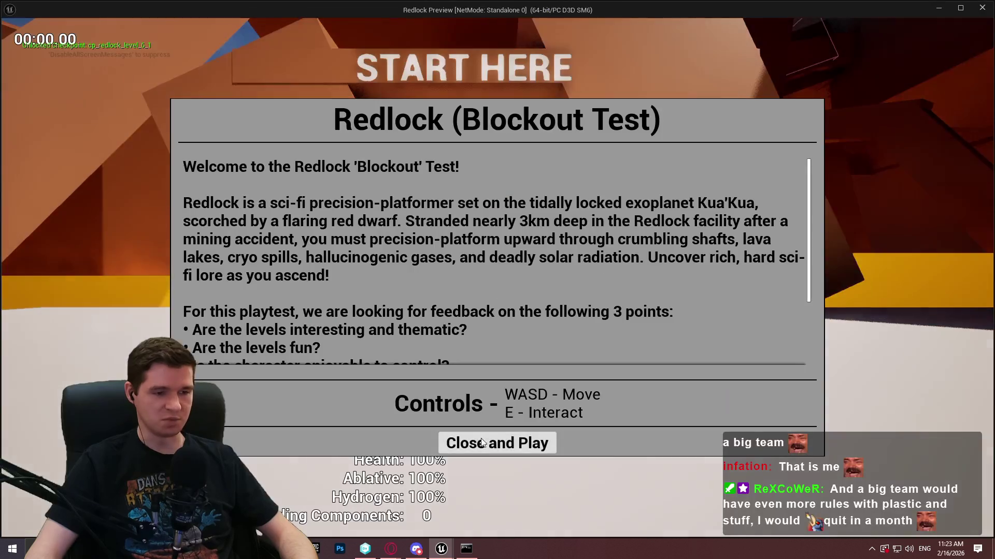
# Step: Run into the tunnel and climb the pink slab up and out of the shaft
pyautogui.click(497, 442)
pyautogui.press('w')
pyautogui.press('space')
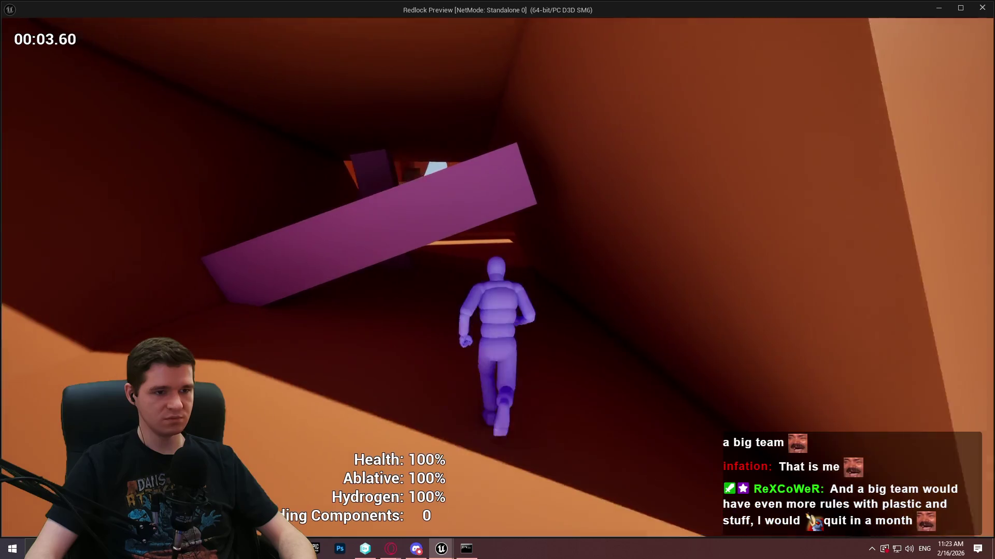
pyautogui.press('space')
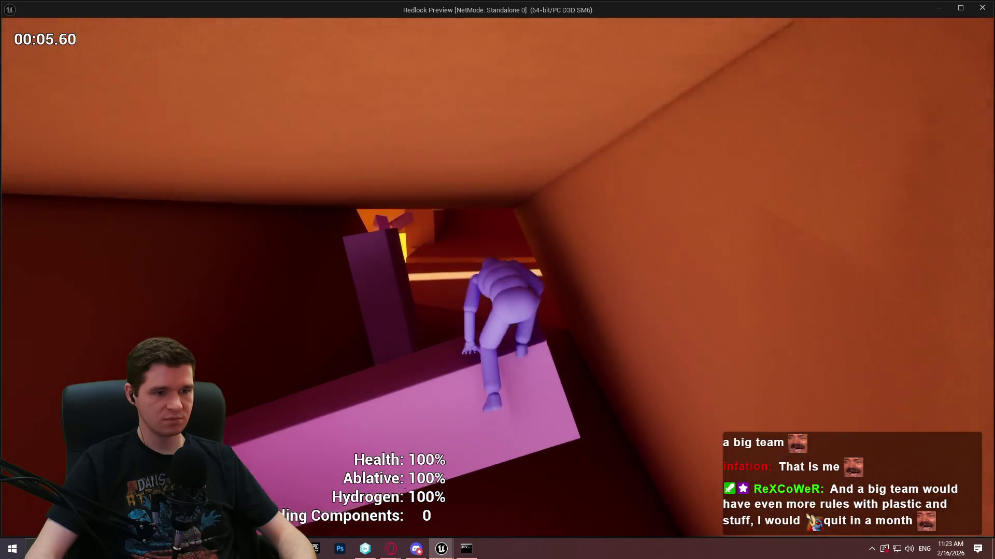
pyautogui.press('space')
pyautogui.press('space')
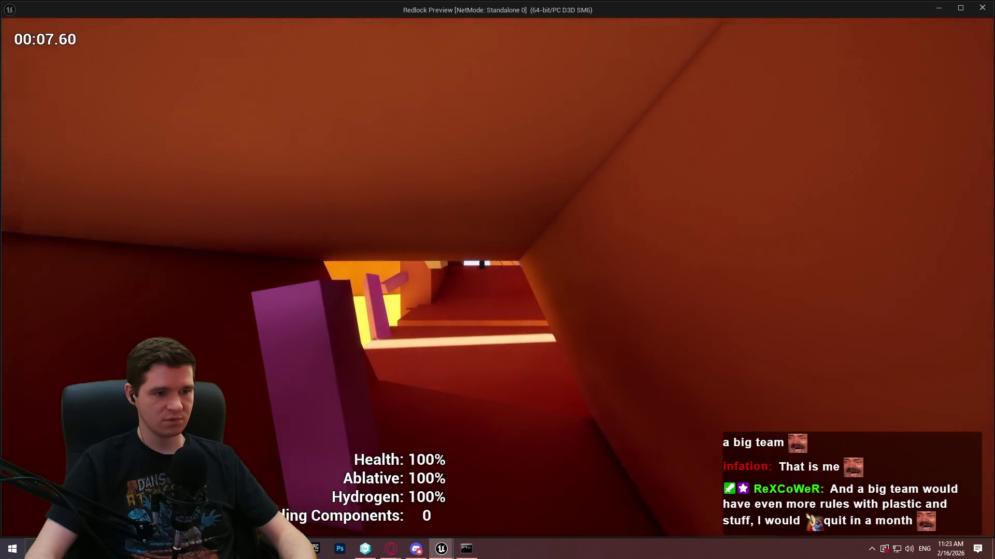
pyautogui.press('space')
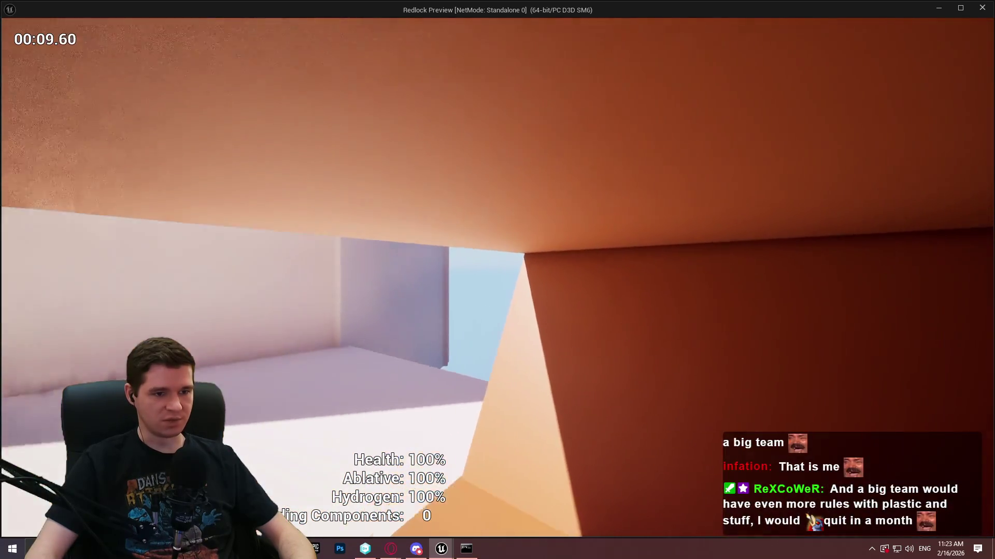
pyautogui.press('space')
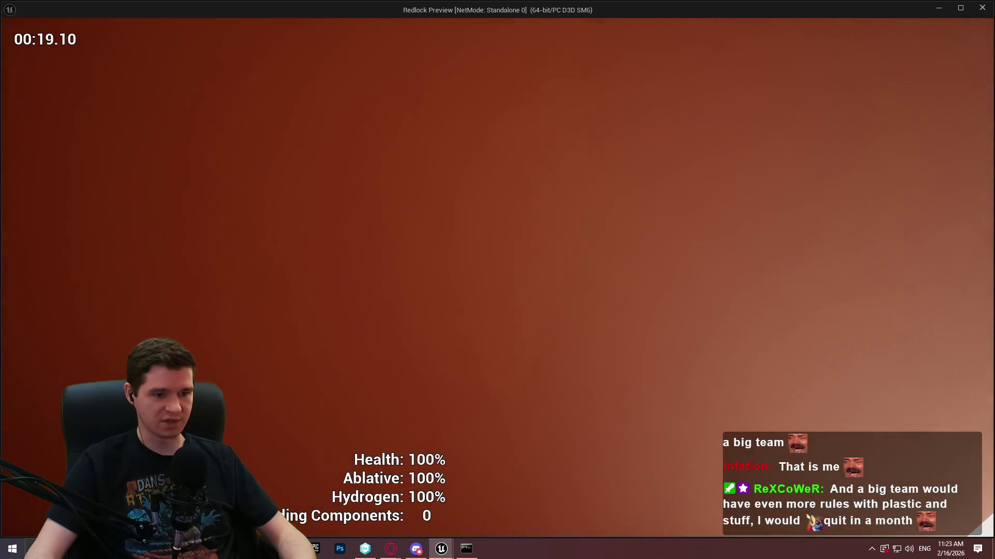
# Step: Crawl along the pink beam toward the bright opening, then end the playtest
pyautogui.moveTo(497, 280)
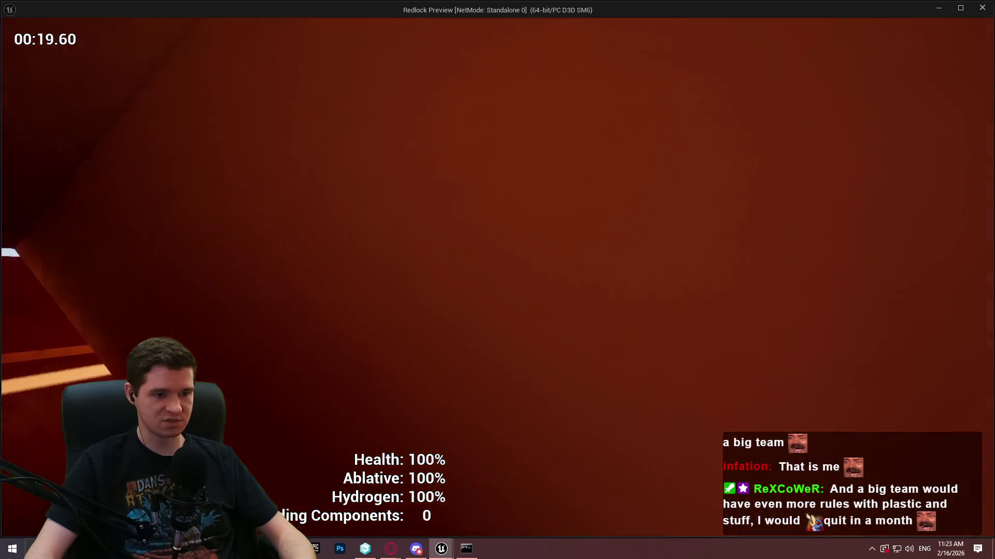
pyautogui.press('w')
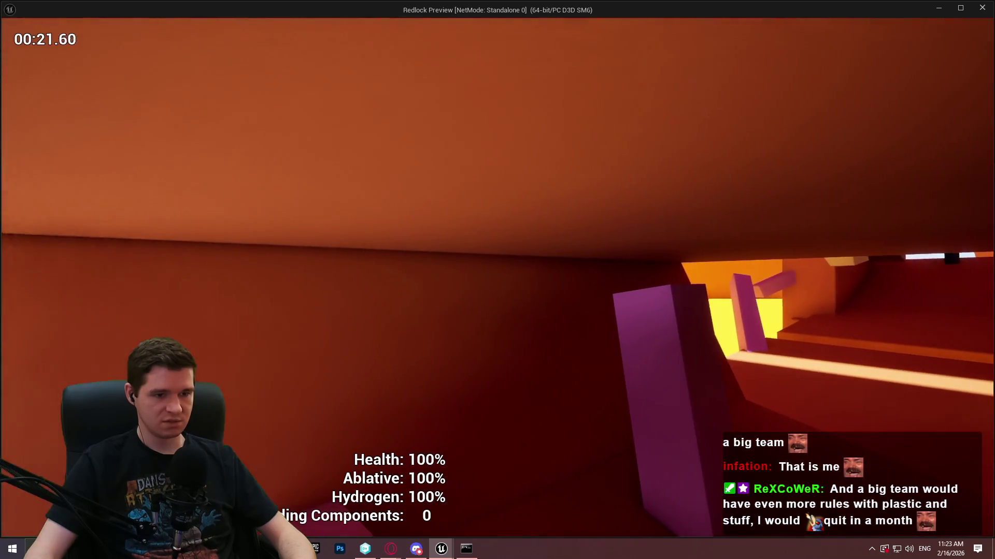
pyautogui.press('w')
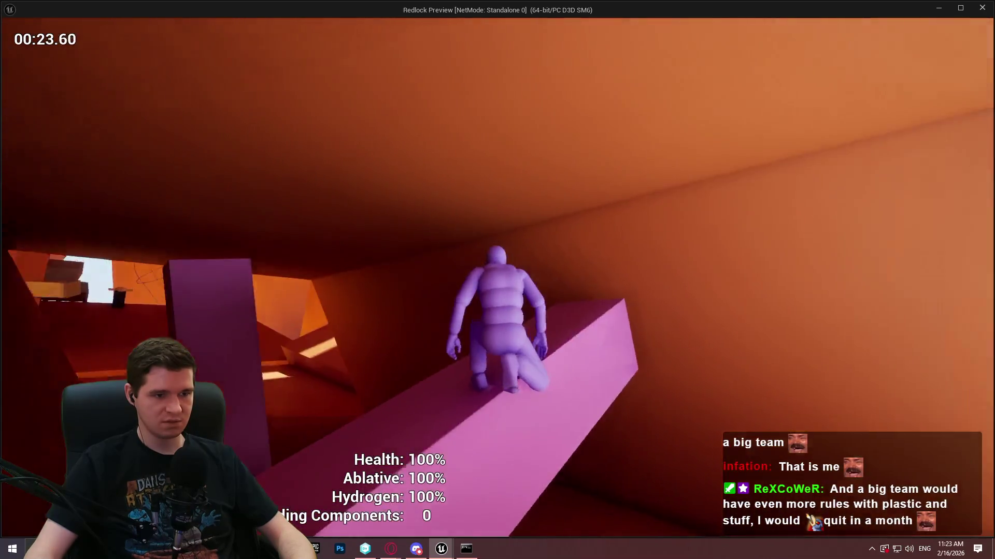
pyautogui.press('w')
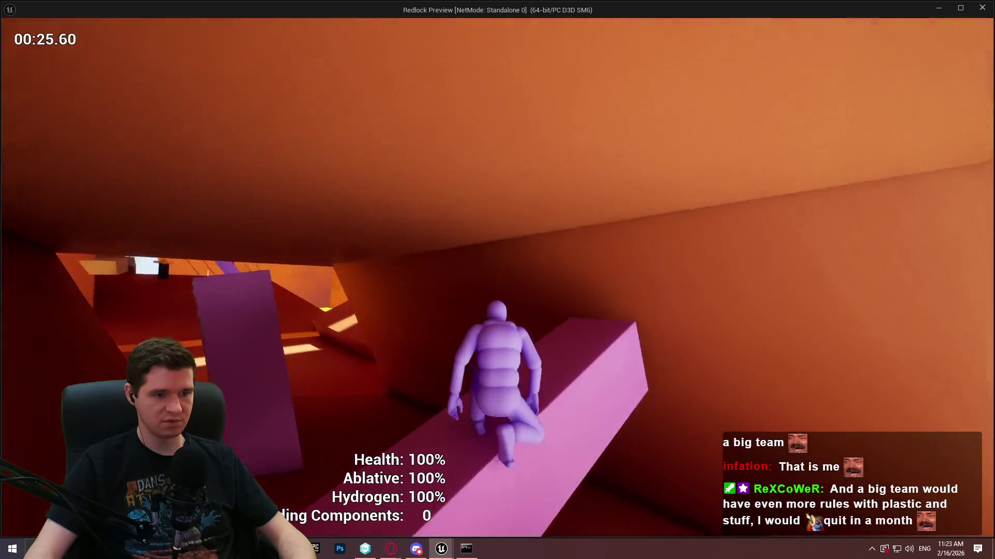
pyautogui.press('w')
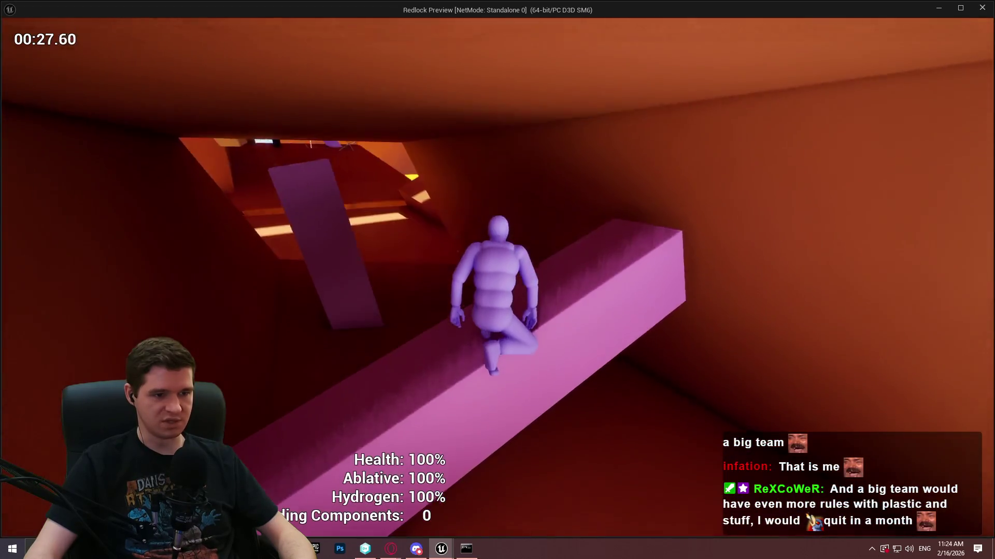
pyautogui.press('w')
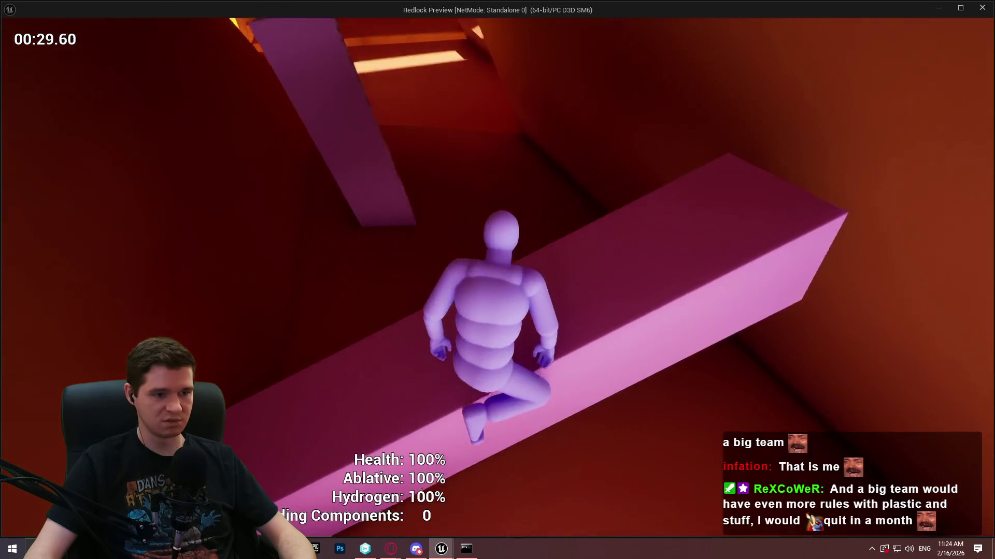
pyautogui.press('w')
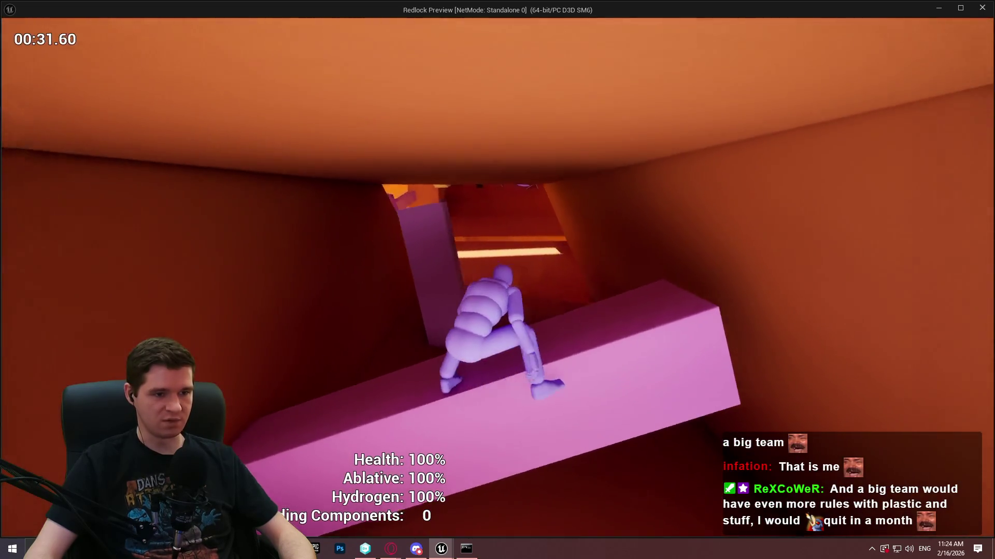
pyautogui.press('w')
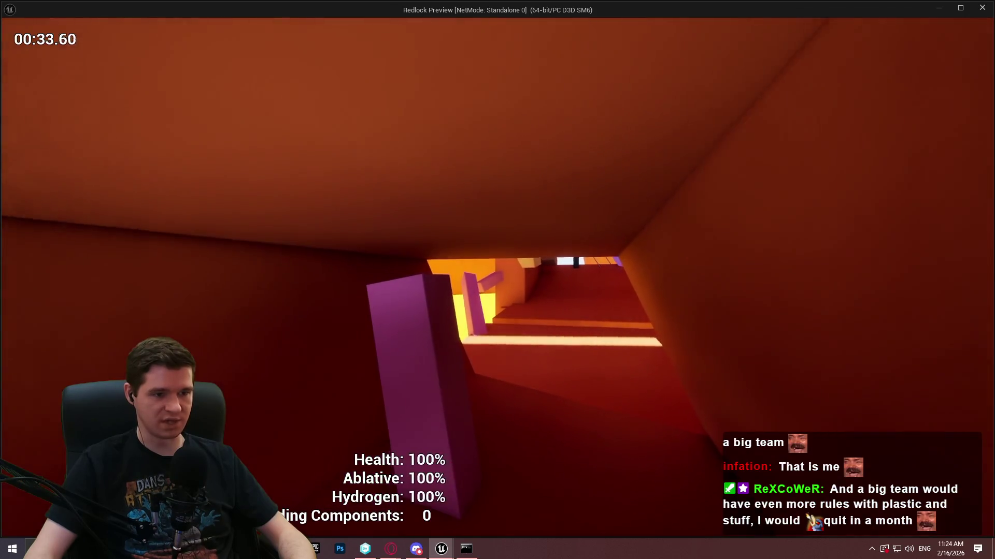
pyautogui.press('w')
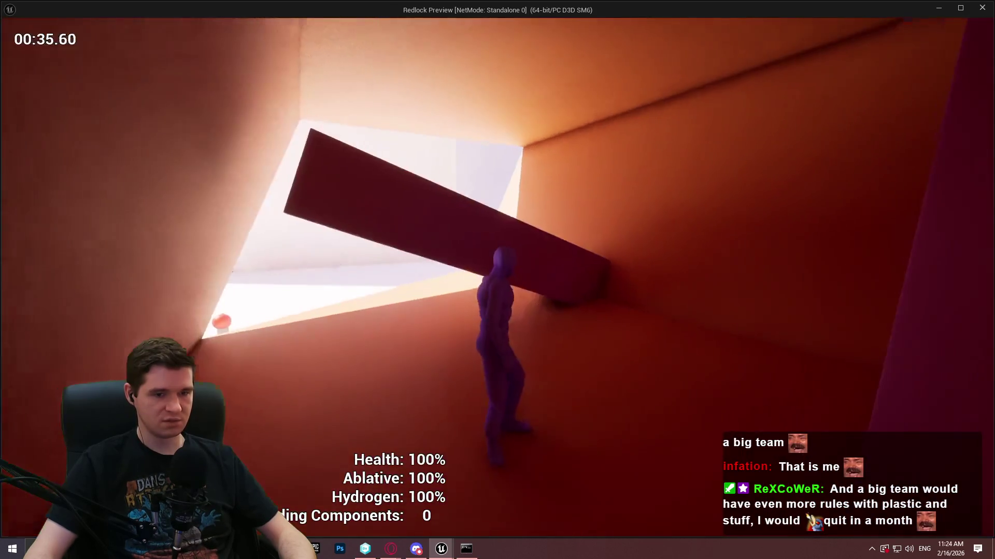
pyautogui.press('w')
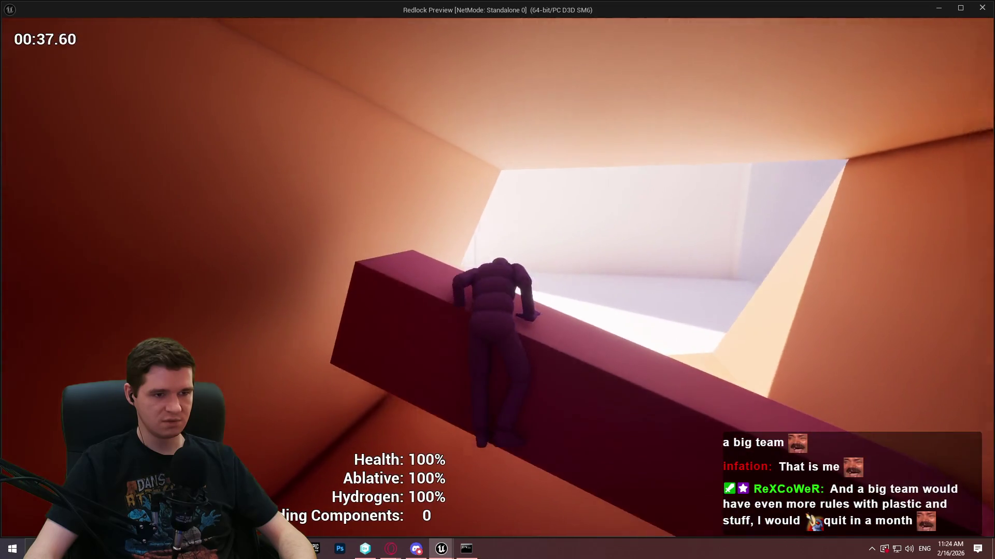
pyautogui.press('Escape')
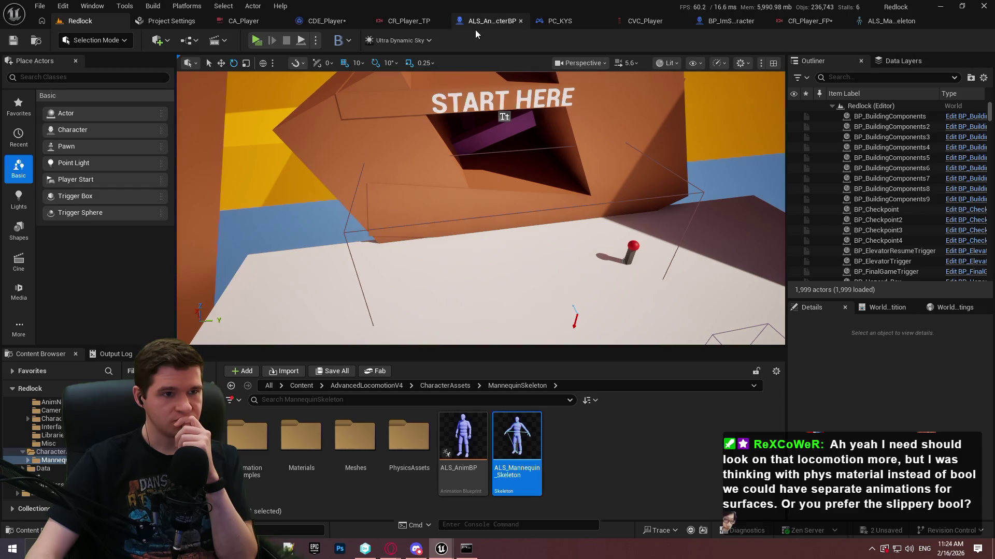
# Step: Switch to the ALS_AnimMan_CharacterBP blueprint to view its EventGraph
pyautogui.click(488, 20)
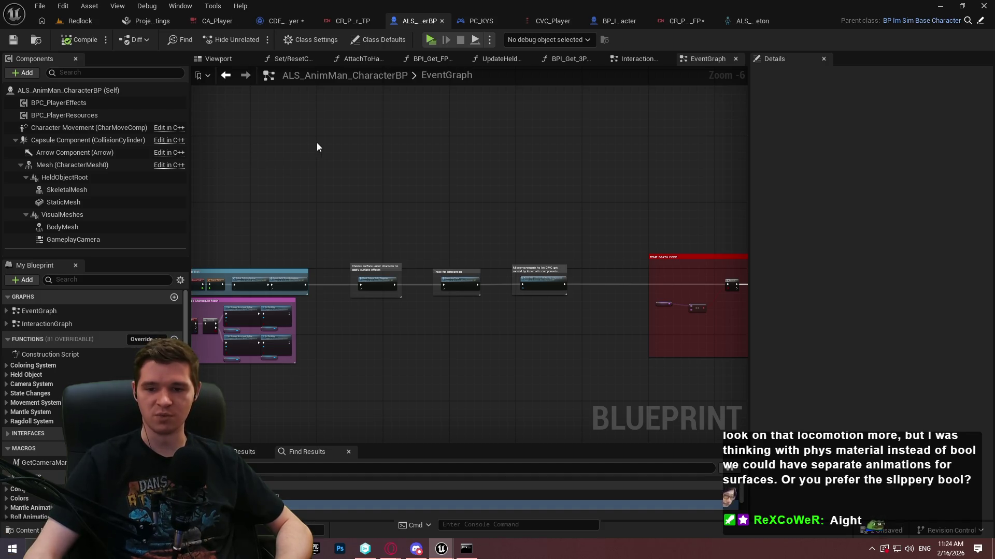
# Step: Review the BP_ImSimBaseCharacter and CR_Player_FP graphs, ending on the character's TickGraph
pyautogui.click(601, 20)
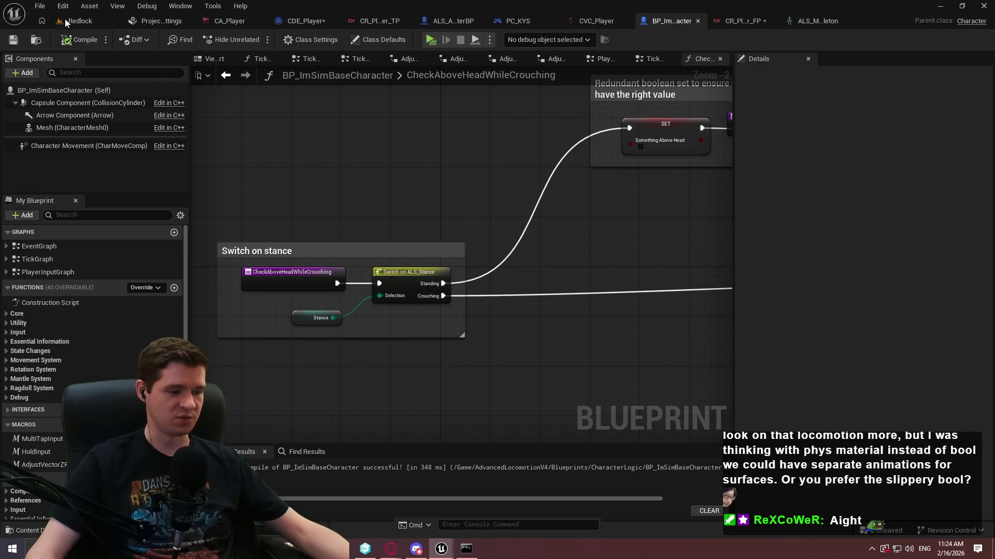
pyautogui.click(744, 23)
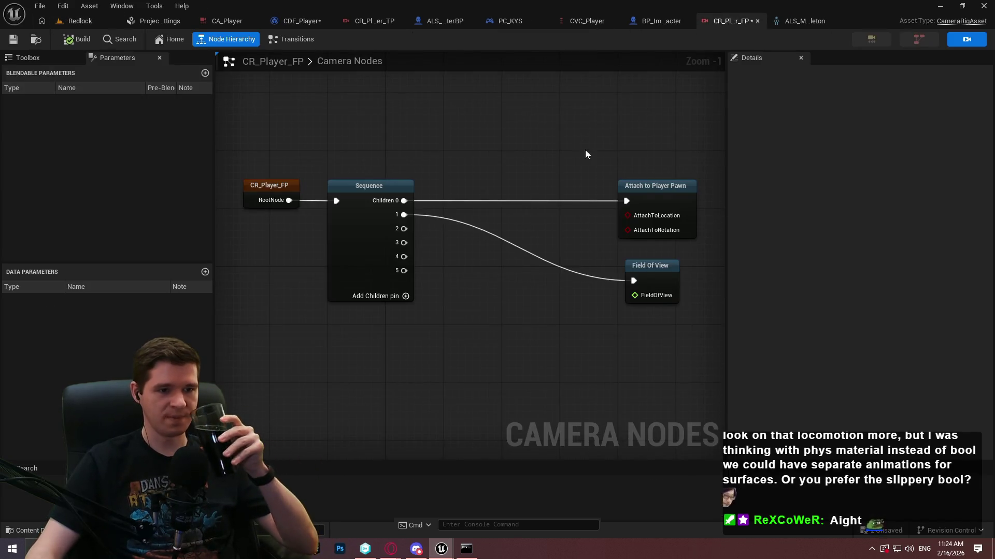
pyautogui.click(444, 20)
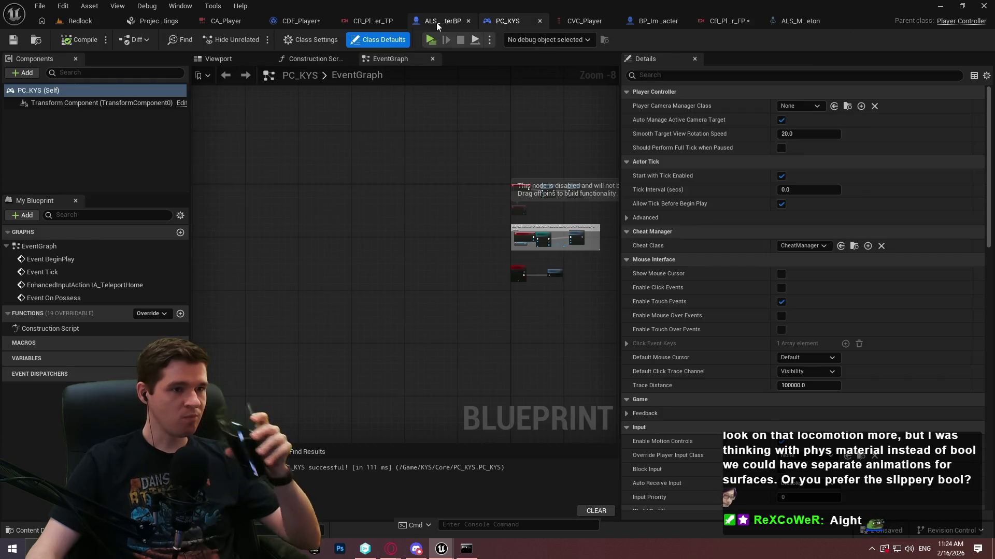
pyautogui.click(619, 21)
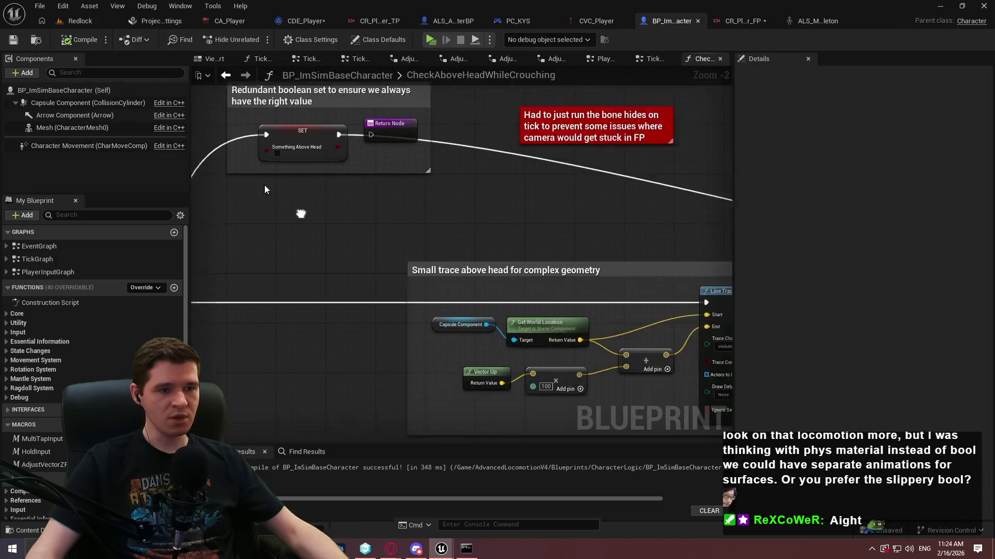
pyautogui.click(645, 59)
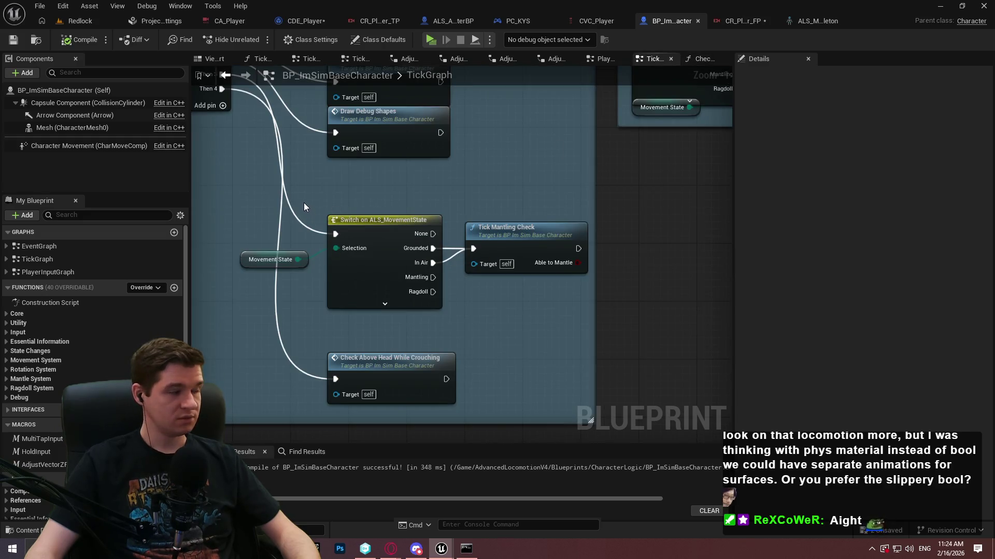
# Step: In PlayerInputGraph, disconnect IA_Look and IA_MouseLook Triggered from yaw input, then compile and save
pyautogui.doubleClick(36, 272)
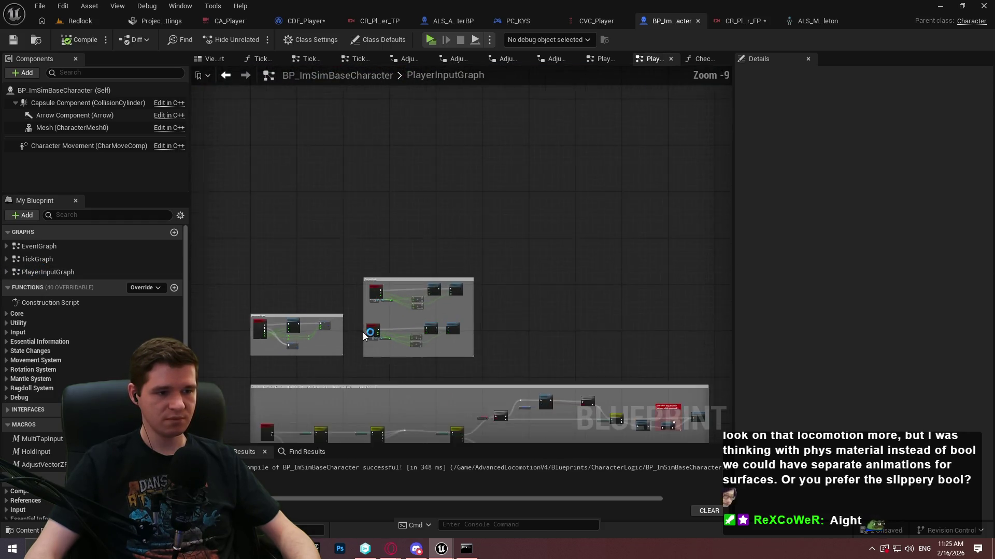
pyautogui.scroll(7, 364, 336)
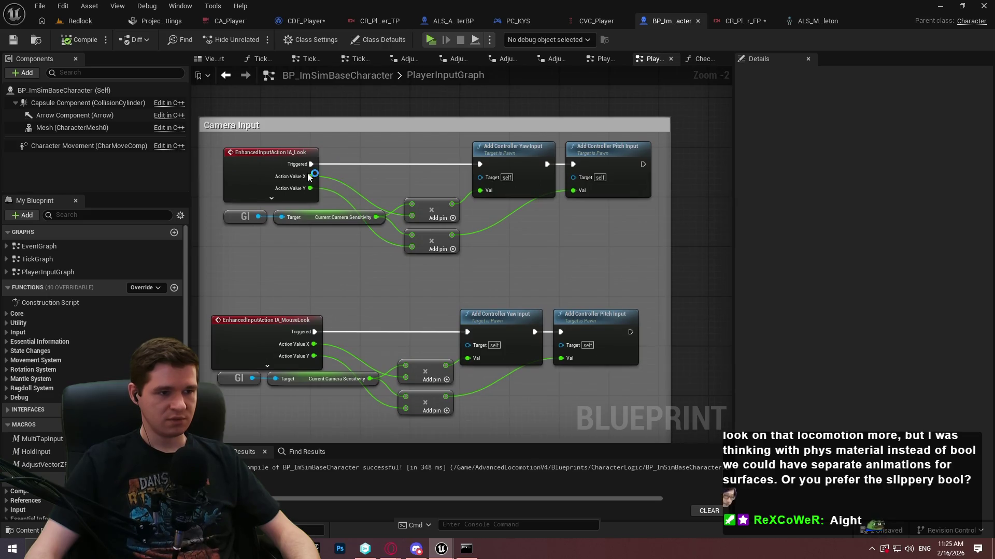
pyautogui.keyDown('alt'); pyautogui.click(299, 165); pyautogui.keyUp('alt')
pyautogui.keyDown('alt'); pyautogui.click(303, 332); pyautogui.keyUp('alt')
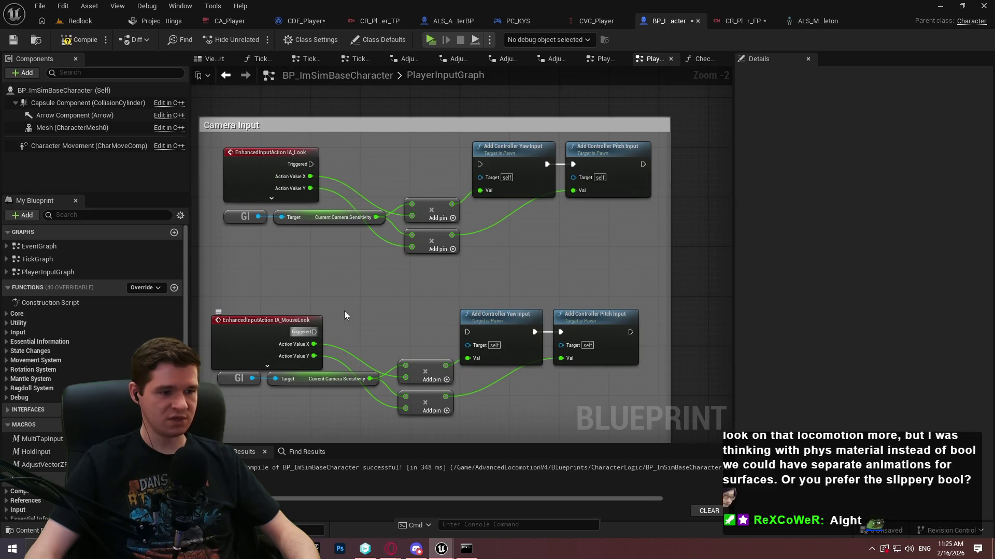
pyautogui.hotkey('ctrl', 's')
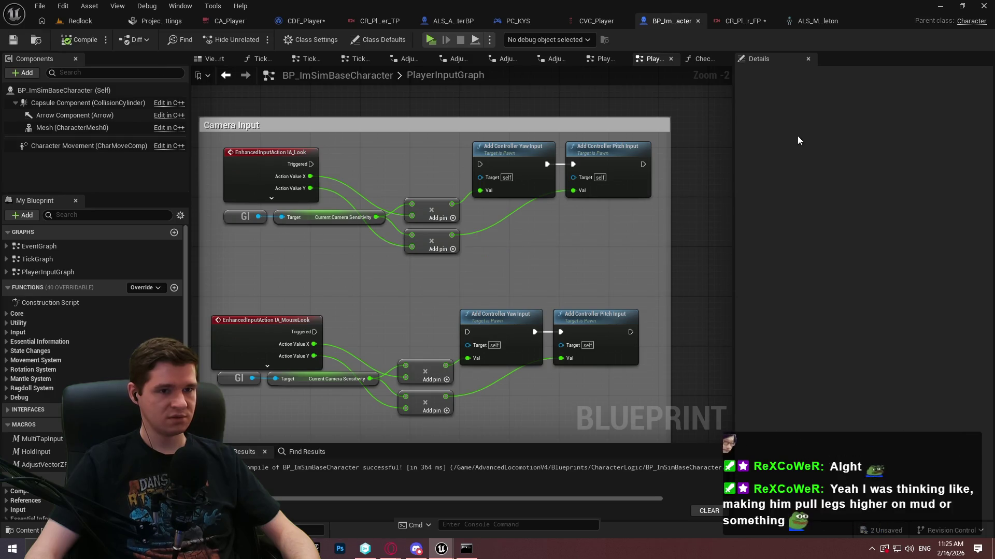
pyautogui.click(445, 19)
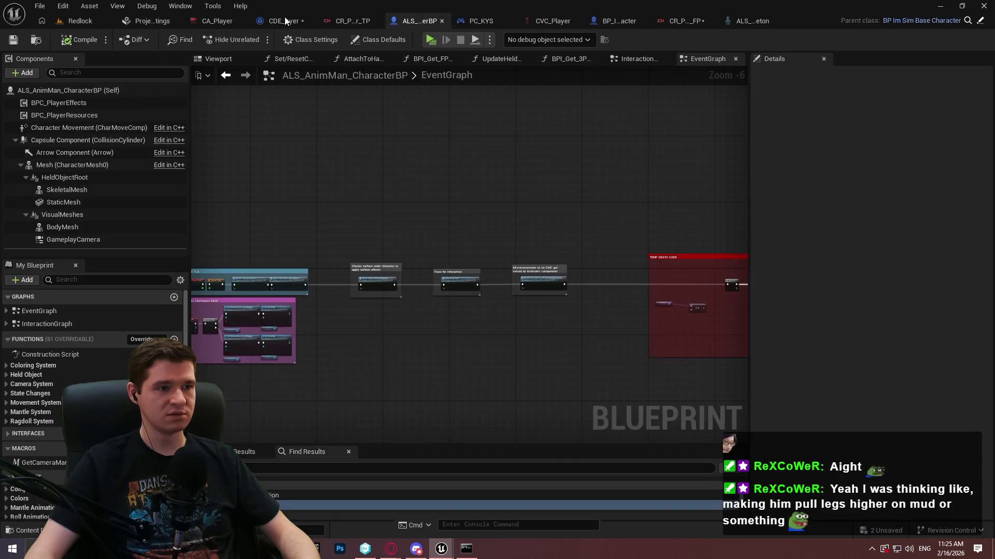
# Step: Reposition the upper Activate Camera Rig node in the CDE_Player camera director graph
pyautogui.click(285, 20)
pyautogui.moveTo(653, 135); pyautogui.dragTo(608, 129)
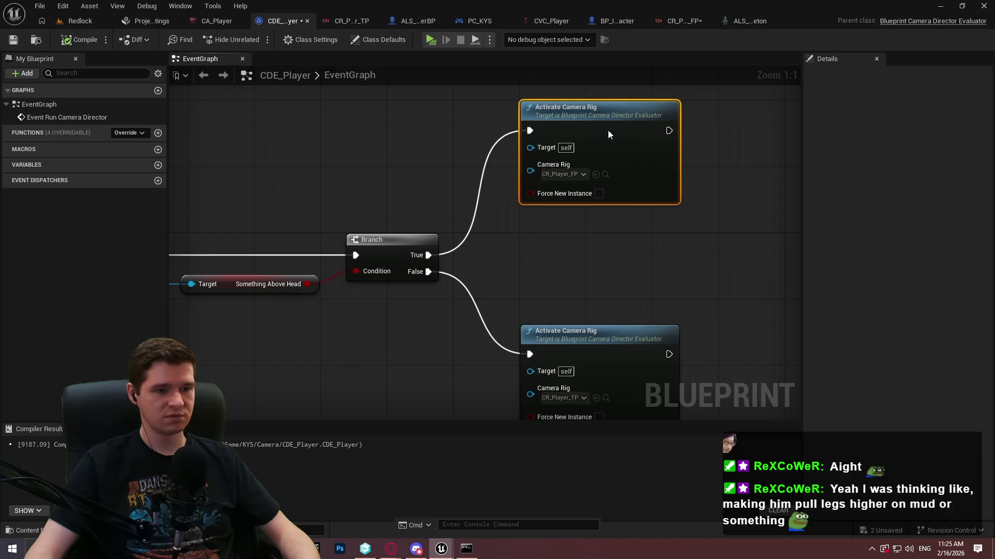
pyautogui.click(628, 228)
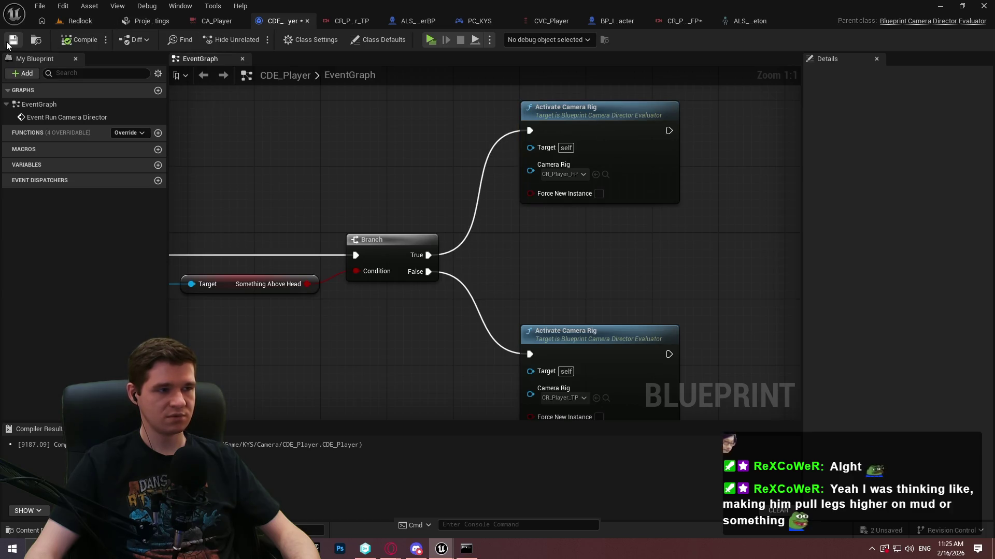
# Step: Rearrange CR_Player_TP so Input Axis Binding 2D sits beside the Boom Arm node
pyautogui.click(332, 22)
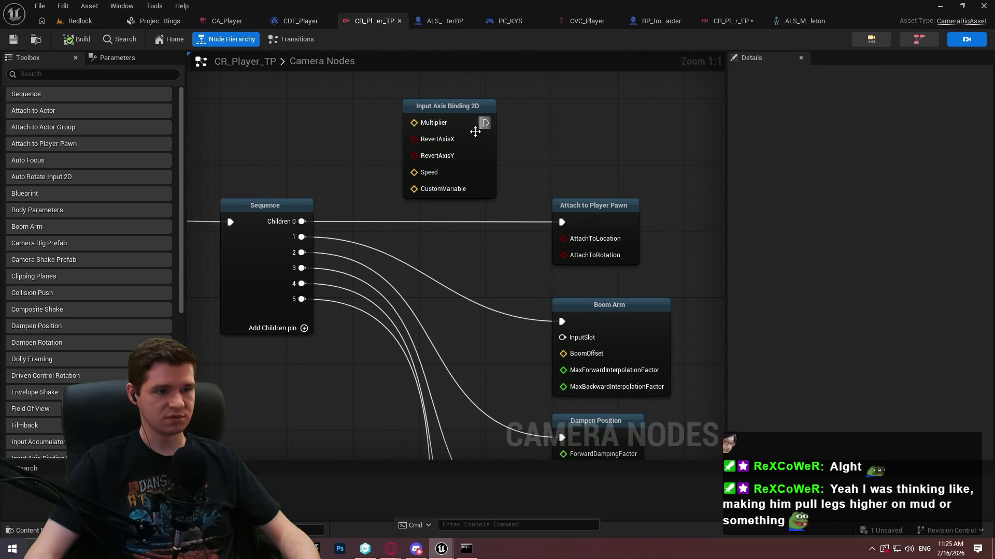
pyautogui.moveTo(469, 141); pyautogui.dragTo(367, 380)
pyautogui.moveTo(431, 386)
pyautogui.mouseDown()
pyautogui.moveTo(294, 210)
pyautogui.moveTo(293, 222)
pyautogui.moveTo(278, 222)
pyautogui.mouseUp()
pyautogui.moveTo(372, 228); pyautogui.dragTo(598, 274)
pyautogui.moveTo(560, 180)
pyautogui.mouseDown()
pyautogui.moveTo(558, 89)
pyautogui.moveTo(546, 85)
pyautogui.moveTo(555, 86)
pyautogui.mouseUp()
pyautogui.click(555, 277)
pyautogui.moveTo(579, 325)
pyautogui.mouseDown()
pyautogui.moveTo(580, 228)
pyautogui.moveTo(619, 250)
pyautogui.moveTo(560, 262)
pyautogui.moveTo(574, 237)
pyautogui.moveTo(548, 204)
pyautogui.mouseUp()
pyautogui.click(550, 282)
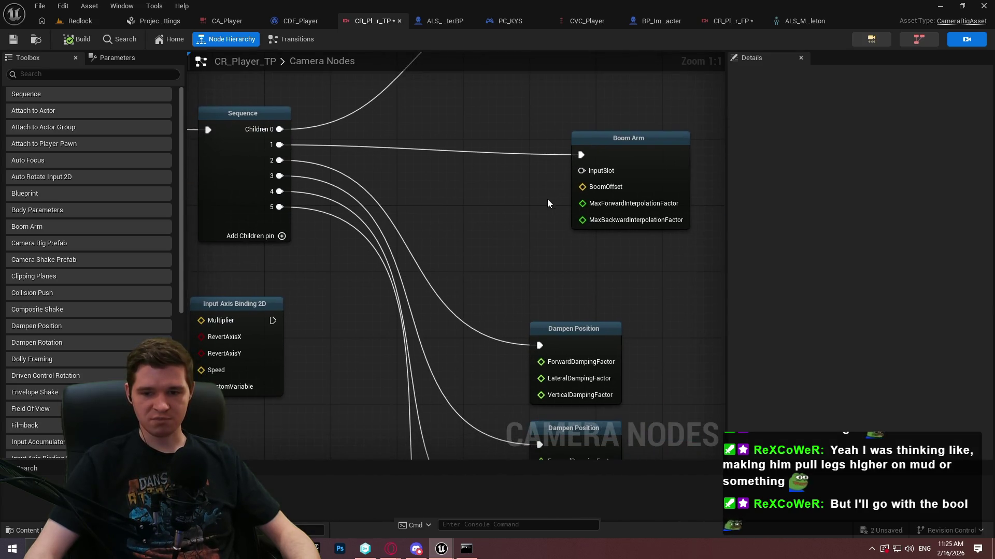
pyautogui.click(250, 302)
pyautogui.moveTo(249, 302)
pyautogui.mouseDown()
pyautogui.moveTo(523, 161)
pyautogui.moveTo(584, 170)
pyautogui.mouseUp()
# Step: Wire Input Axis Binding 2D into Boom Arm's InputSlot and save the CR_Player_TP rig
pyautogui.moveTo(639, 143); pyautogui.dragTo(658, 139)
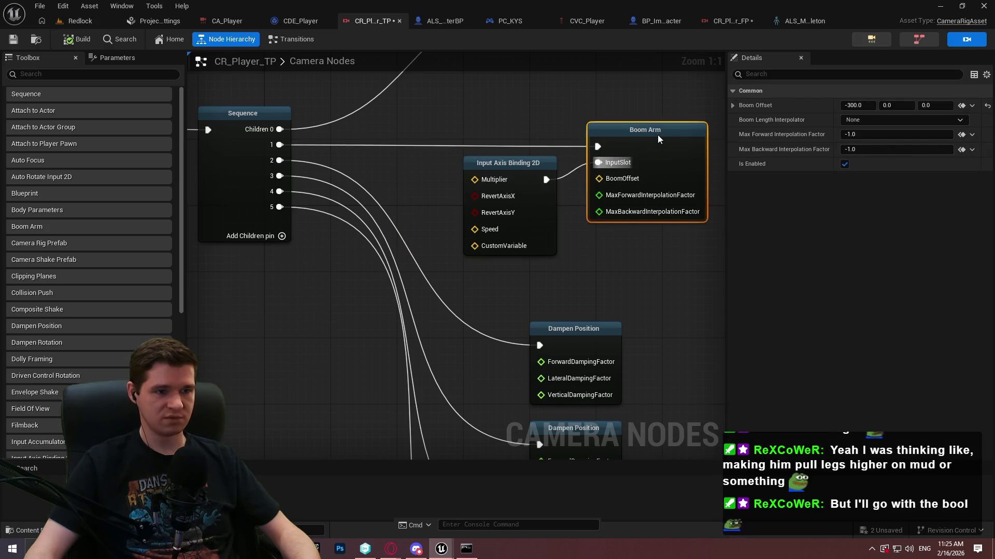
pyautogui.click(507, 131)
pyautogui.moveTo(547, 214)
pyautogui.mouseDown()
pyautogui.moveTo(530, 219)
pyautogui.moveTo(552, 228)
pyautogui.mouseUp()
pyautogui.click(587, 226)
pyautogui.moveTo(607, 246); pyautogui.dragTo(593, 274)
pyautogui.click(8, 39)
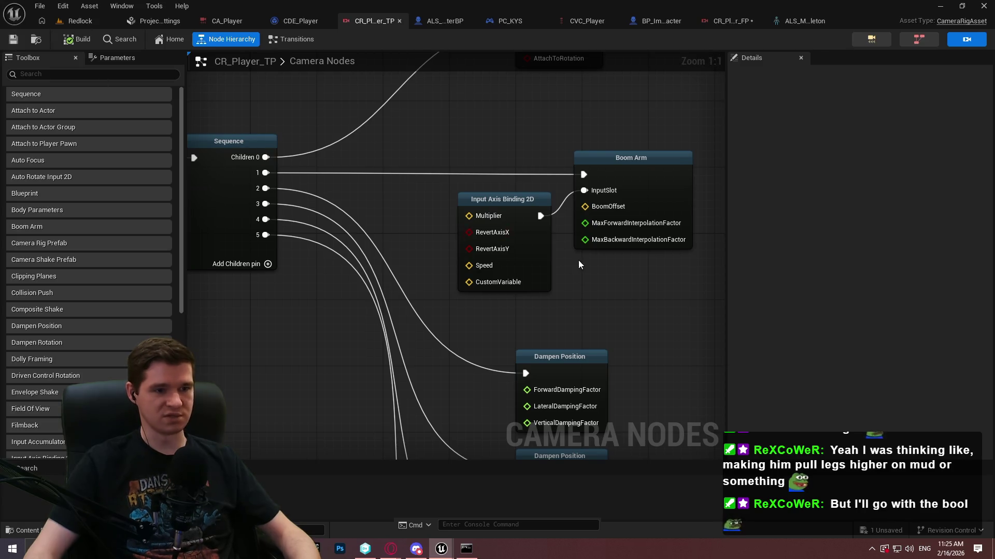
pyautogui.moveTo(635, 281); pyautogui.dragTo(581, 365)
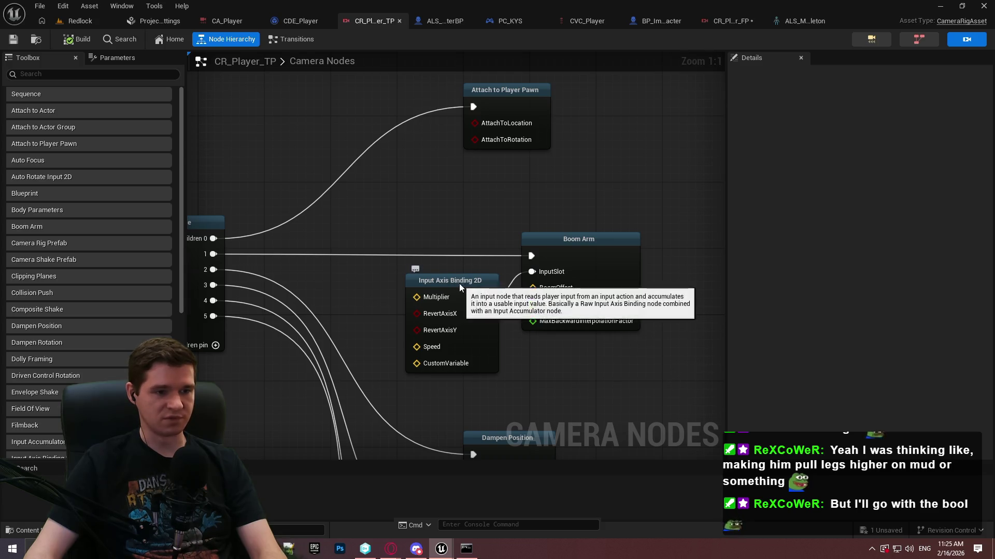
# Step: Expand Input Axis Binding 2D's Clamp X, Clamp Y, Normalize X and Normalize Y settings
pyautogui.click(459, 284)
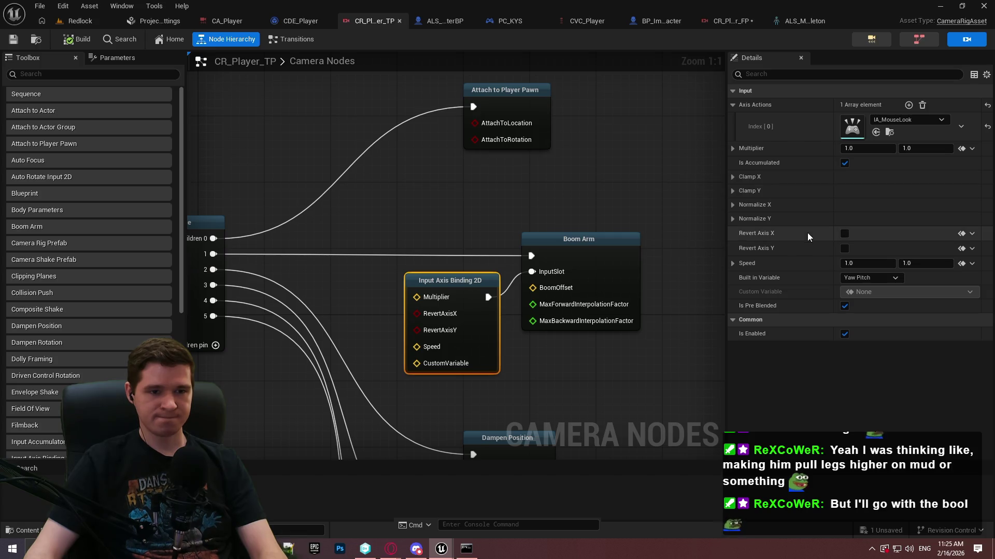
pyautogui.click(734, 177)
pyautogui.click(732, 247)
pyautogui.click(732, 316)
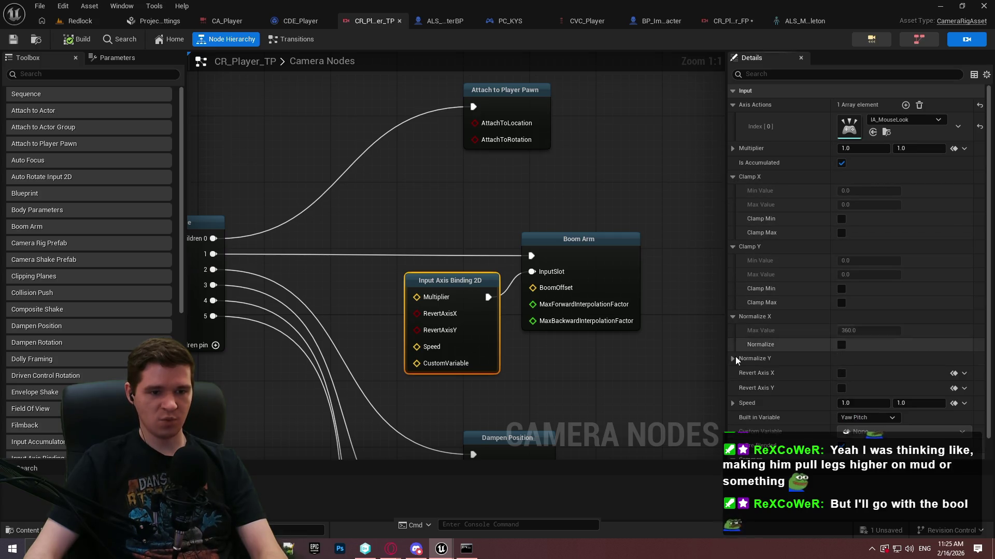
pyautogui.click(734, 359)
pyautogui.scroll(-2, 913, 358)
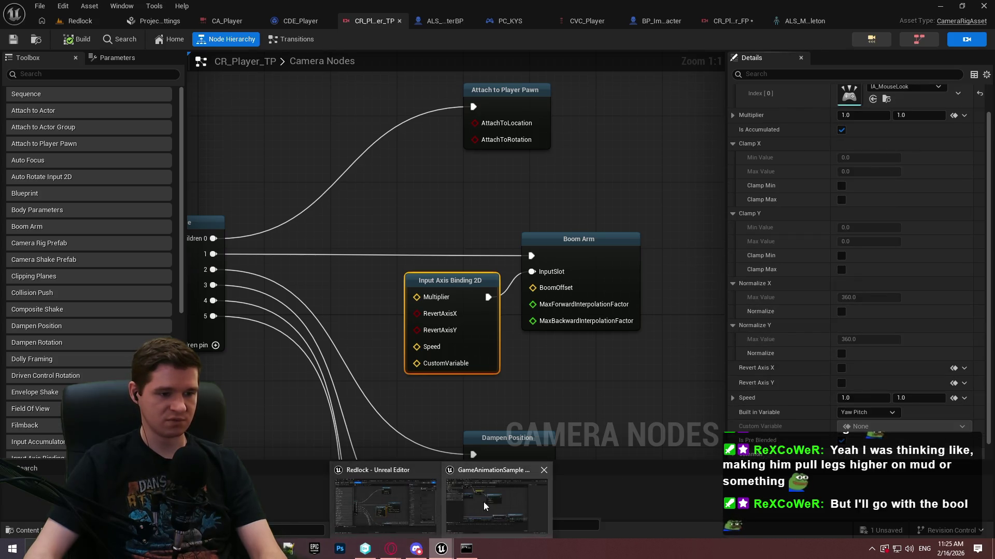
# Step: Rewind the tutorial and pause on its Input Axis Binding 2D clamp settings, then minimize the browser
pyautogui.moveTo(391, 549)
pyautogui.click(459, 500)
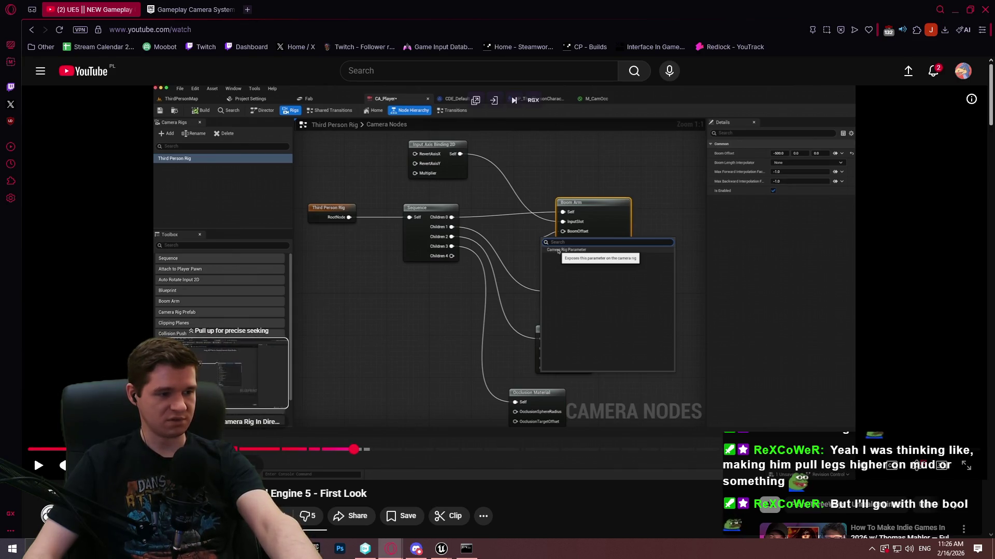
pyautogui.click(254, 450)
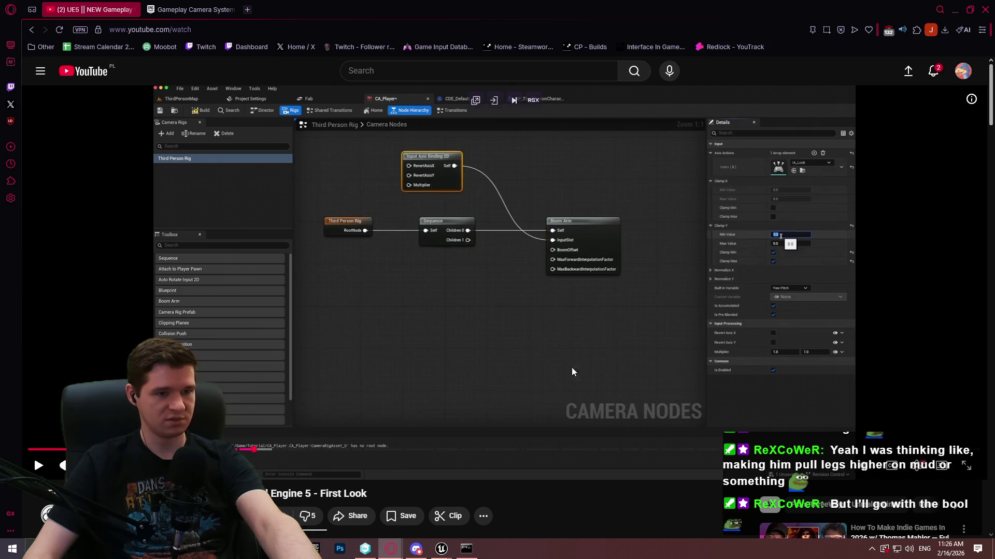
pyautogui.click(594, 304)
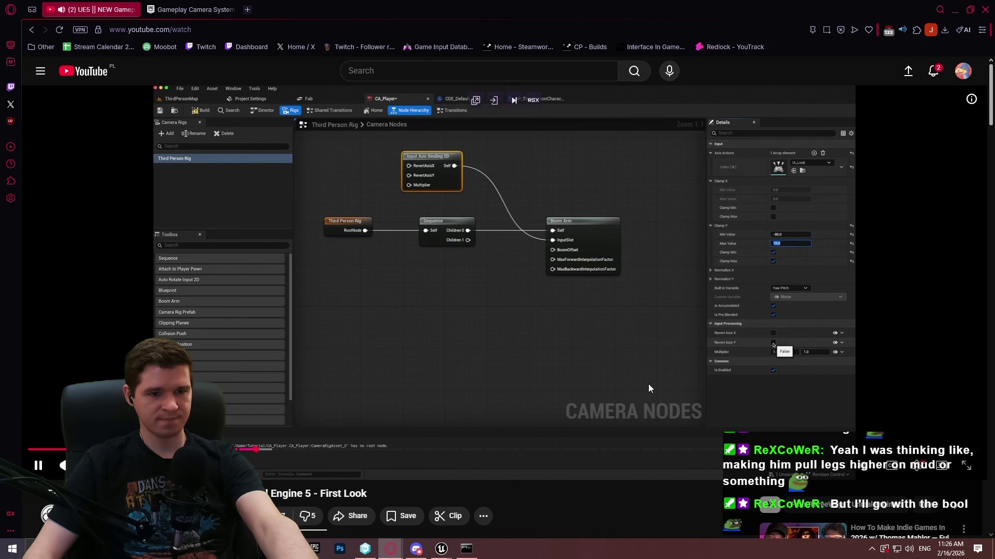
pyautogui.click(635, 365)
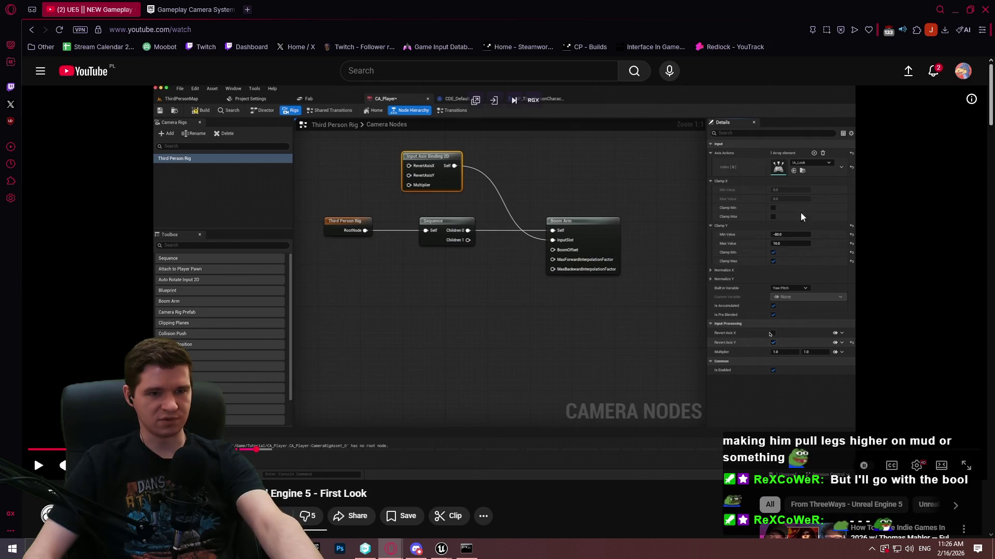
pyautogui.click(956, 11)
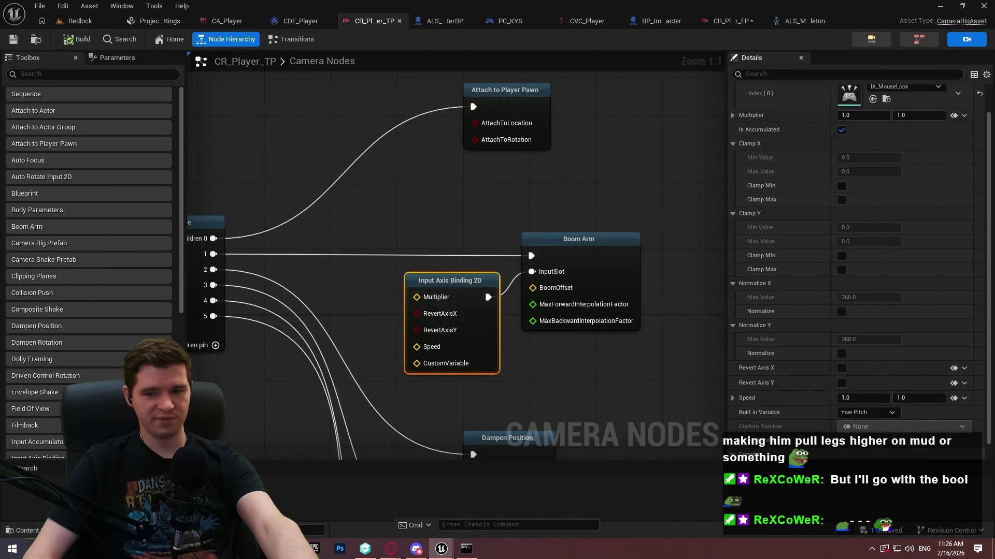
# Step: Enable Input Axis Binding 2D's Clamp Y with min -80 and max 10, and tick Revert Axis Y
pyautogui.click(438, 346)
pyautogui.click(482, 313)
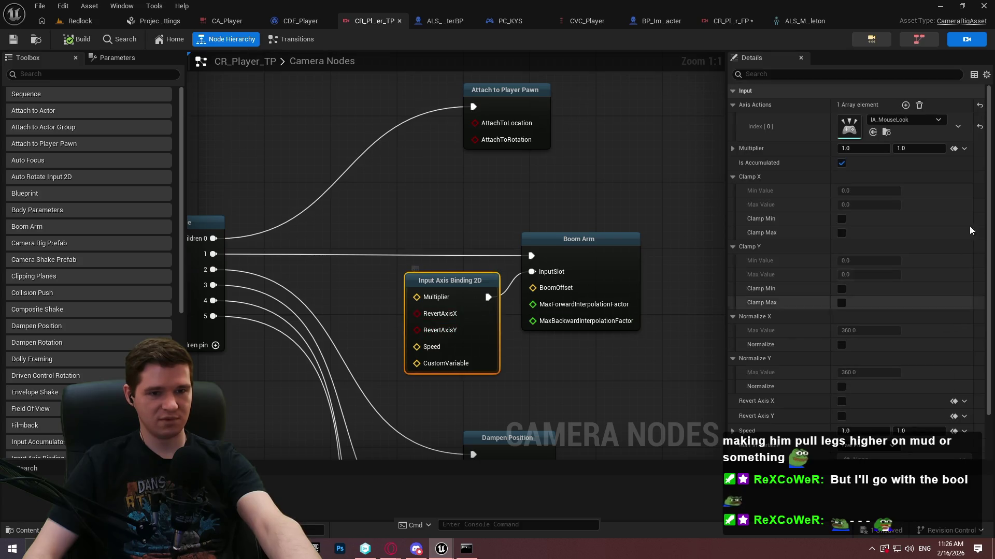
pyautogui.click(841, 288)
pyautogui.click(841, 302)
pyautogui.click(864, 260)
pyautogui.write('-80')
pyautogui.write('10')
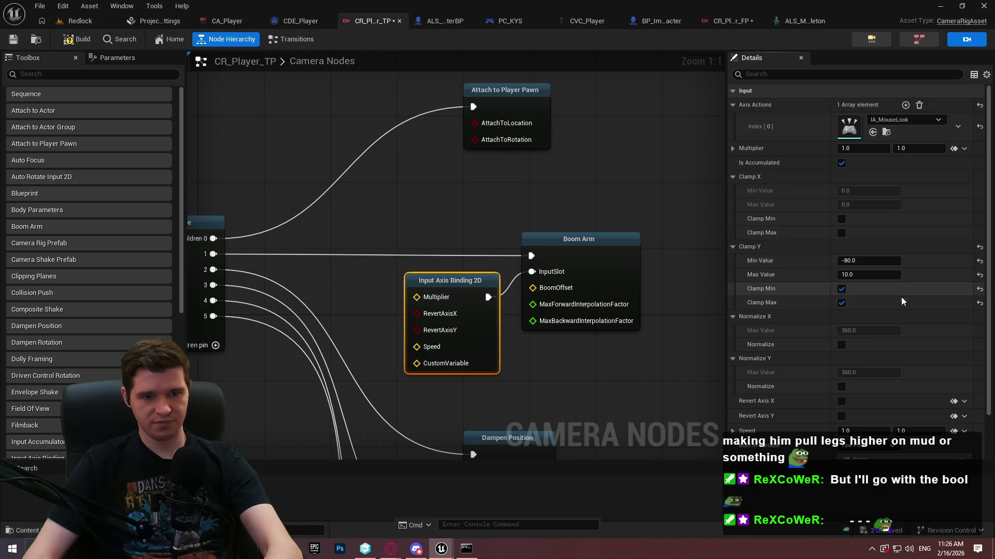
pyautogui.press('Return')
pyautogui.scroll(-1, 885, 309)
pyautogui.click(842, 383)
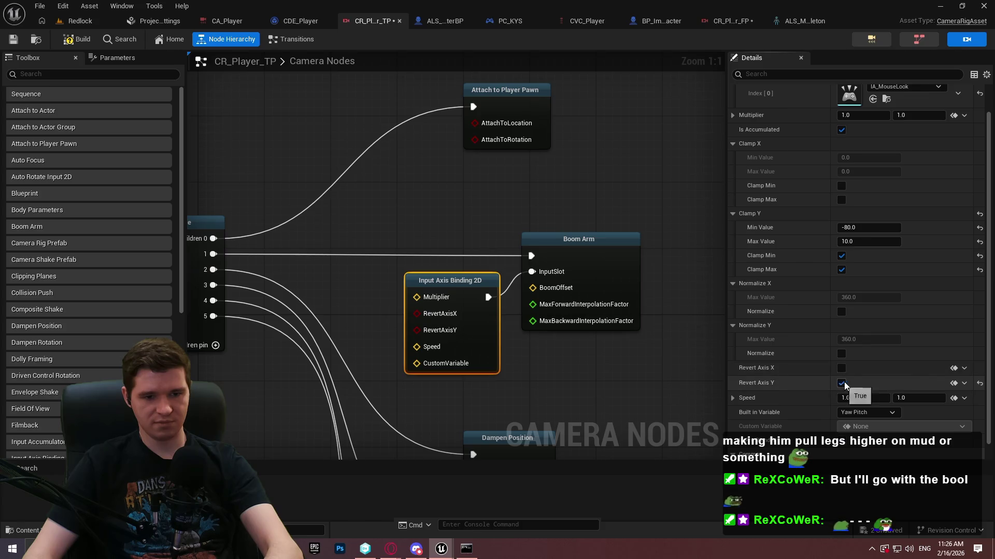
pyautogui.click(83, 22)
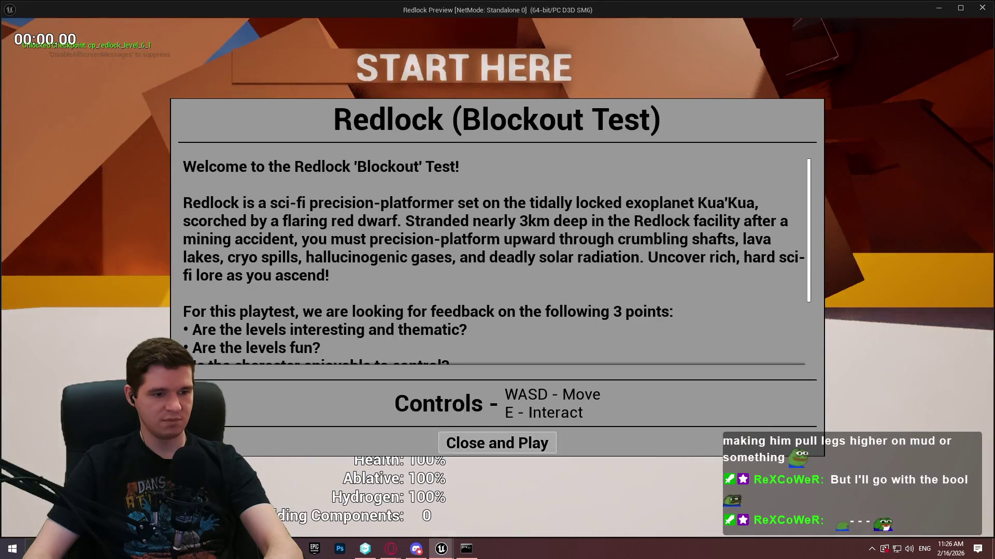
# Step: Playtest the Redlock level standalone, close it, and resume the tutorial video
pyautogui.click(460, 409)
pyautogui.press('Escape')
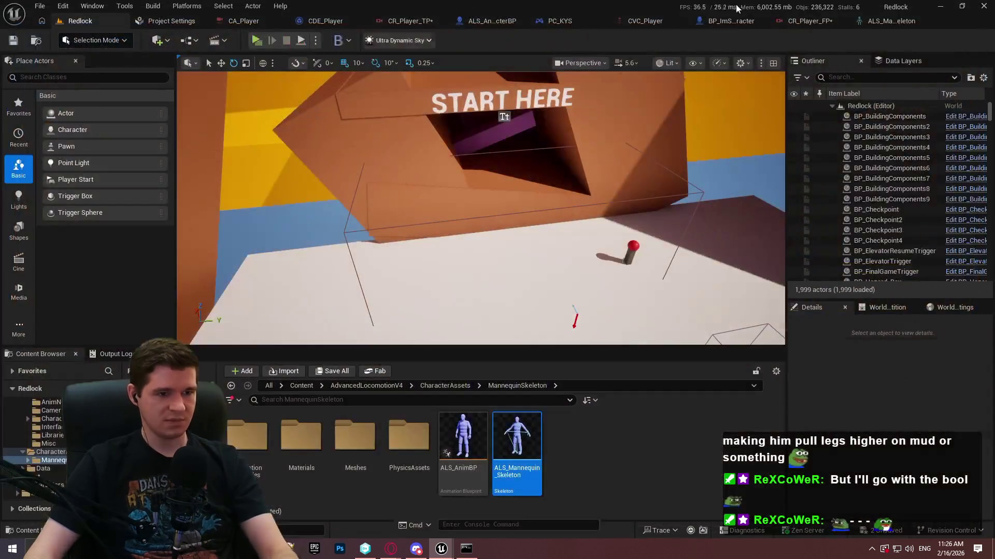
pyautogui.moveTo(399, 550)
pyautogui.click(446, 510)
pyautogui.click(39, 464)
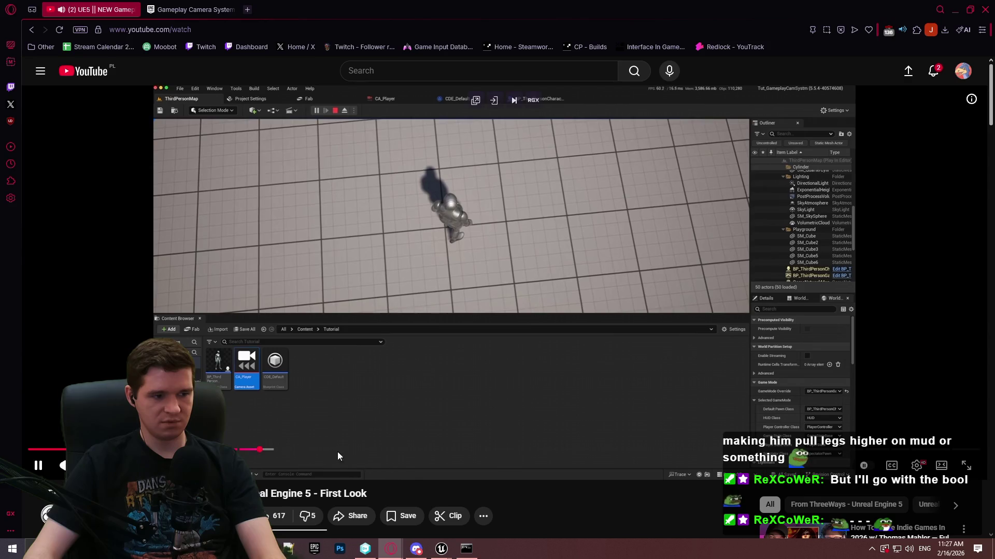
# Step: Seek the tutorial back to its Third Person Rig graph showing Input Axis Binding 2D, paused
pyautogui.moveTo(264, 450); pyautogui.dragTo(265, 450)
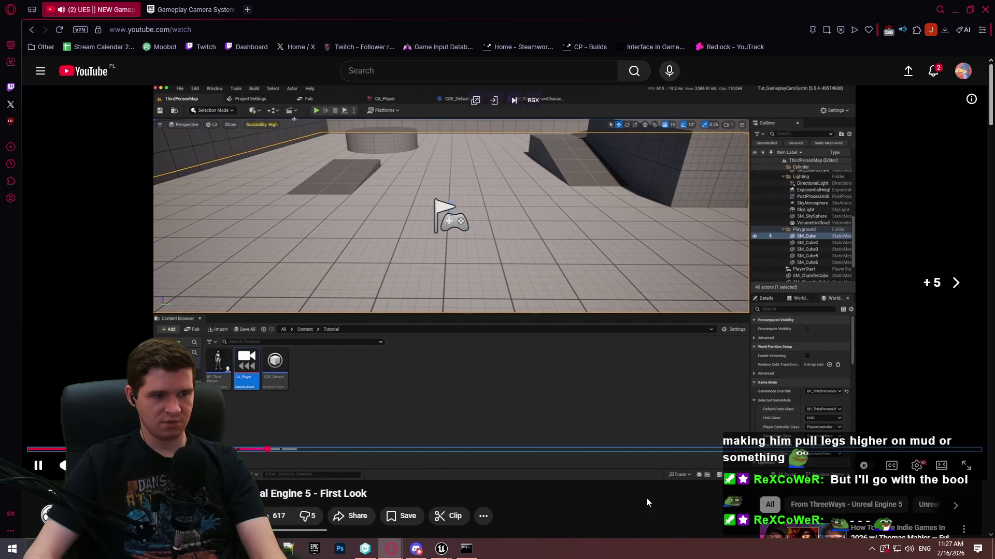
pyautogui.press('Left')
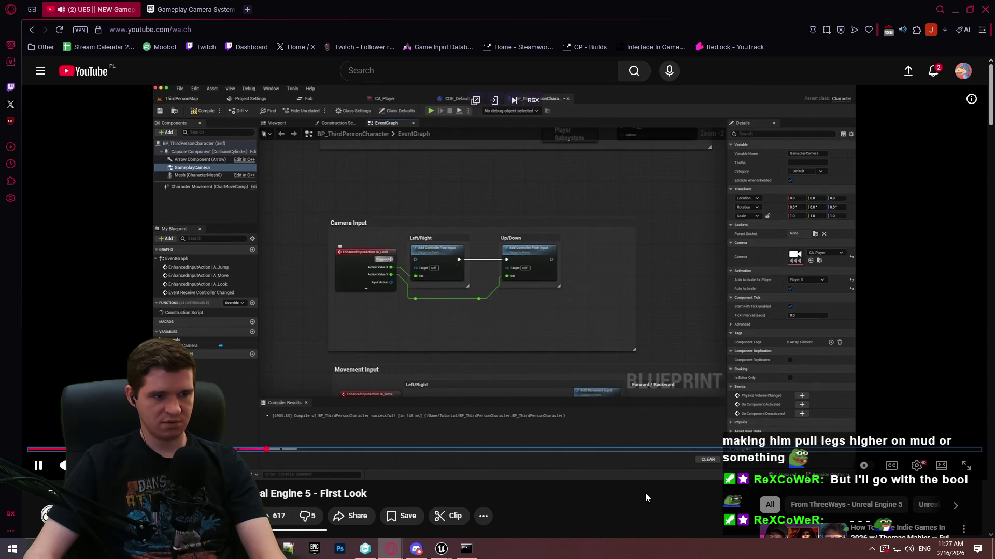
pyautogui.press('Right')
pyautogui.press('Right')
pyautogui.press('Right')
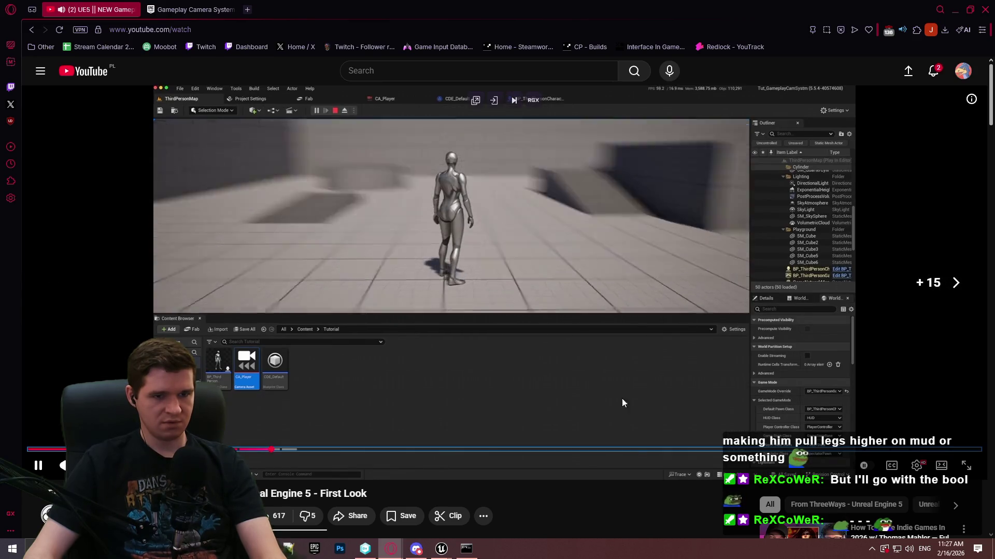
pyautogui.click(545, 379)
pyautogui.moveTo(271, 455); pyautogui.dragTo(254, 452)
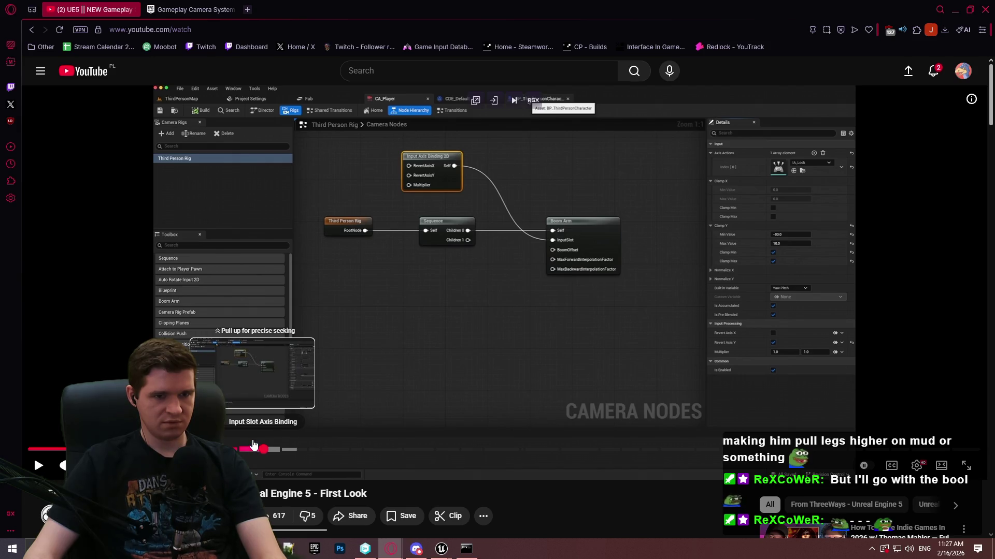
pyautogui.moveTo(253, 444); pyautogui.dragTo(254, 444)
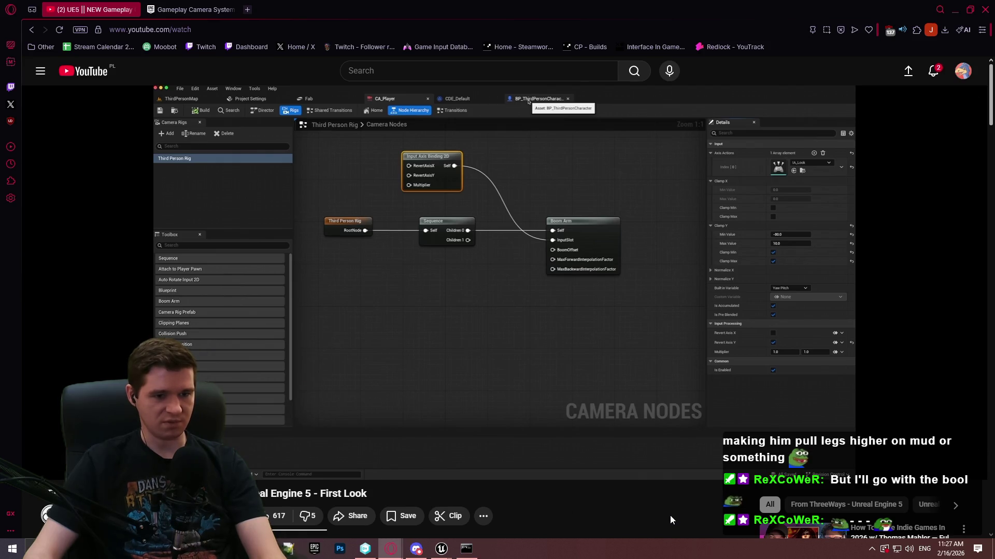
# Step: Inspect the sample's CHT_CameraRig and CameraRig_BaseDefaults, dismiss the save prompt, and return to Redlock
pyautogui.moveTo(435, 553)
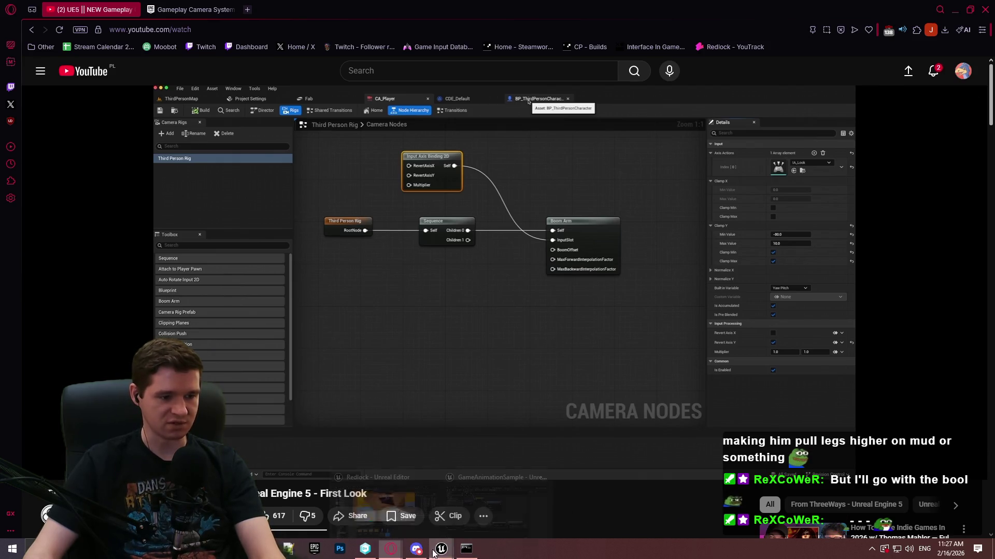
pyautogui.click(501, 517)
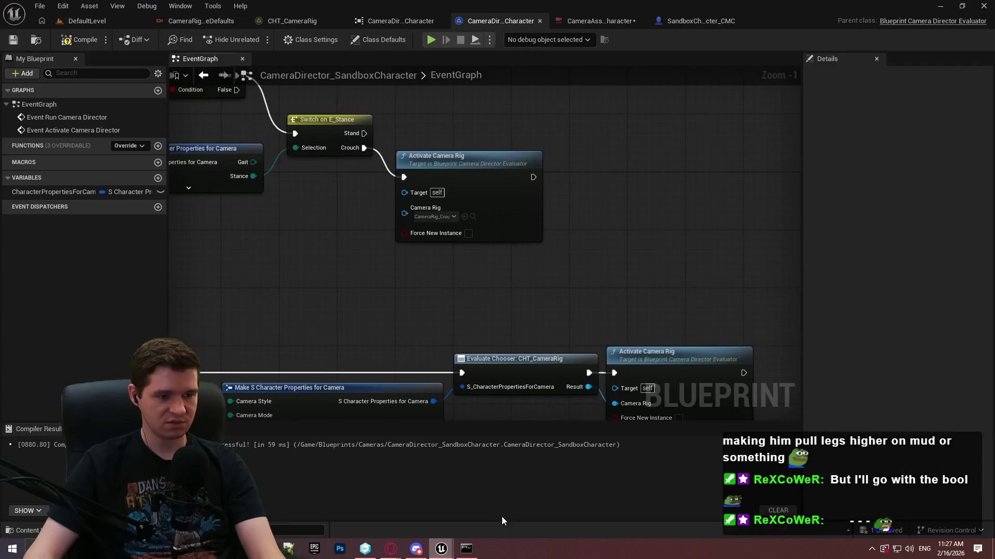
pyautogui.click(299, 23)
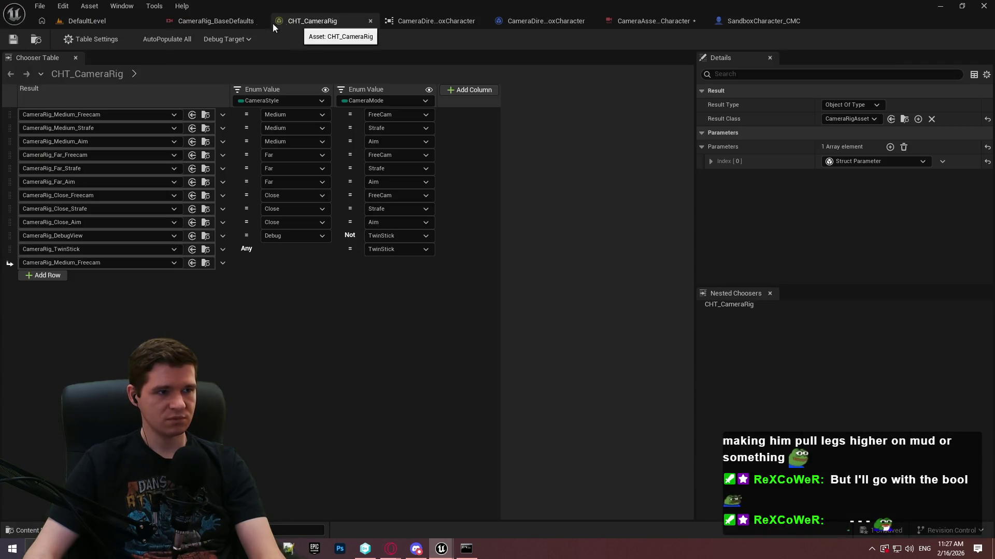
pyautogui.click(215, 21)
pyautogui.click(391, 549)
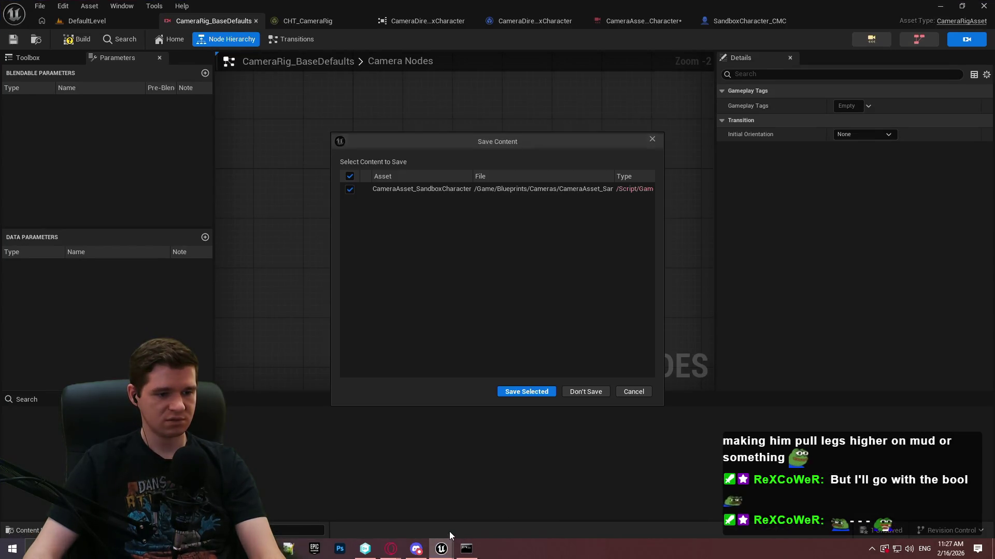
pyautogui.click(445, 553)
pyautogui.click(582, 393)
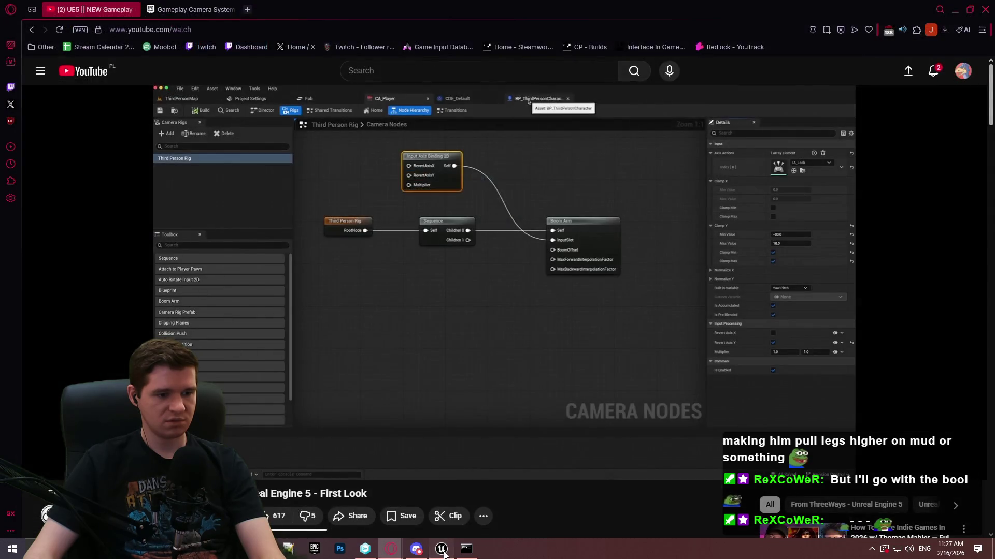
pyautogui.click(441, 549)
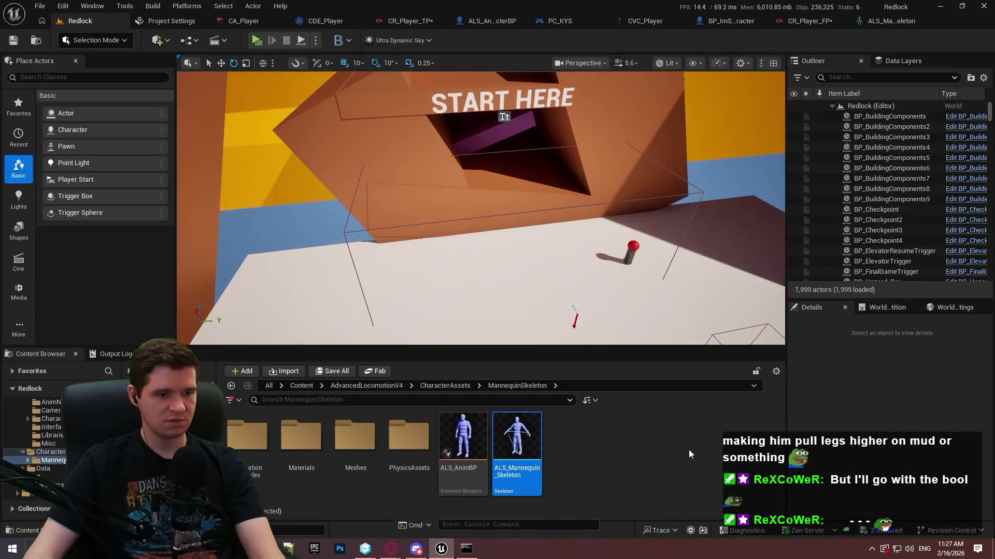
# Step: Launch the GameAnimationSample project from My Projects in the Epic Games Launcher library
pyautogui.click(312, 549)
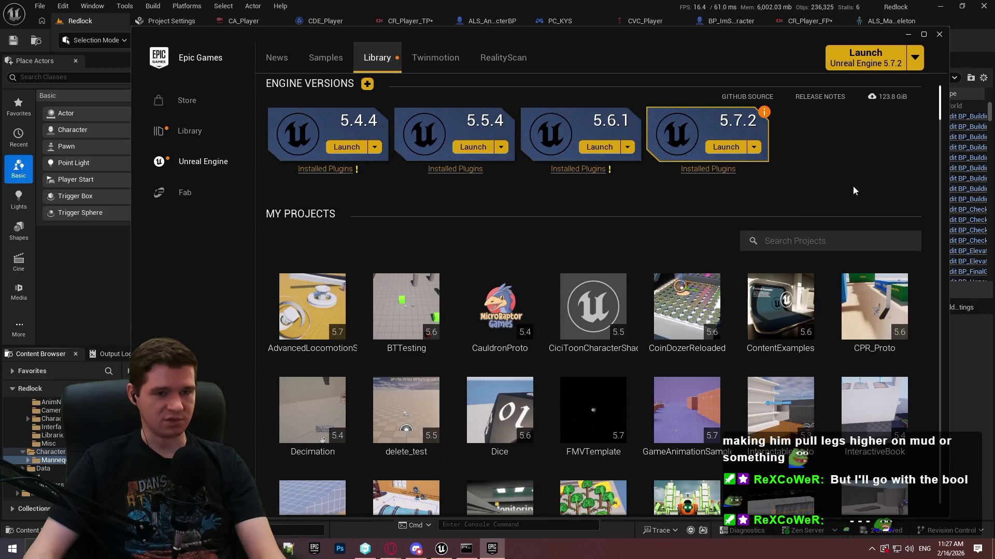
pyautogui.moveTo(770, 116)
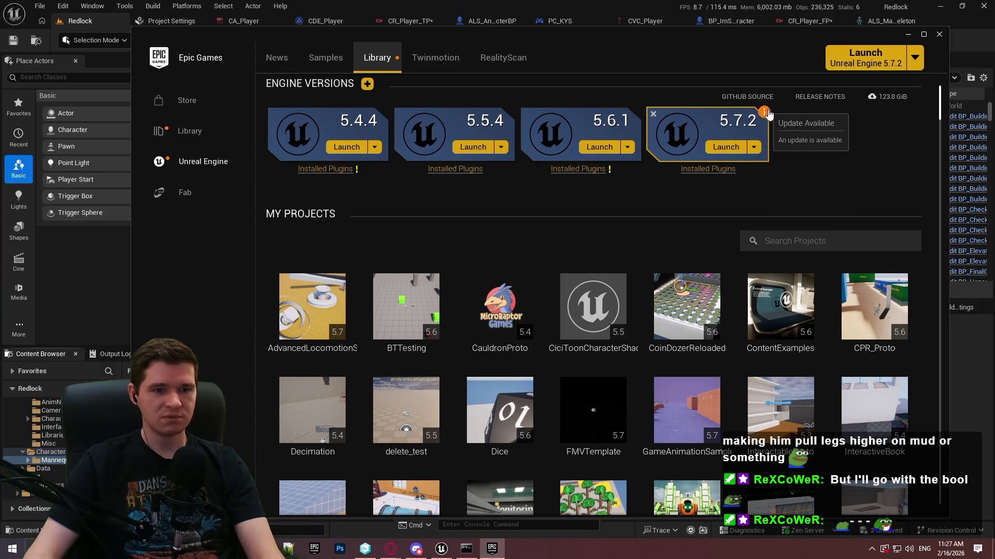
pyautogui.scroll(-8, 945, 142)
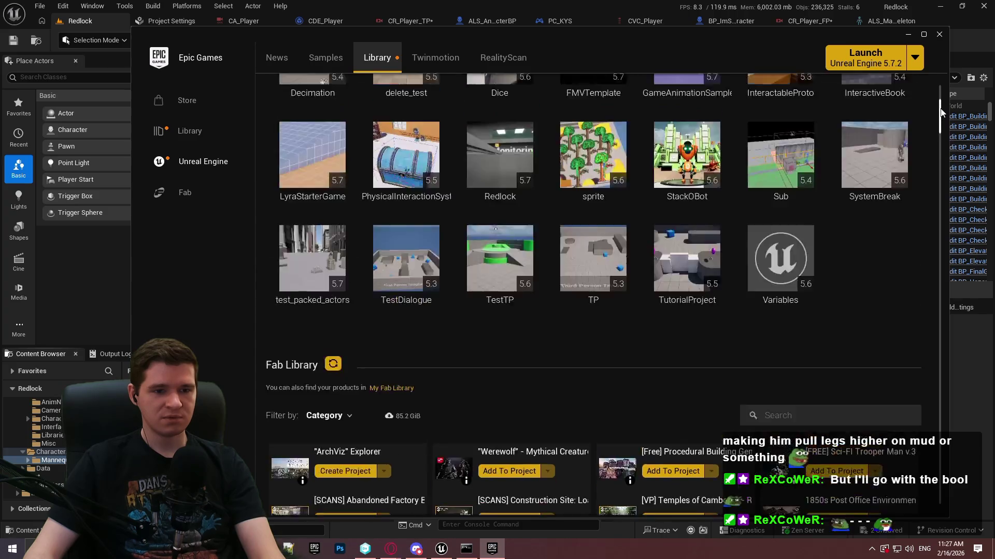
pyautogui.scroll(4, 703, 216)
pyautogui.doubleClick(703, 216)
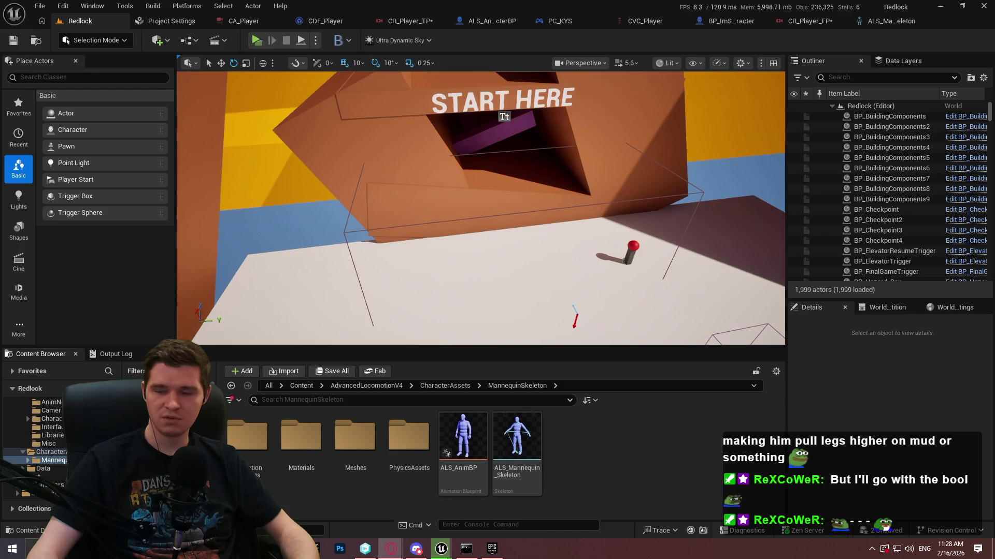
pyautogui.hotkey('alt', 'Tab')
# Step: Search the 5.7.3 Hotfix fix list for 'camera', then close the browser
pyautogui.scroll(-5, 688, 333)
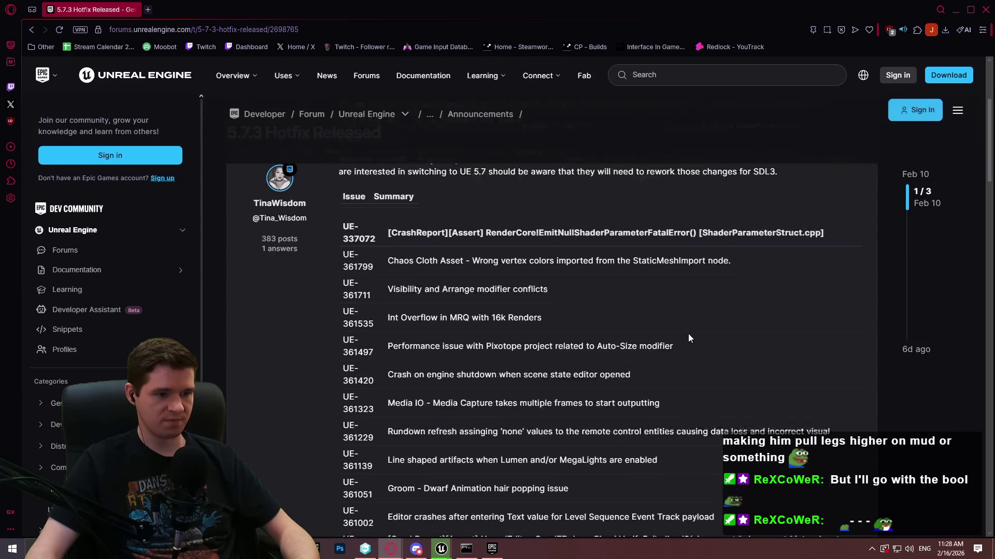
pyautogui.scroll(3, 771, 296)
pyautogui.hotkey('alt', 'Tab')
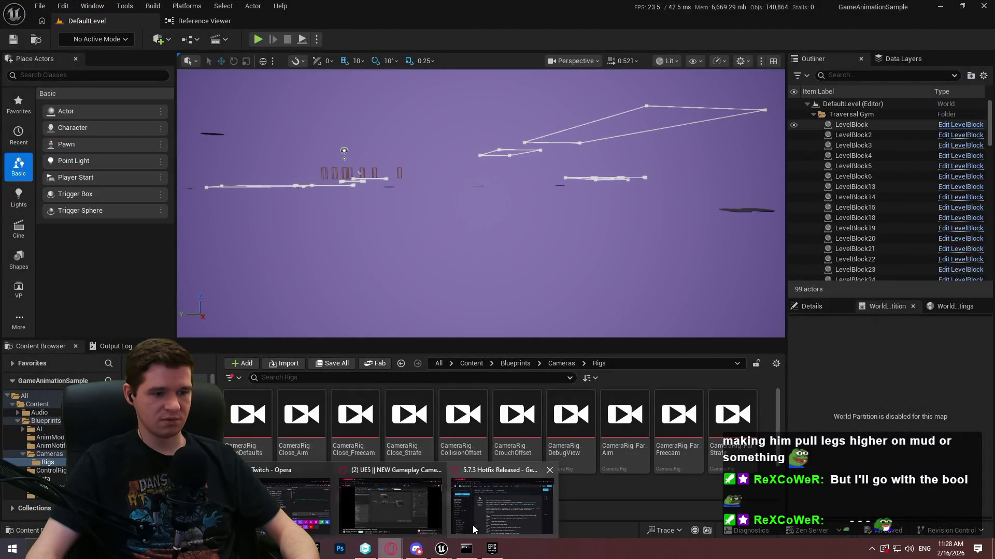
pyautogui.click(400, 553)
pyautogui.moveTo(989, 88)
pyautogui.mouseDown()
pyautogui.moveTo(968, 163)
pyautogui.moveTo(952, 315)
pyautogui.moveTo(971, 228)
pyautogui.moveTo(968, 169)
pyautogui.mouseUp()
pyautogui.scroll(3, 967, 165)
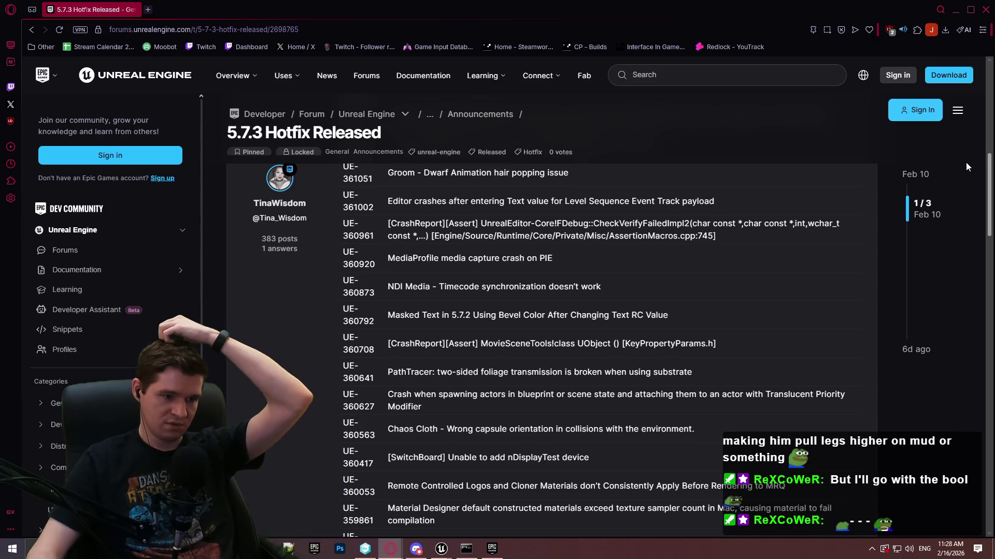
pyautogui.scroll(3, 966, 163)
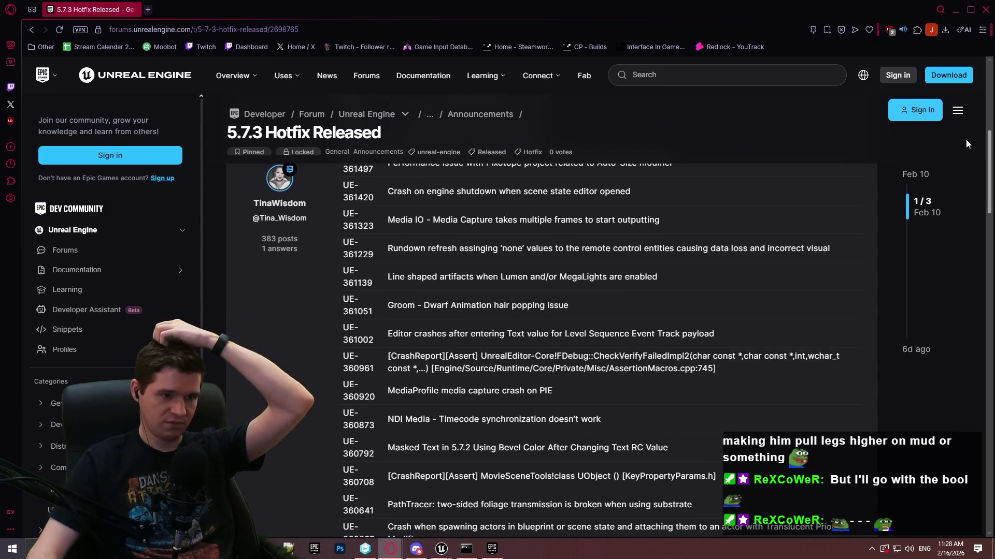
pyautogui.hotkey('ctrl', 'f')
pyautogui.write('camera')
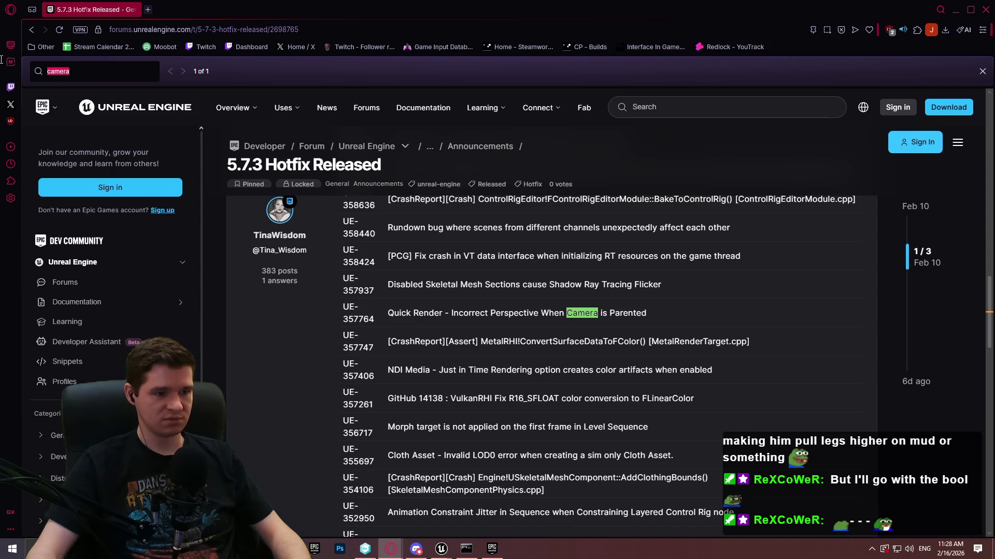
pyautogui.scroll(-6, 763, 287)
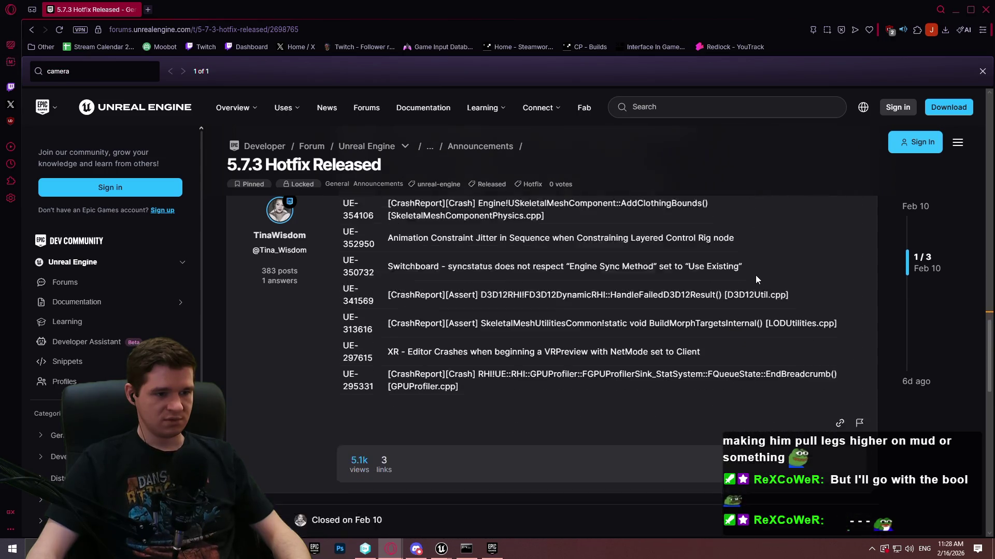
pyautogui.scroll(10, 794, 361)
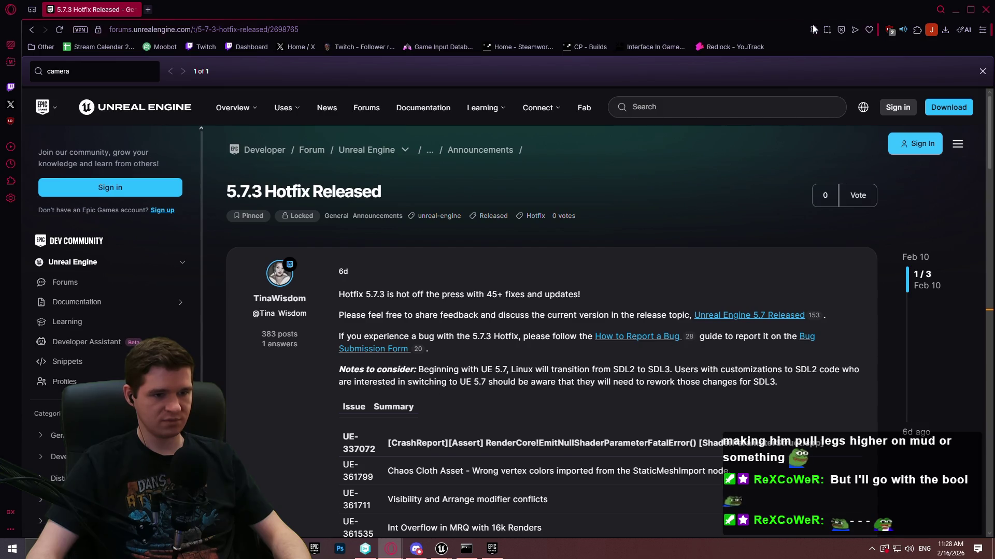
pyautogui.click(985, 9)
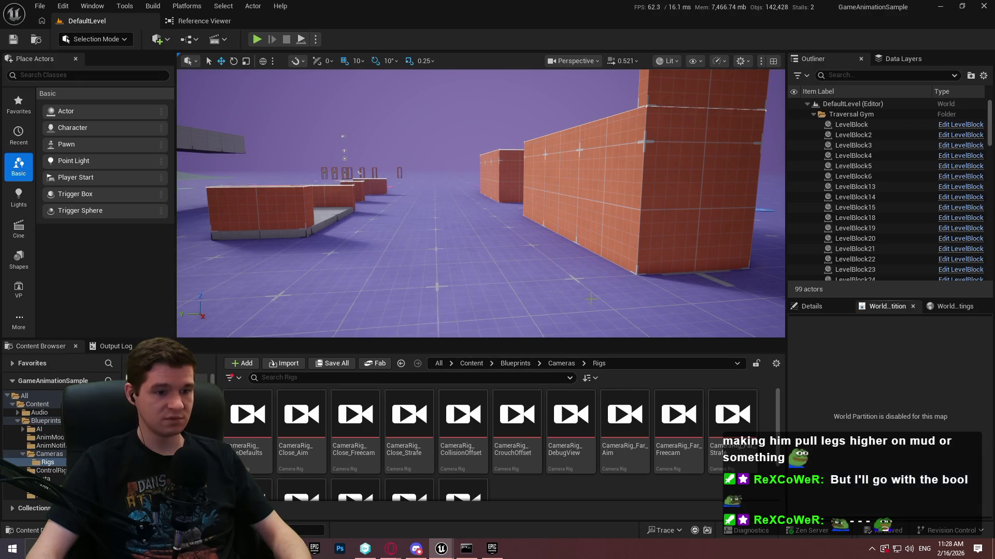
# Step: Open CameraAsset_SandboxCharacter from Blueprints > Cameras and its CameraRig_BaseDefaults rig
pyautogui.moveTo(573, 341); pyautogui.dragTo(573, 267)
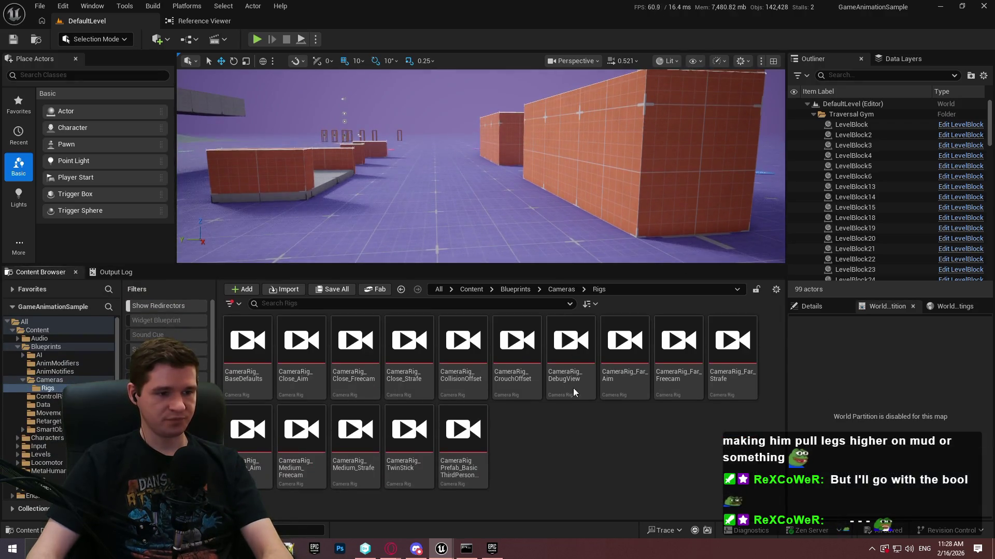
pyautogui.click(562, 289)
pyautogui.doubleClick(301, 357)
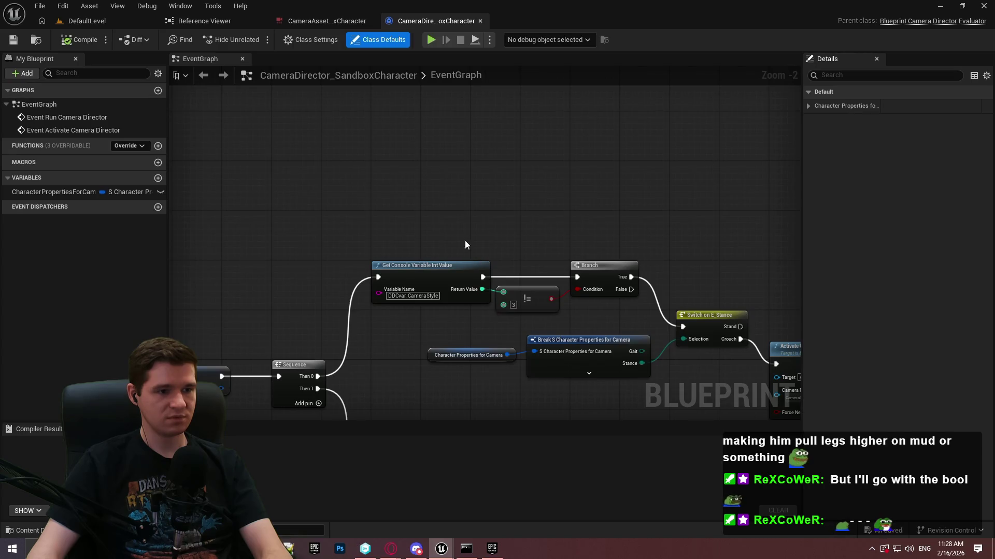
pyautogui.click(327, 21)
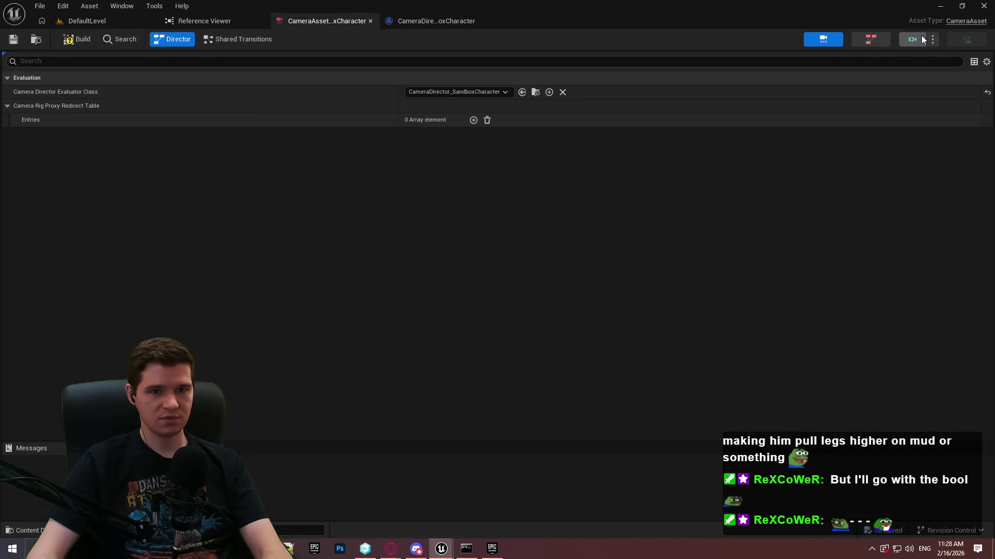
pyautogui.click(921, 39)
pyautogui.doubleClick(951, 109)
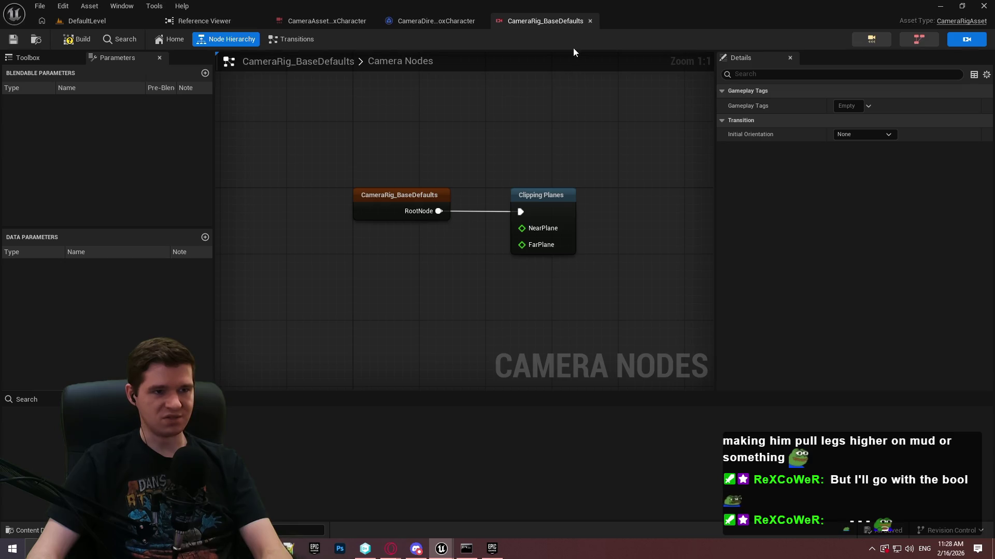
# Step: Open the CameraRig_CollisionOffset rig from the camera asset and dock it with the main tabs
pyautogui.click(911, 39)
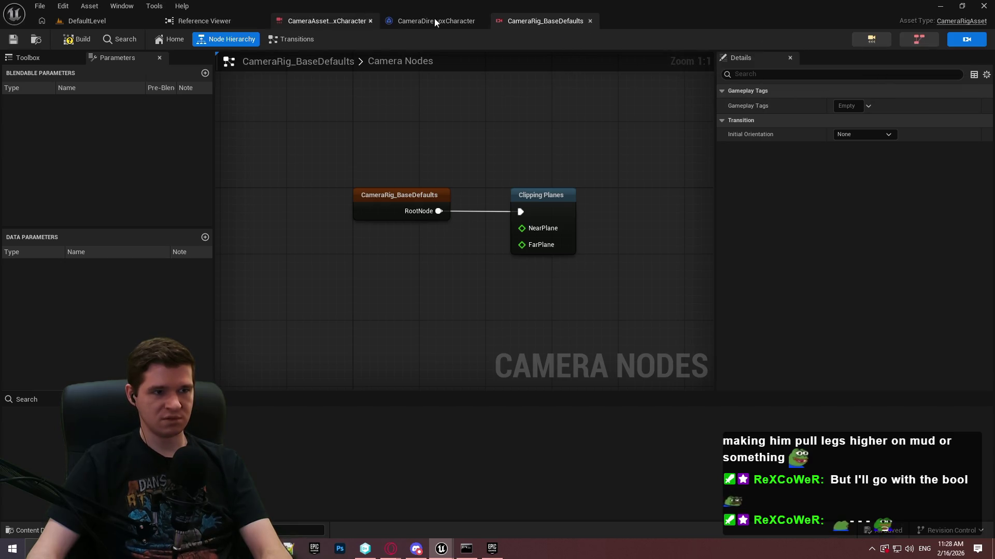
pyautogui.click(376, 16)
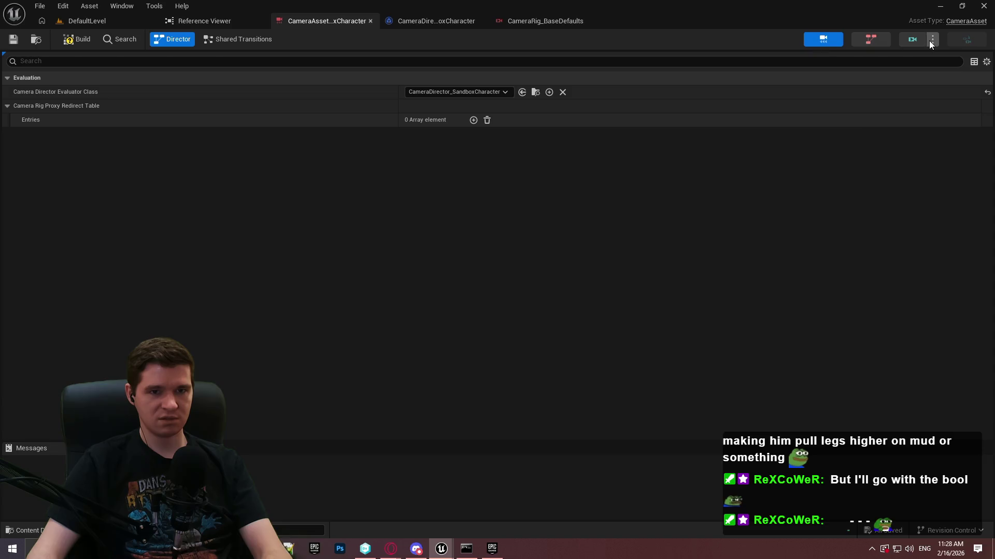
pyautogui.click(928, 40)
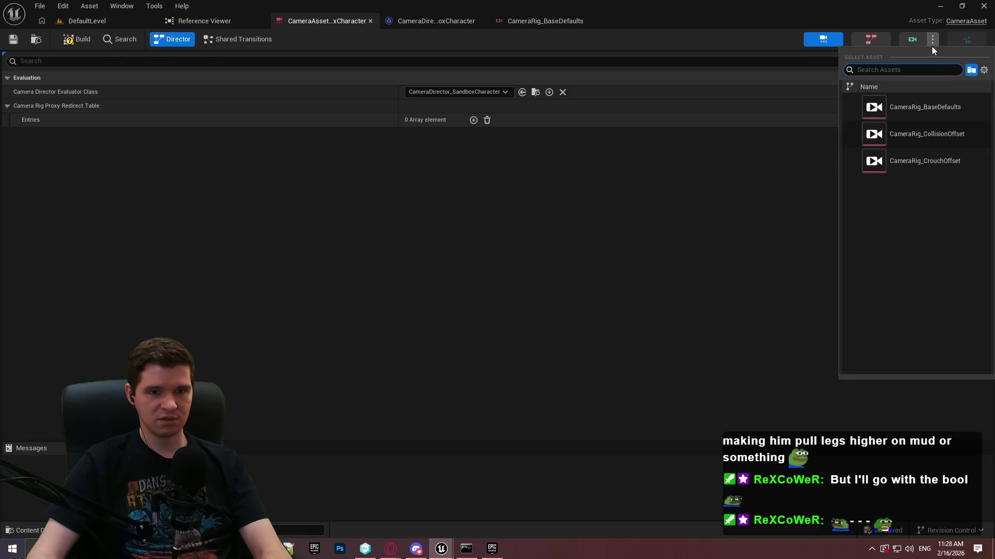
pyautogui.doubleClick(959, 141)
pyautogui.moveTo(371, 54)
pyautogui.mouseDown()
pyautogui.moveTo(563, 21)
pyautogui.moveTo(413, 12)
pyautogui.moveTo(458, 13)
pyautogui.mouseUp()
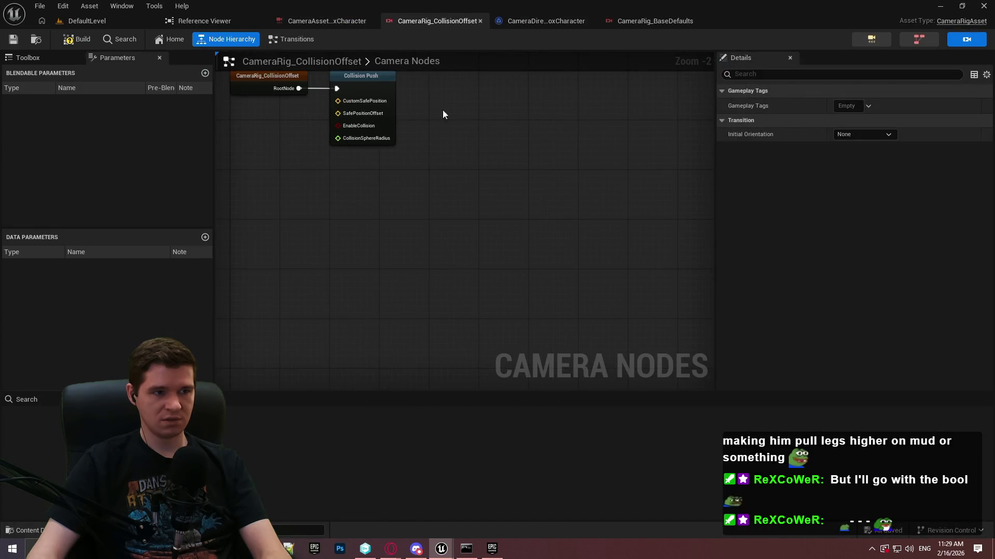
# Step: Check the reference viewer, then open the CameraDirector_SandboxCharacter blueprint from the level editor
pyautogui.click(312, 20)
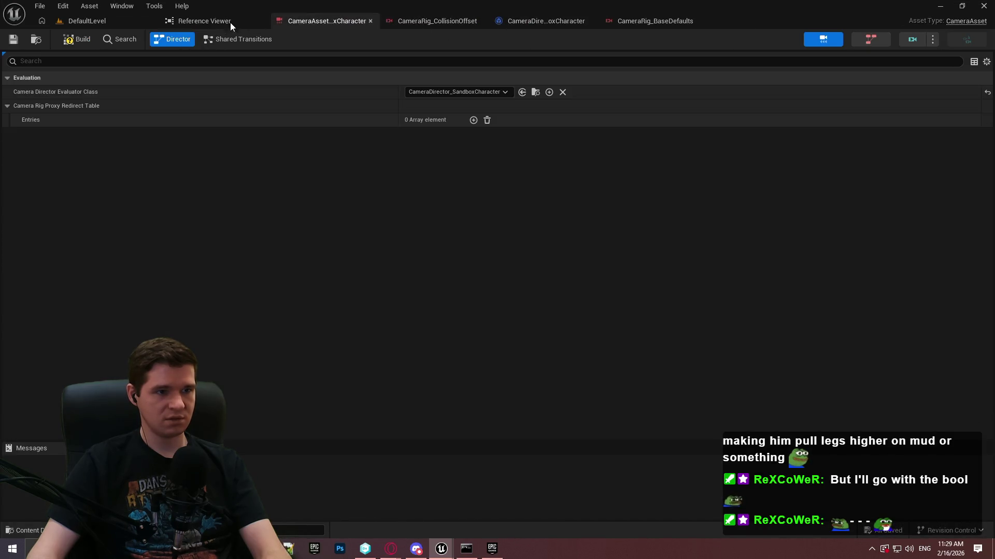
pyautogui.click(223, 21)
pyautogui.click(102, 20)
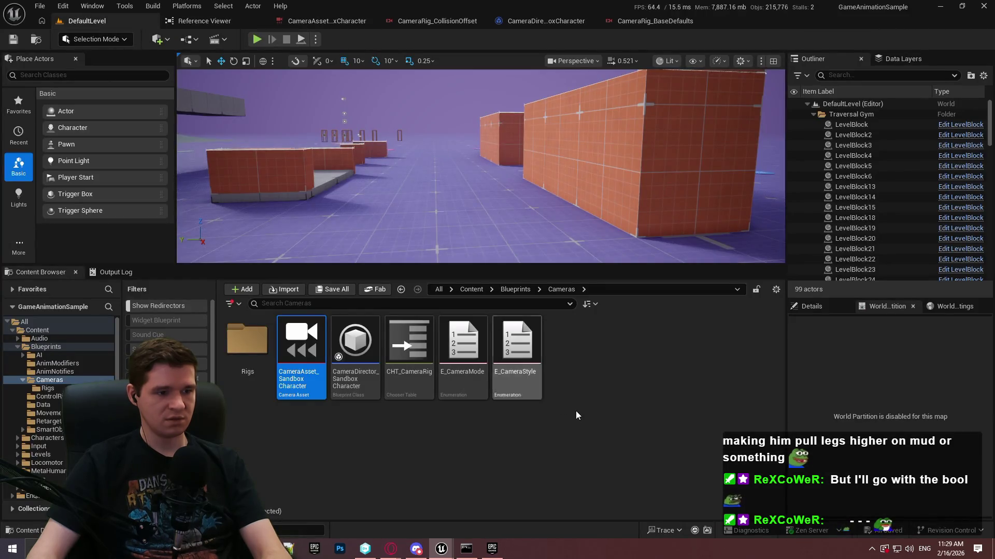
pyautogui.doubleClick(374, 375)
# Step: Survey the director's EventGraph: rig activation, Switch on E_Stance, Evaluate Chooser, Branch and Sequence nodes
pyautogui.scroll(2, 375, 375)
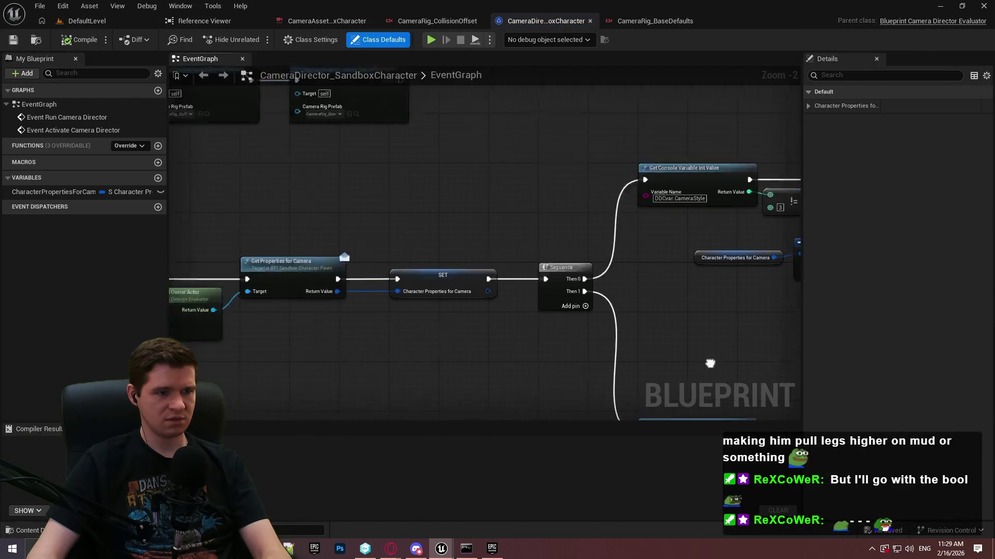
pyautogui.moveTo(710, 363); pyautogui.dragTo(827, 451)
pyautogui.moveTo(328, 321)
pyautogui.mouseDown()
pyautogui.moveTo(544, 337)
pyautogui.moveTo(611, 313)
pyautogui.mouseUp()
pyautogui.scroll(2, 483, 295)
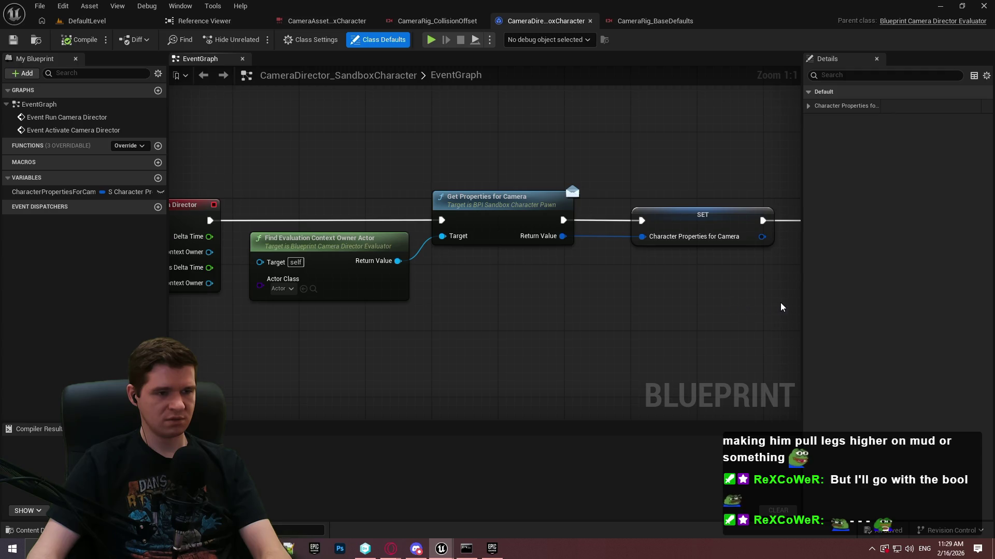
pyautogui.moveTo(782, 307); pyautogui.dragTo(305, 299)
pyautogui.scroll(-1, 681, 298)
pyautogui.moveTo(681, 298)
pyautogui.mouseDown()
pyautogui.moveTo(278, 274)
pyautogui.moveTo(290, 134)
pyautogui.moveTo(777, 207)
pyautogui.moveTo(518, 218)
pyautogui.moveTo(674, 244)
pyautogui.moveTo(529, 229)
pyautogui.moveTo(293, 229)
pyautogui.mouseUp()
pyautogui.moveTo(704, 246)
pyautogui.mouseDown()
pyautogui.moveTo(448, 176)
pyautogui.moveTo(755, 219)
pyautogui.mouseUp()
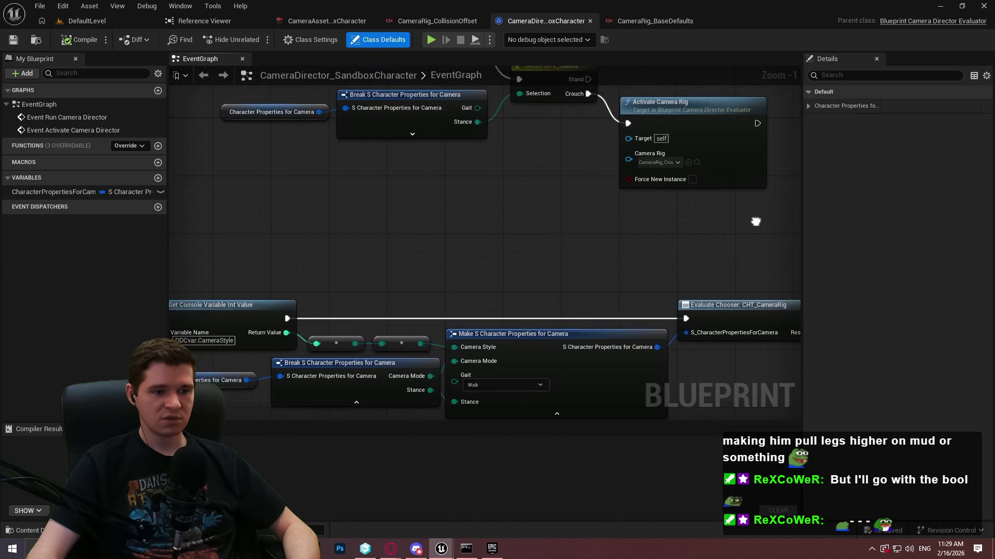
pyautogui.moveTo(488, 173); pyautogui.dragTo(631, 337)
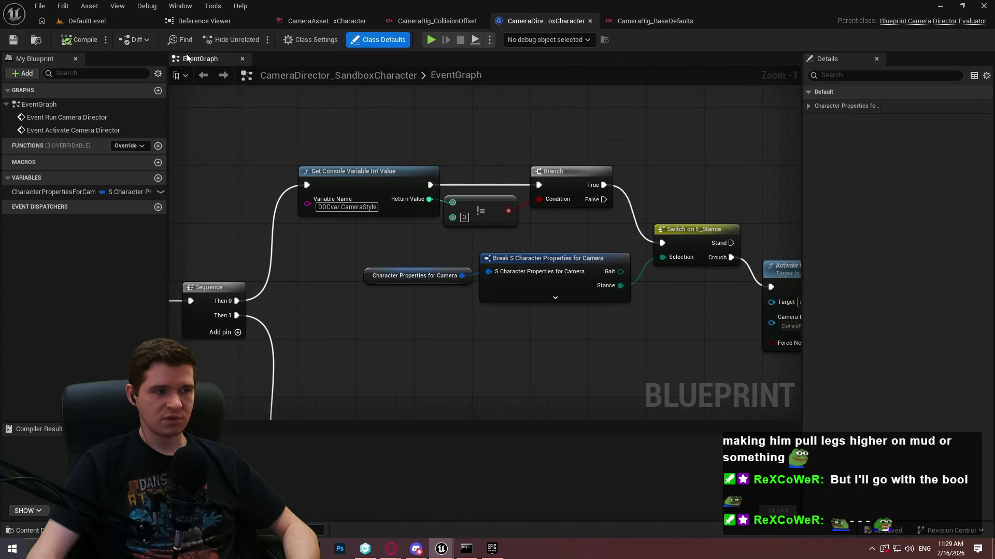
# Step: Return to DefaultLevel and run the mannequin forward in the play session
pyautogui.click(77, 21)
pyautogui.click(556, 244)
pyautogui.press('w')
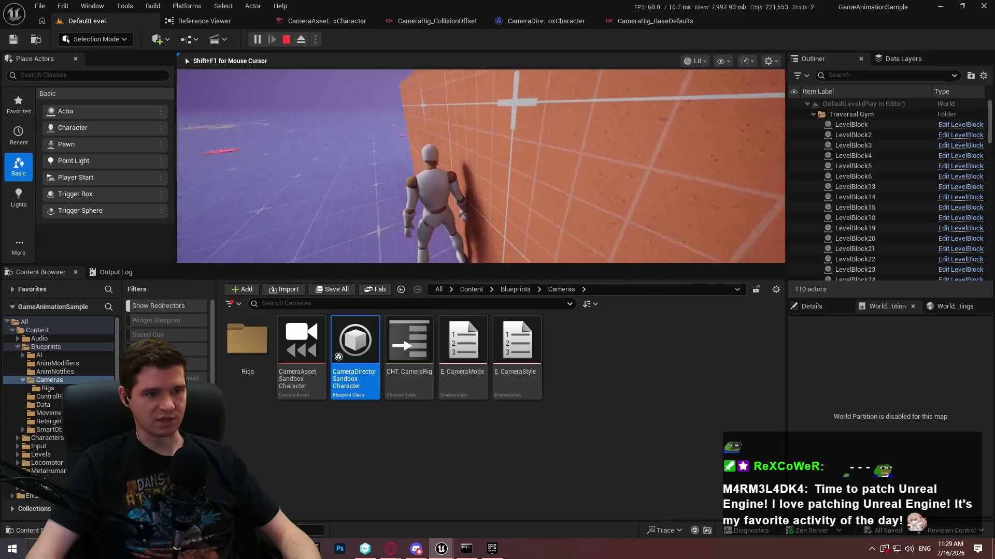
# Step: Stop the play session and relaunch the level as a standalone game preview
pyautogui.press('Escape')
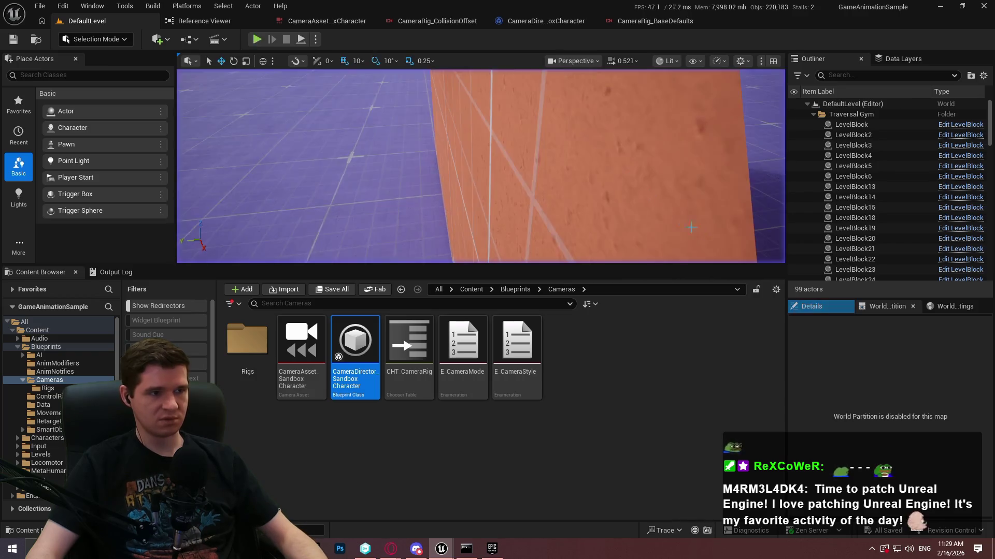
pyautogui.click(316, 40)
pyautogui.click(412, 93)
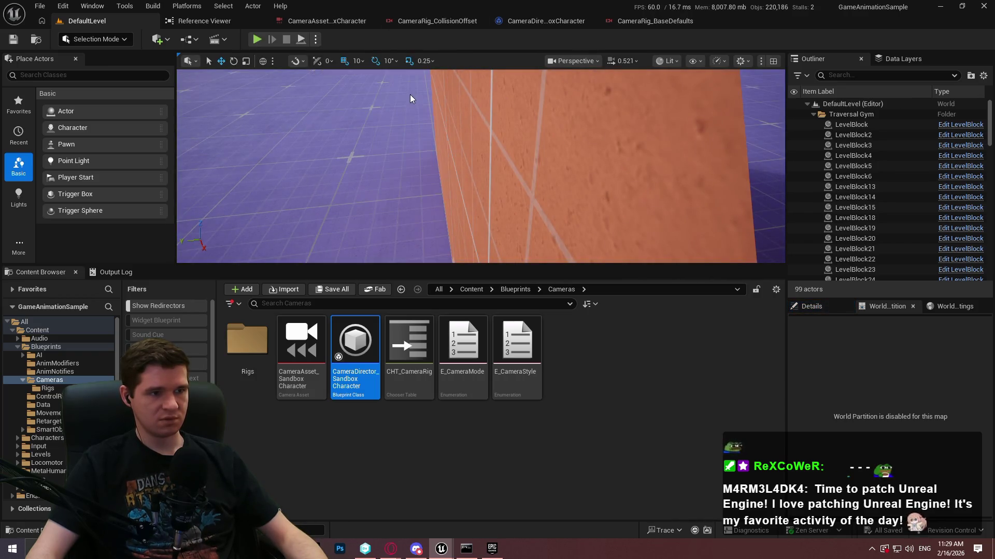
# Step: Run past the logo into the 2.5 M wall and beside it, then close the preview
pyautogui.press('w')
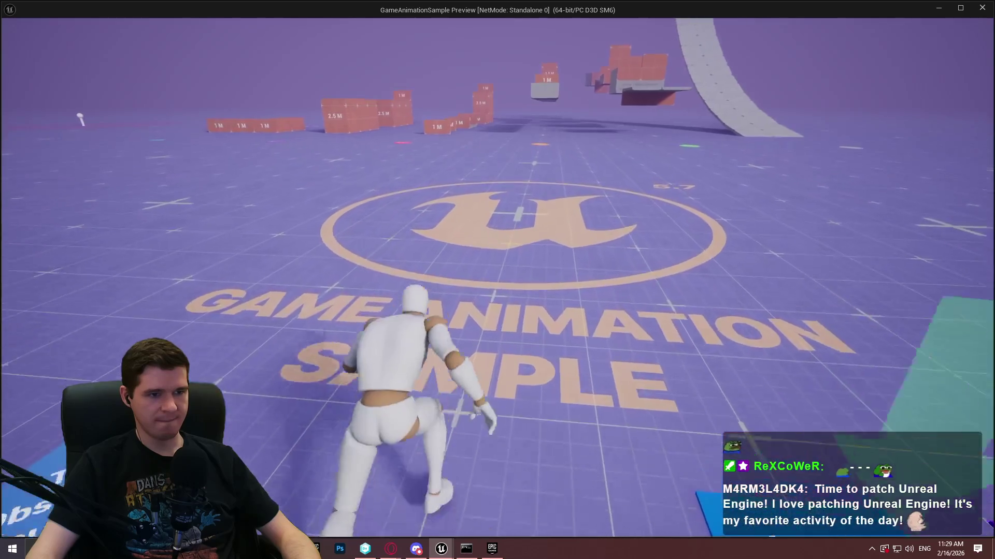
pyautogui.press('w')
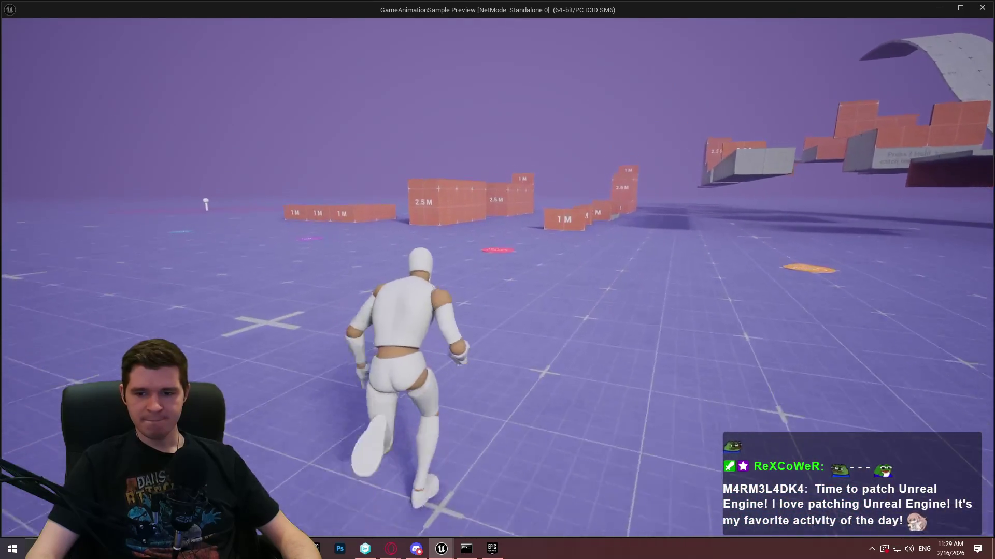
pyautogui.press('w')
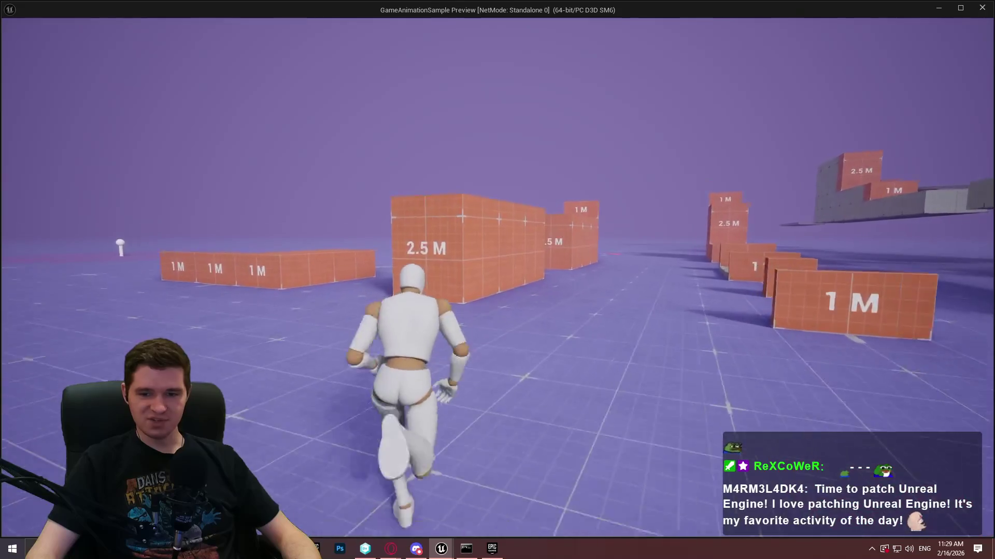
pyautogui.press('w')
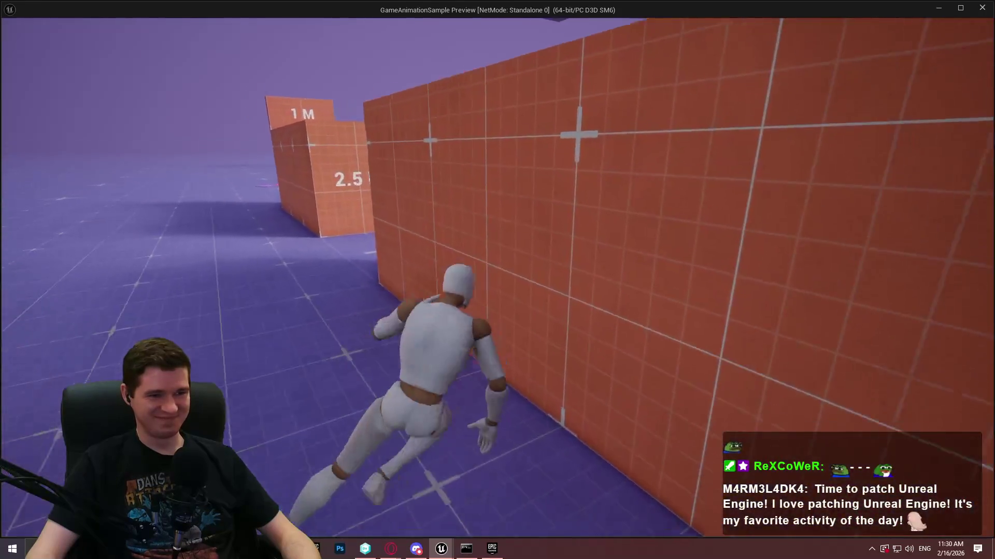
pyautogui.press('w')
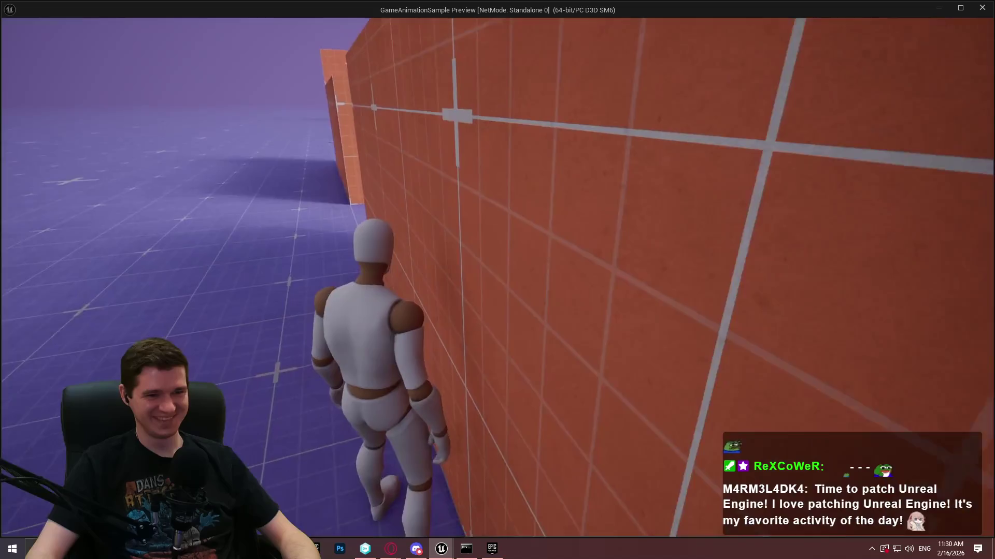
pyautogui.press('w')
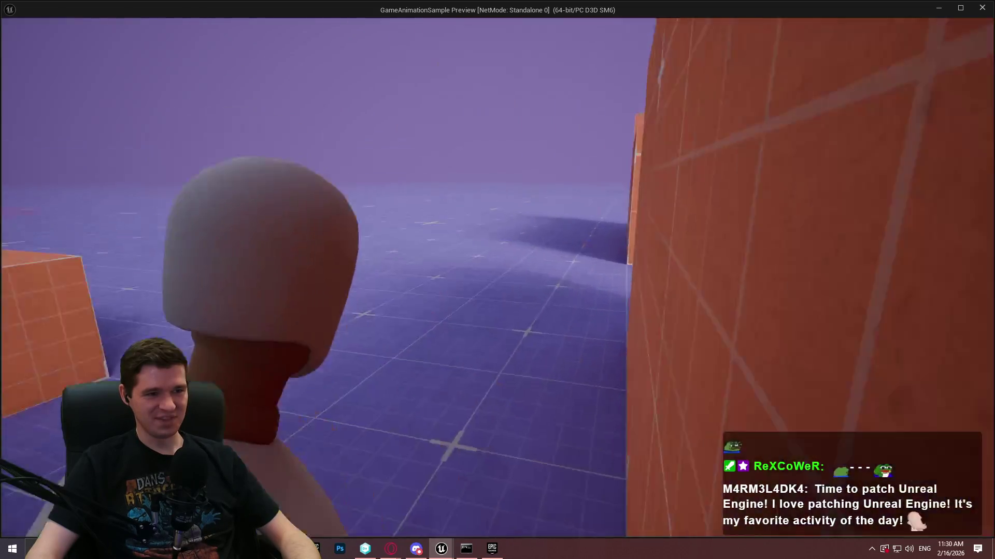
pyautogui.press('w')
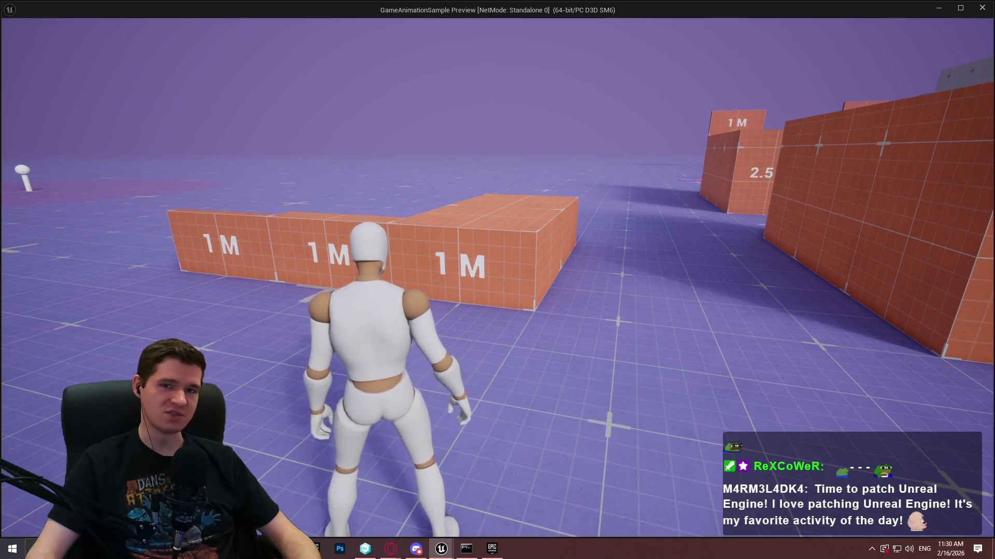
pyautogui.press('Escape')
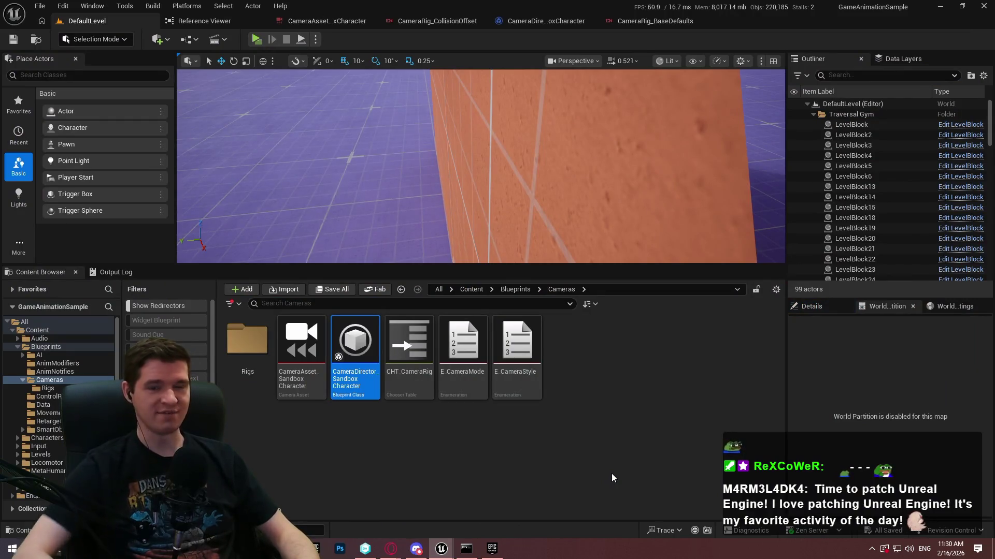
# Step: Open CameraAsset_SandboxCharacter's CameraRig_CollisionOffset rig and show its Collision Push node settings
pyautogui.moveTo(516, 262)
pyautogui.mouseDown()
pyautogui.moveTo(549, 388)
pyautogui.moveTo(569, 342)
pyautogui.mouseUp()
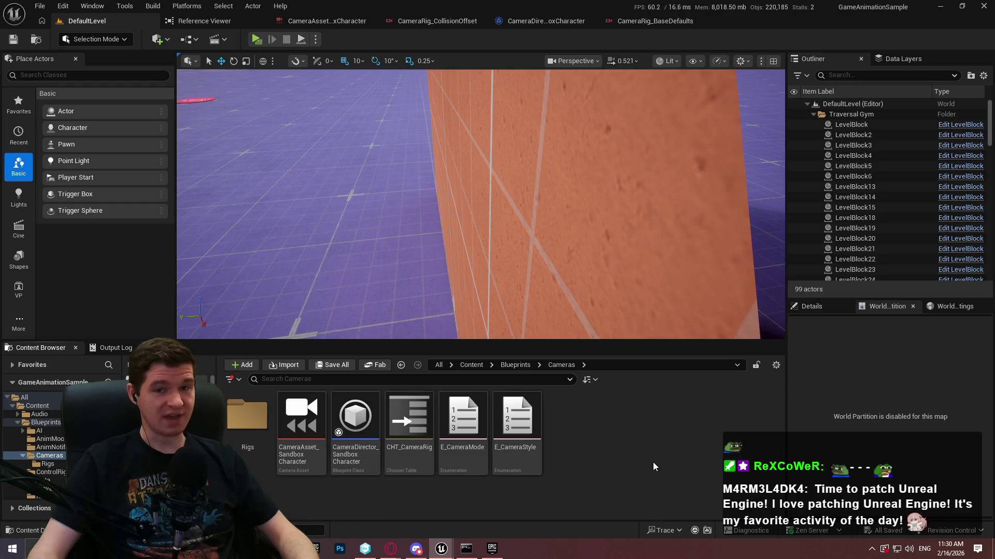
pyautogui.doubleClick(303, 440)
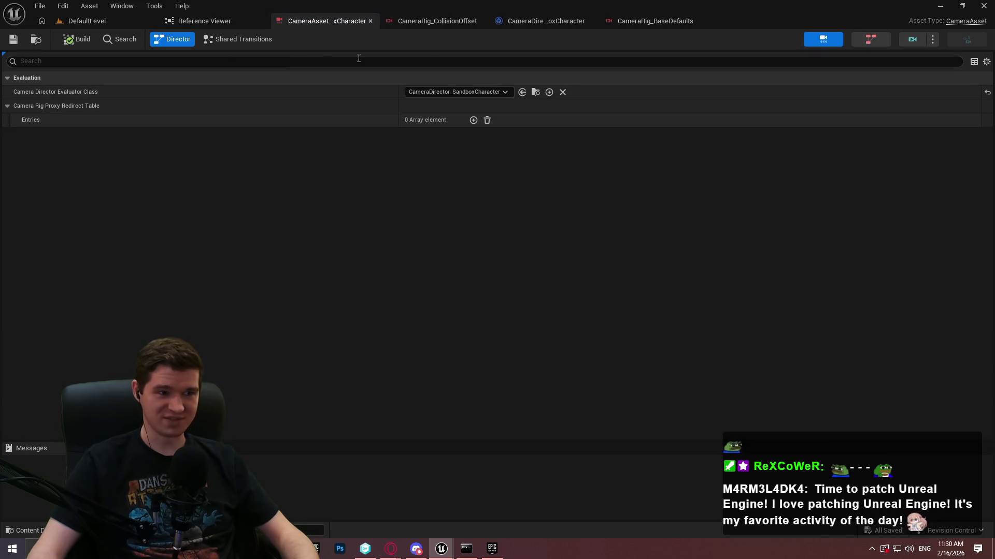
pyautogui.click(932, 39)
pyautogui.click(433, 22)
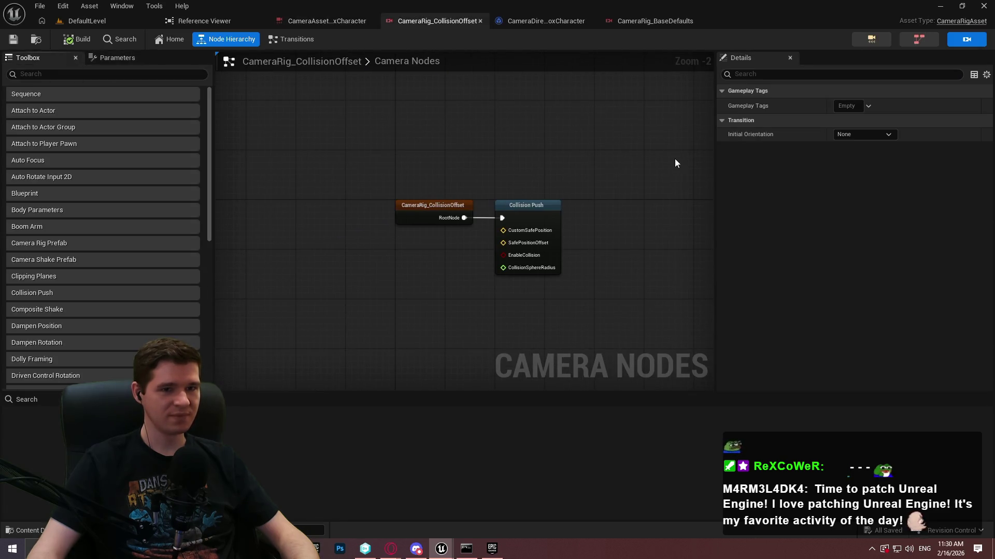
pyautogui.scroll(-5, 642, 166)
pyautogui.scroll(5, 409, 151)
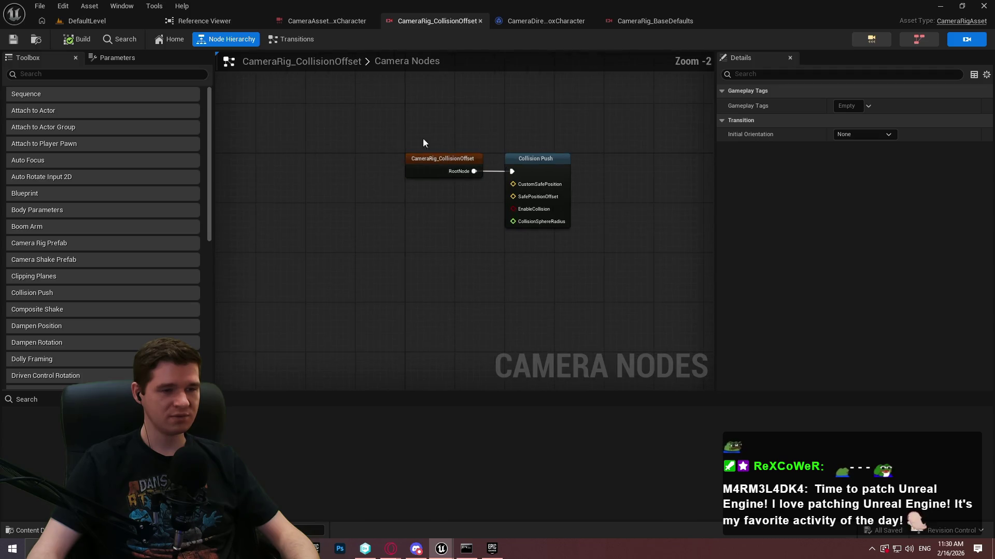
pyautogui.scroll(2, 396, 147)
pyautogui.click(386, 203)
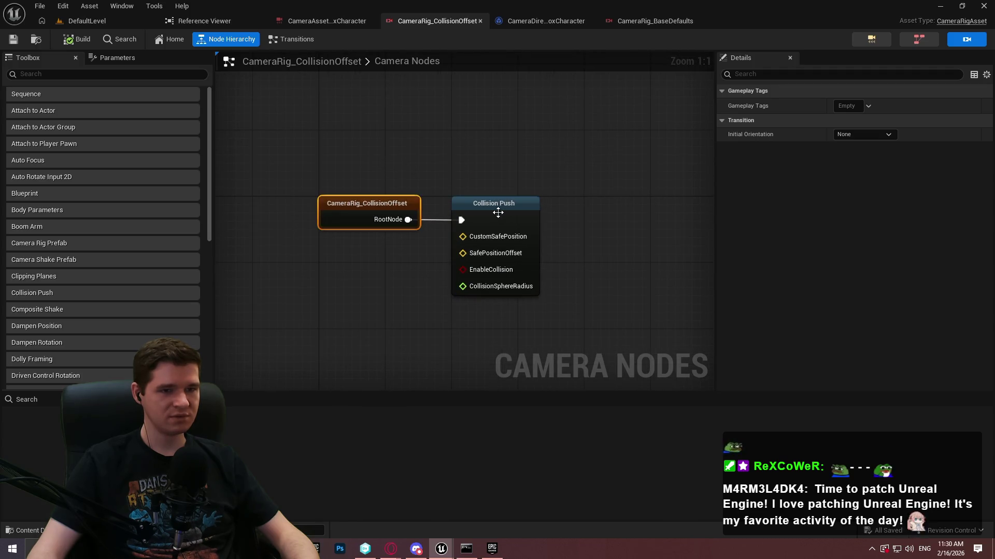
pyautogui.click(498, 213)
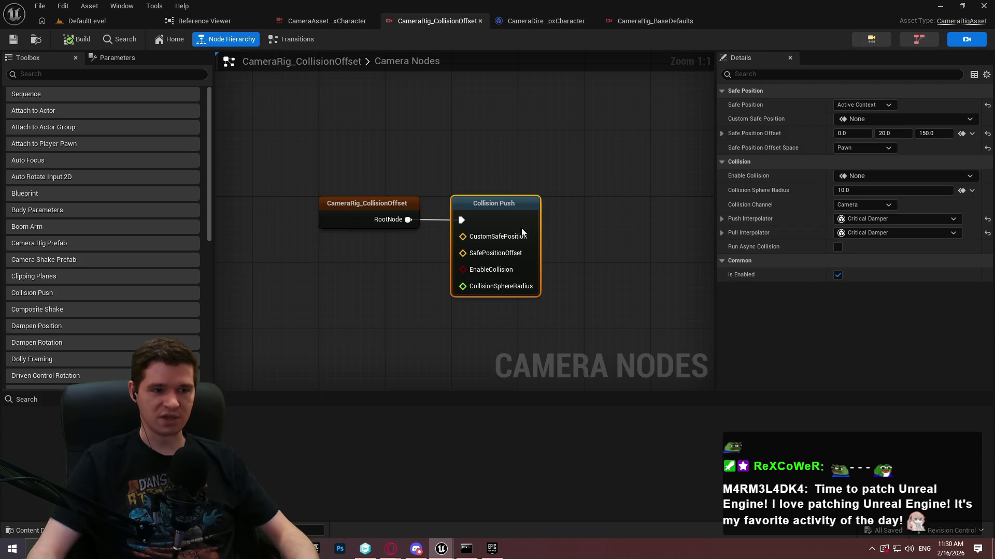
# Step: Switch from the GameAnimationSample editor to the Redlock project's CR_Player_TP rig graph
pyautogui.click(939, 7)
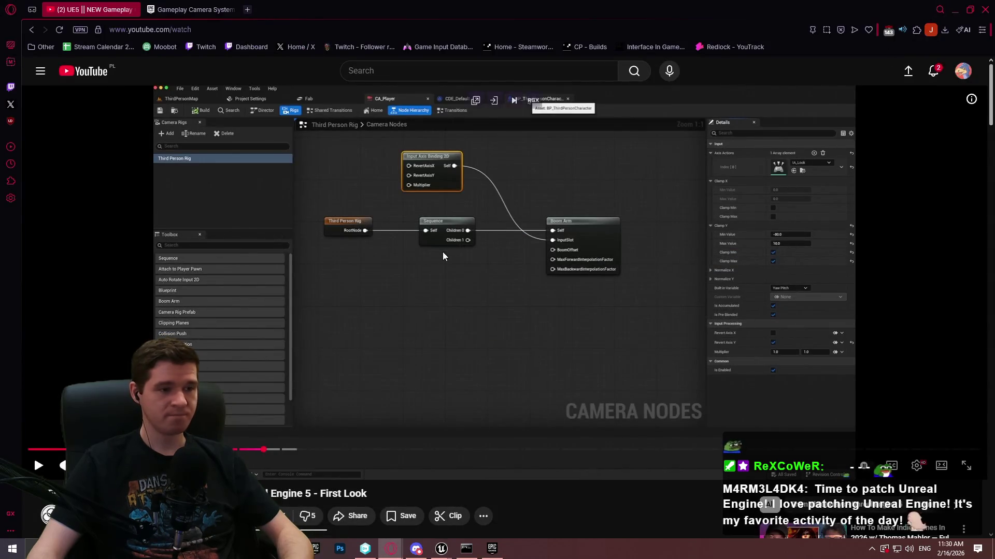
pyautogui.moveTo(441, 548)
pyautogui.click(489, 513)
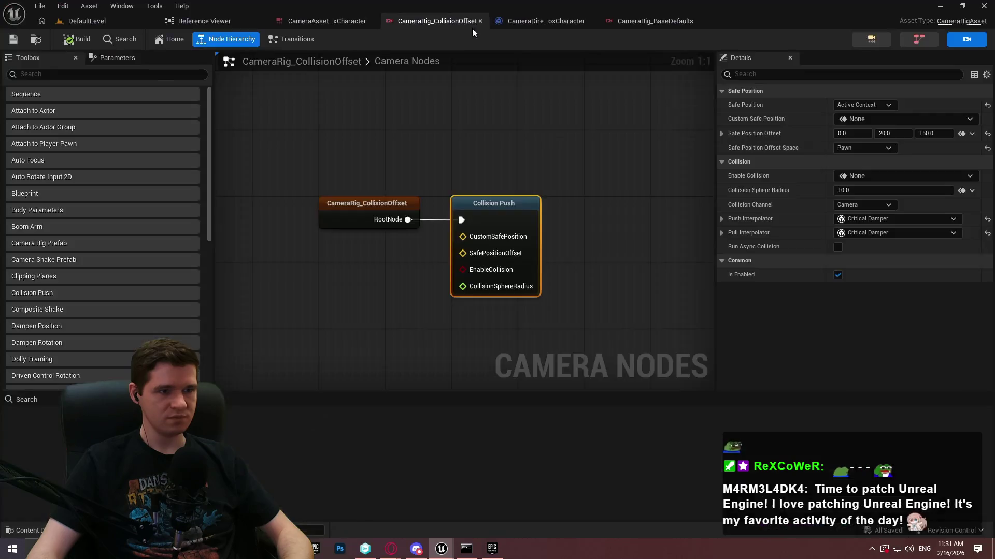
pyautogui.moveTo(441, 549)
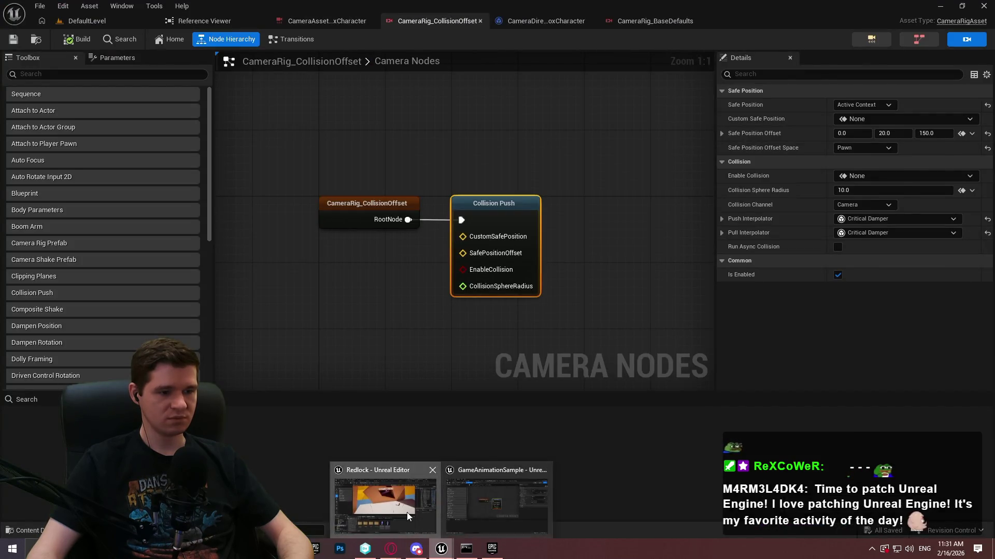
pyautogui.click(383, 505)
pyautogui.click(420, 28)
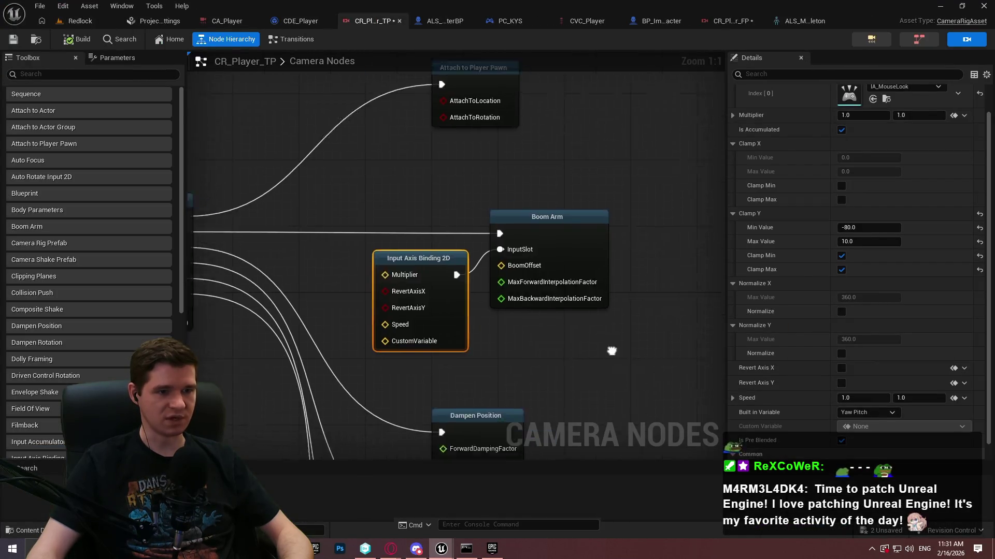
# Step: Unlink Boom Arm from Sequence child 1, keep Collision Push in Pawn offset space, and open PC_KYS
pyautogui.click(626, 141)
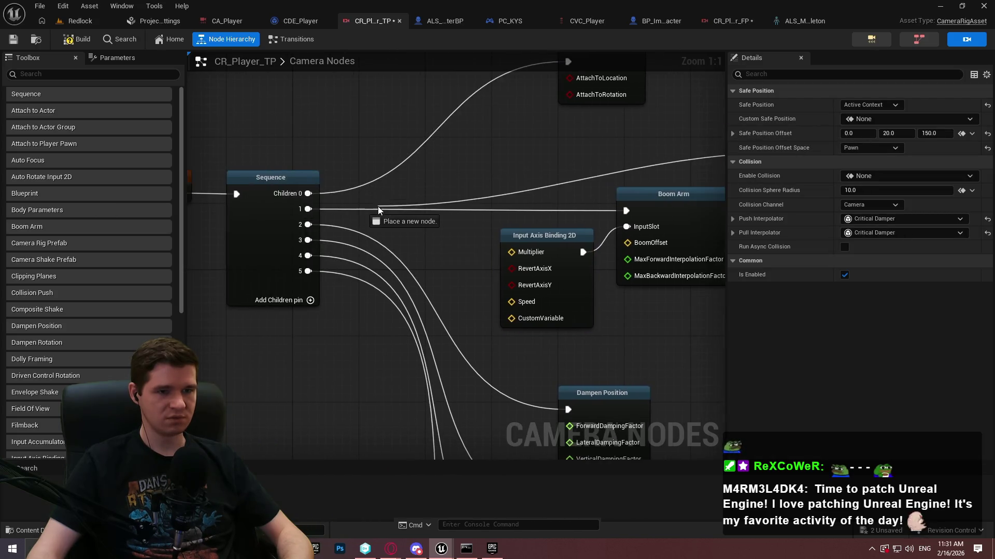
pyautogui.moveTo(306, 208); pyautogui.dragTo(306, 208)
pyautogui.press('f')
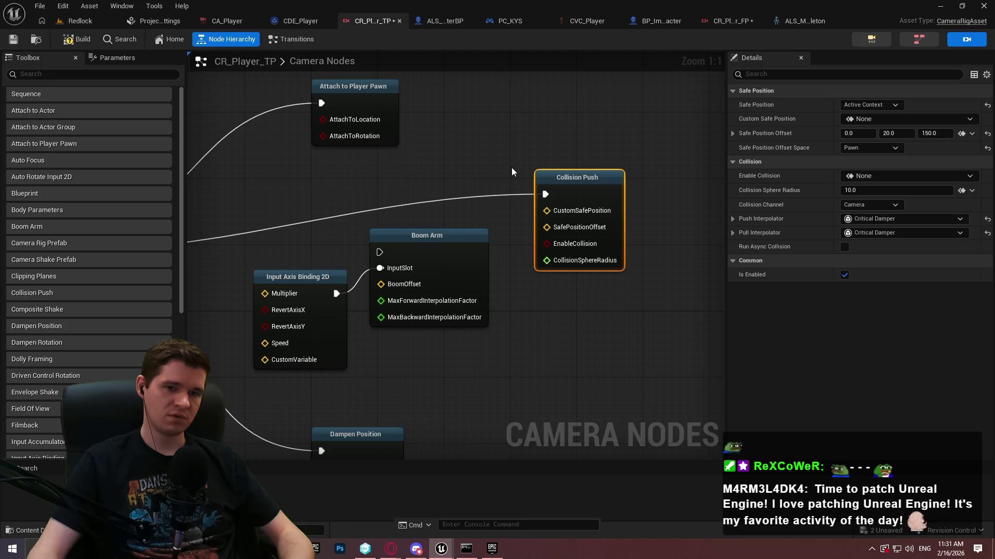
pyautogui.click(880, 148)
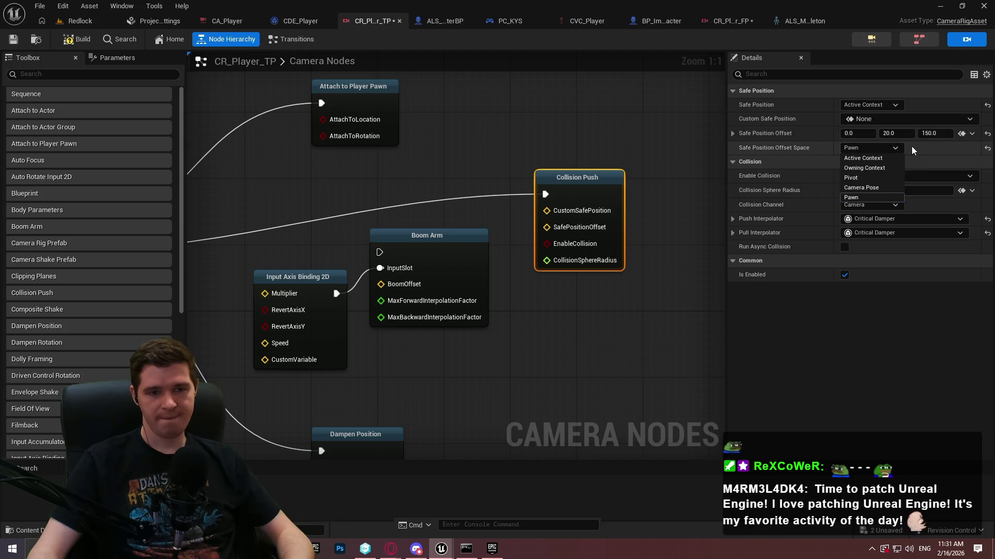
pyautogui.click(912, 146)
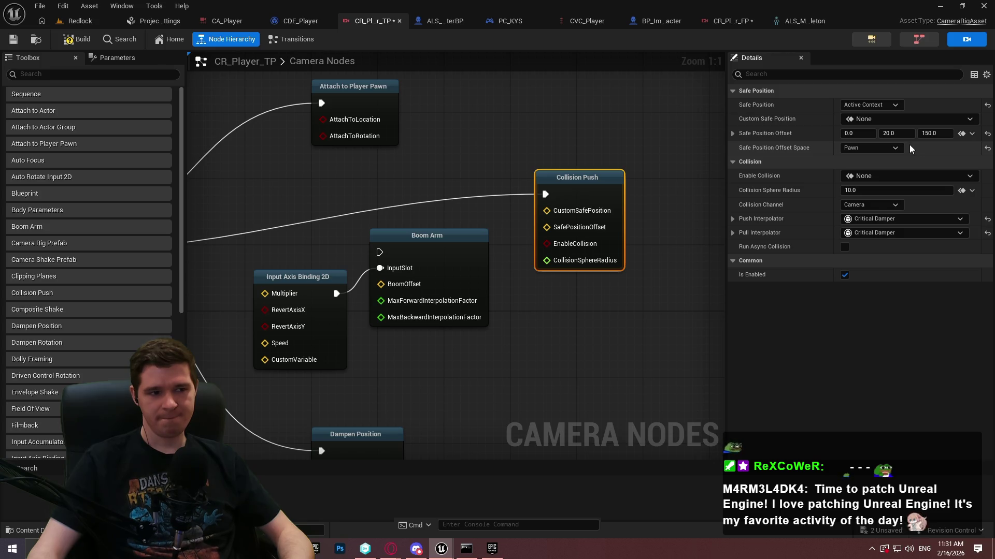
pyautogui.click(508, 21)
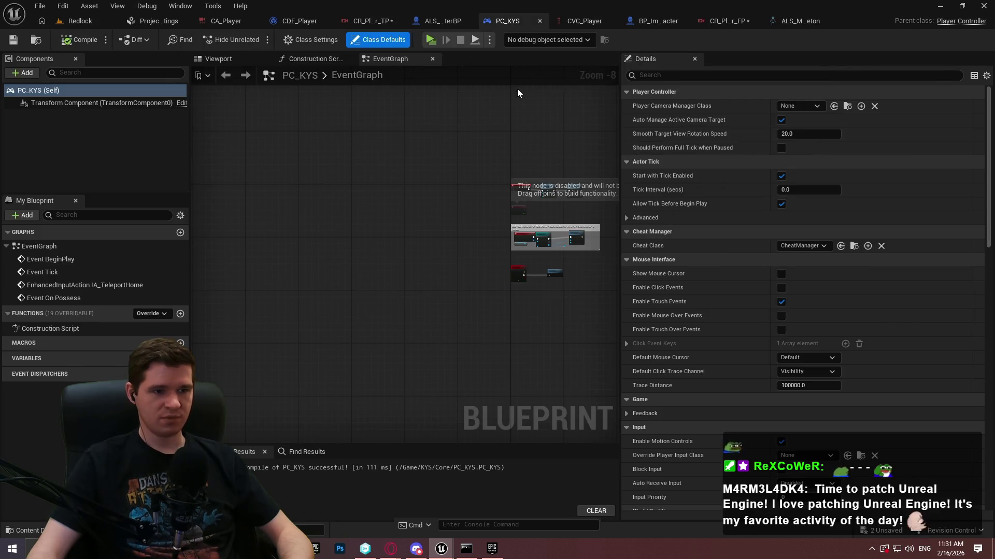
# Step: Wire IA_Look and IA_MouseLook Triggered to Add Controller Yaw Input in BP_ImSimBaseCharacter
pyautogui.click(431, 19)
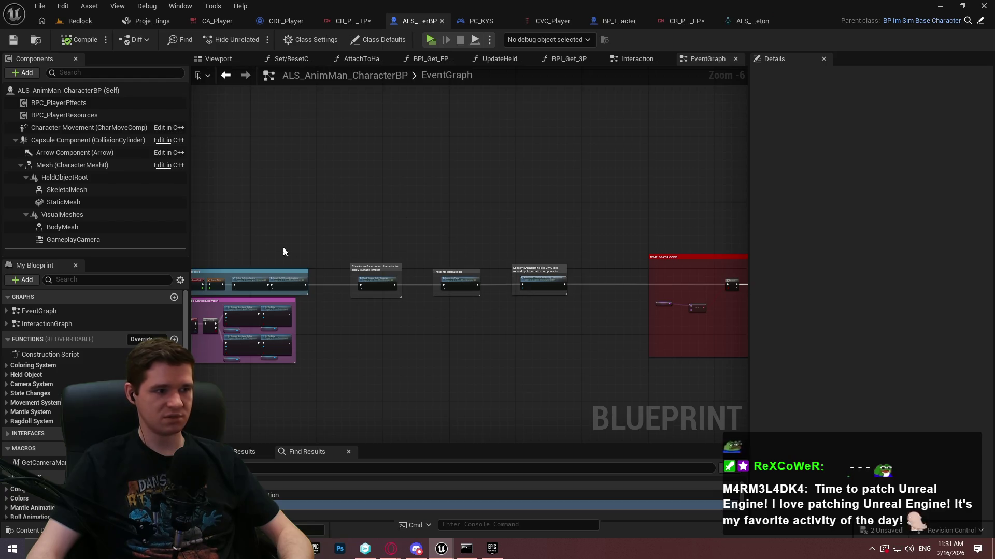
pyautogui.click(617, 23)
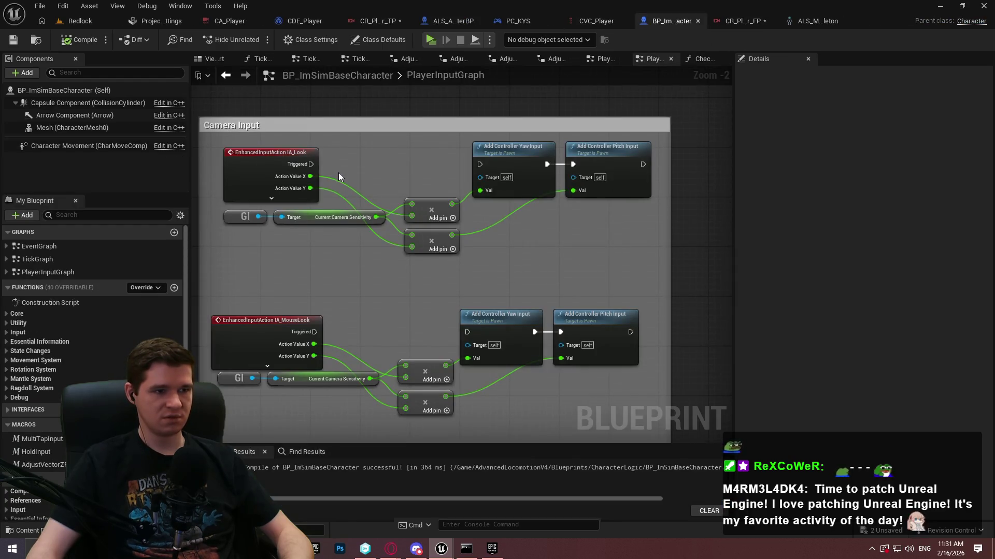
pyautogui.moveTo(309, 164); pyautogui.dragTo(480, 164)
pyautogui.moveTo(467, 332)
pyautogui.mouseDown()
pyautogui.moveTo(396, 341)
pyautogui.moveTo(315, 331)
pyautogui.mouseUp()
# Step: Playtest Redlock by turning toward the wall and START HERE, then return to the sample's rig editor
pyautogui.click(80, 20)
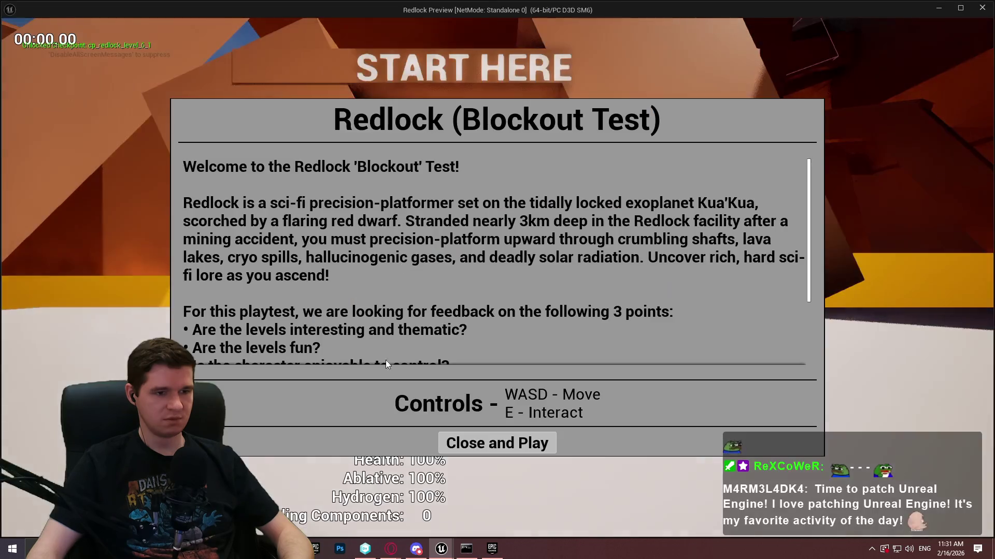
pyautogui.click(473, 442)
pyautogui.press('w')
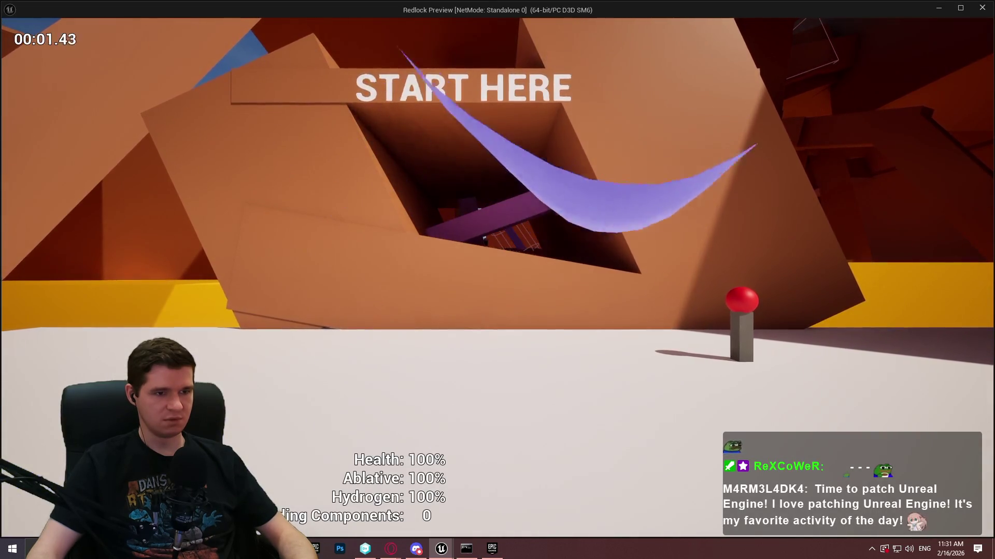
pyautogui.press('w')
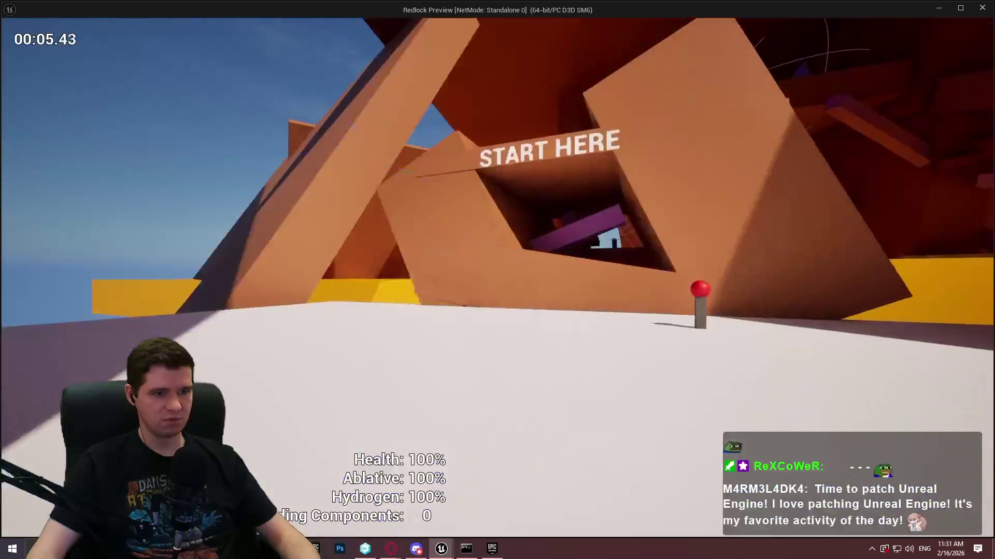
pyautogui.press('Escape')
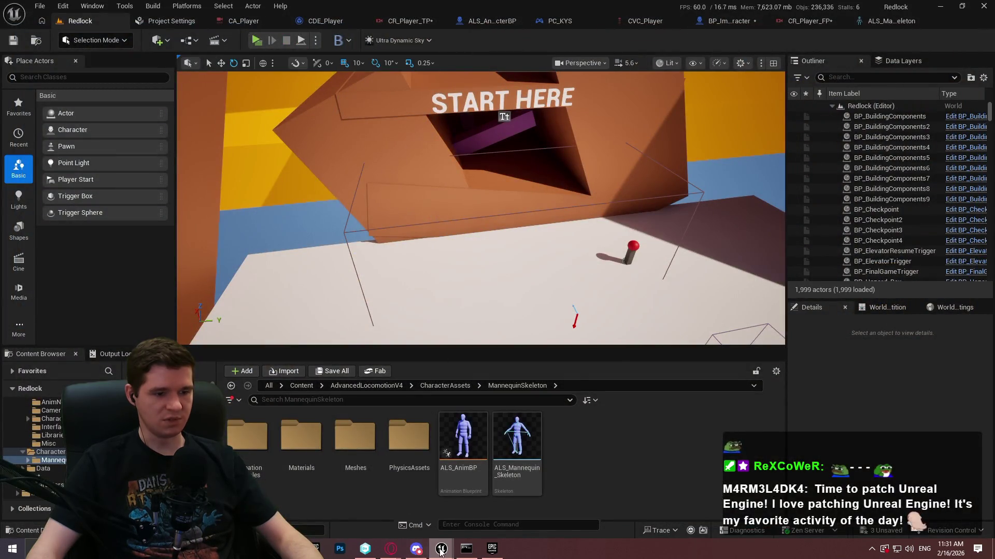
pyautogui.moveTo(441, 548)
pyautogui.click(515, 503)
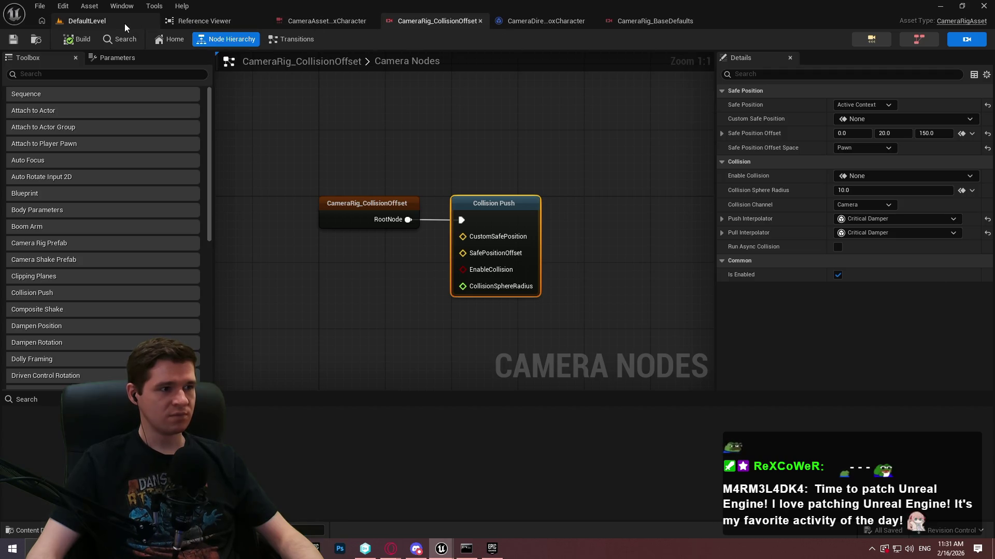
# Step: Open the SandboxCharacter_CMC blueprint from the sample's Blueprints folder
pyautogui.click(124, 23)
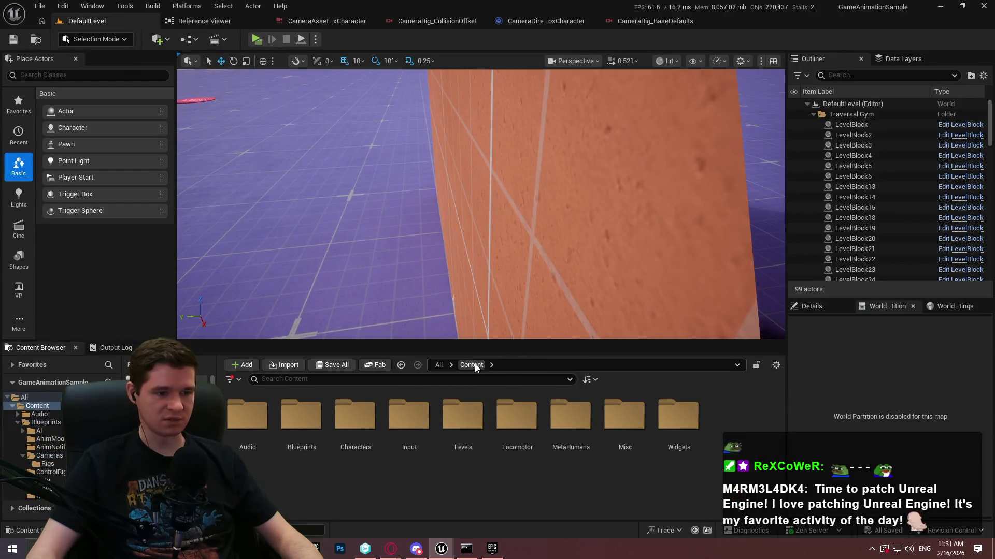
pyautogui.doubleClick(354, 414)
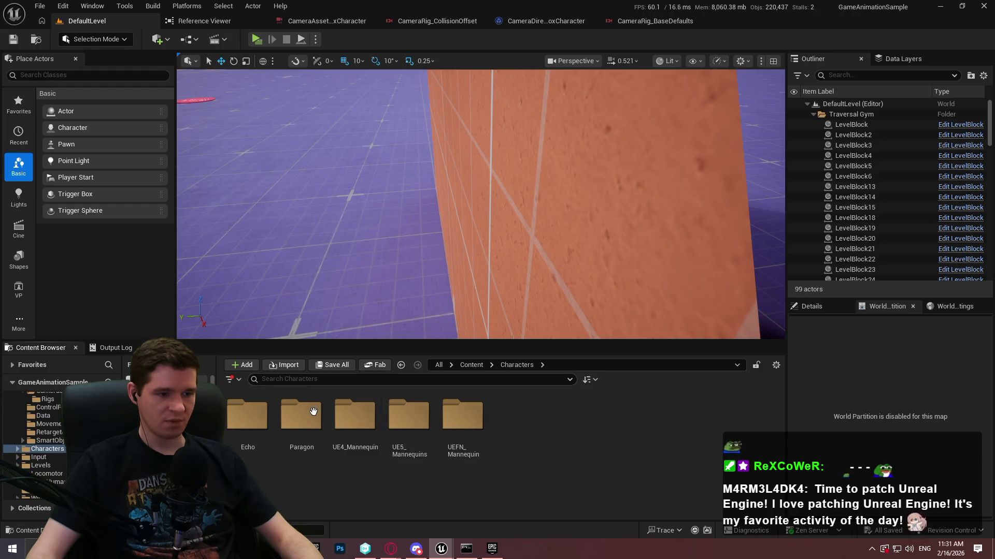
pyautogui.click(479, 365)
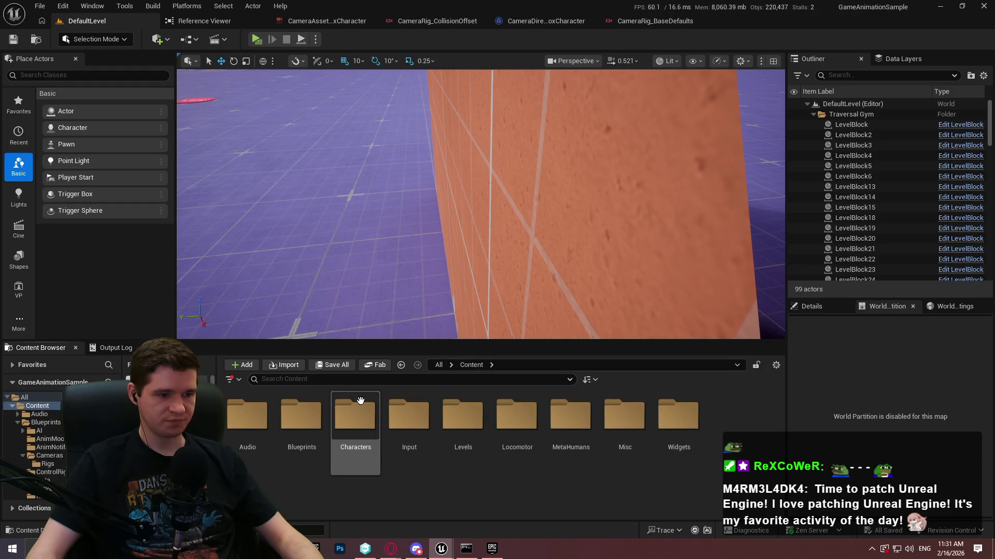
pyautogui.doubleClick(311, 425)
pyautogui.click(566, 477)
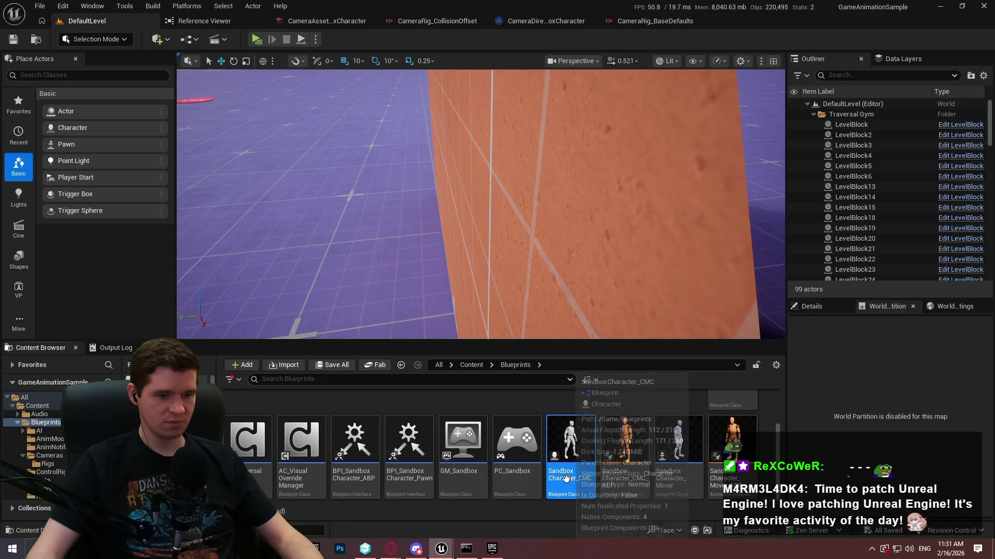
pyautogui.doubleClick(562, 474)
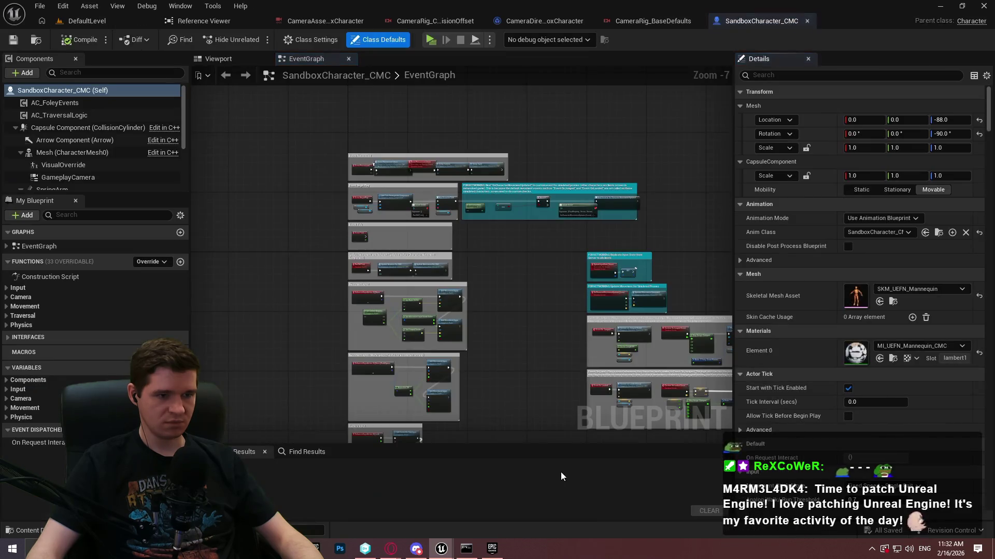
# Step: Find GameplayCamera references by name and jump to the Get GameplayCamera node in SetupCamera
pyautogui.click(195, 60)
pyautogui.click(58, 177)
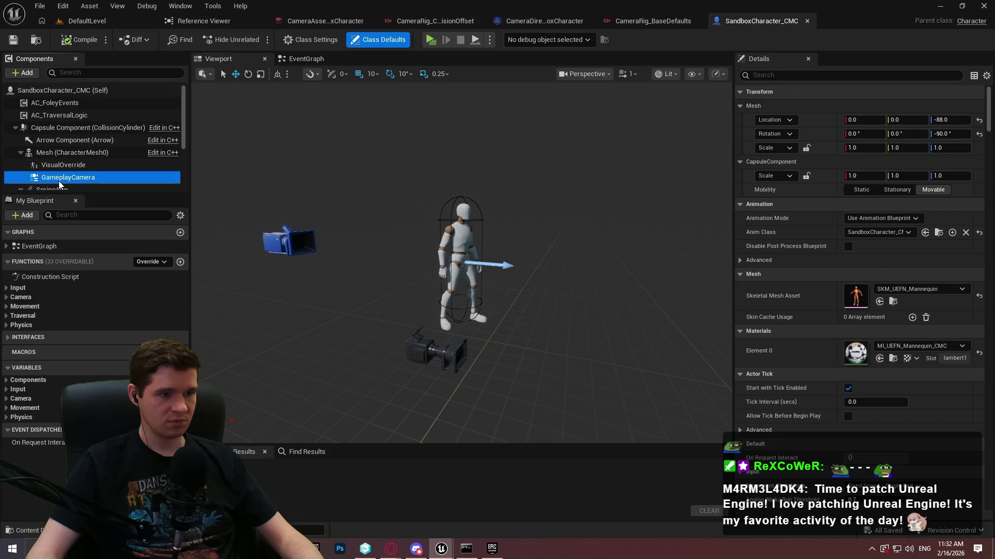
pyautogui.press('f')
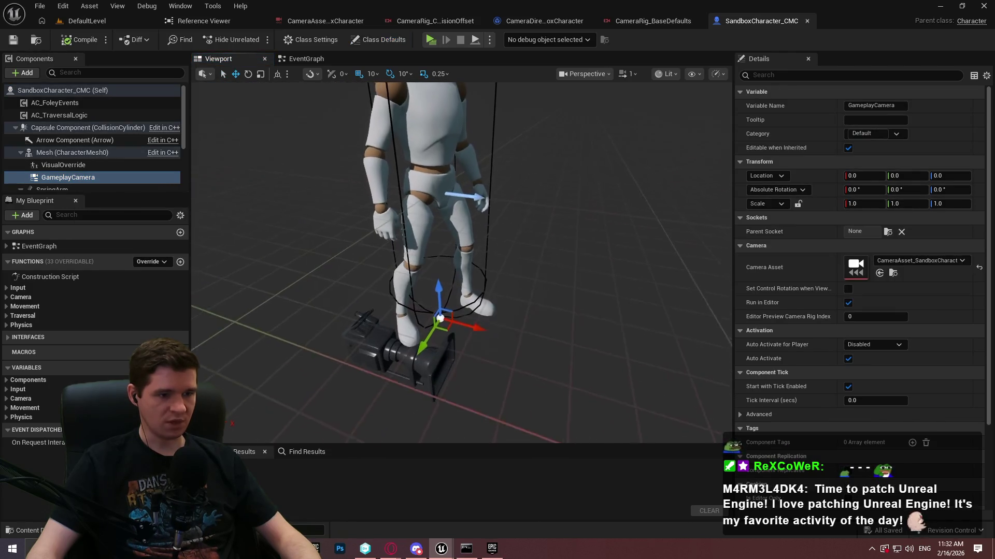
pyautogui.scroll(-2, 93, 139)
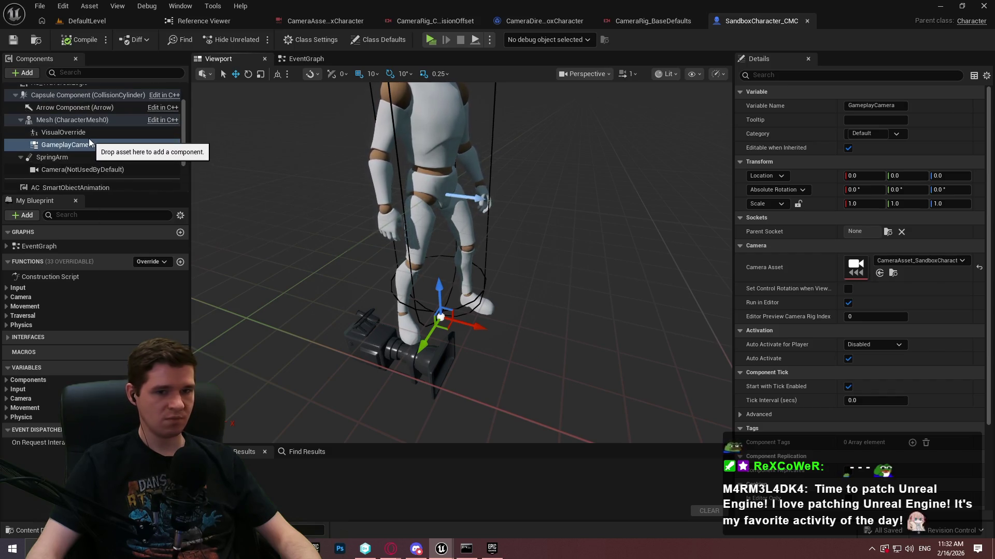
pyautogui.rightClick(83, 145)
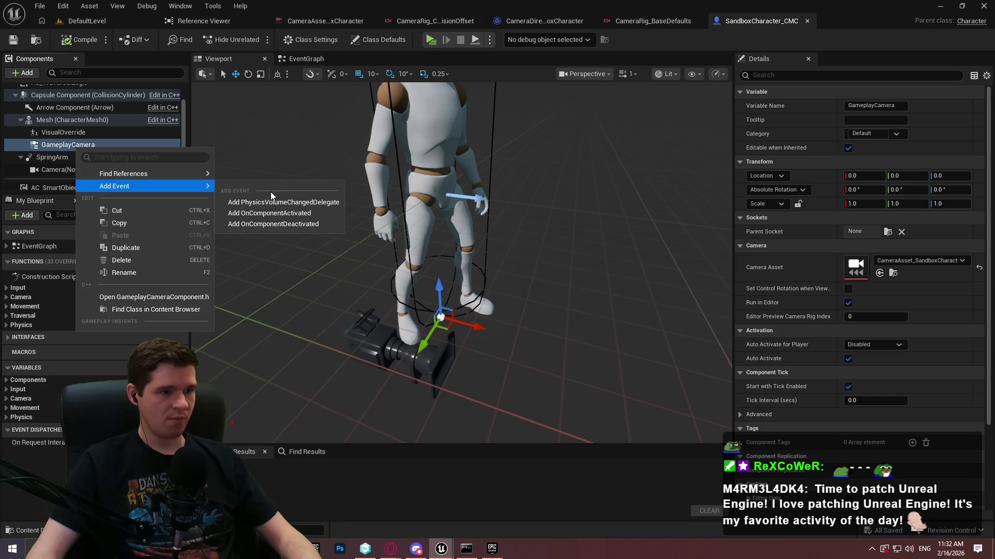
pyautogui.moveTo(176, 172)
pyautogui.click(262, 179)
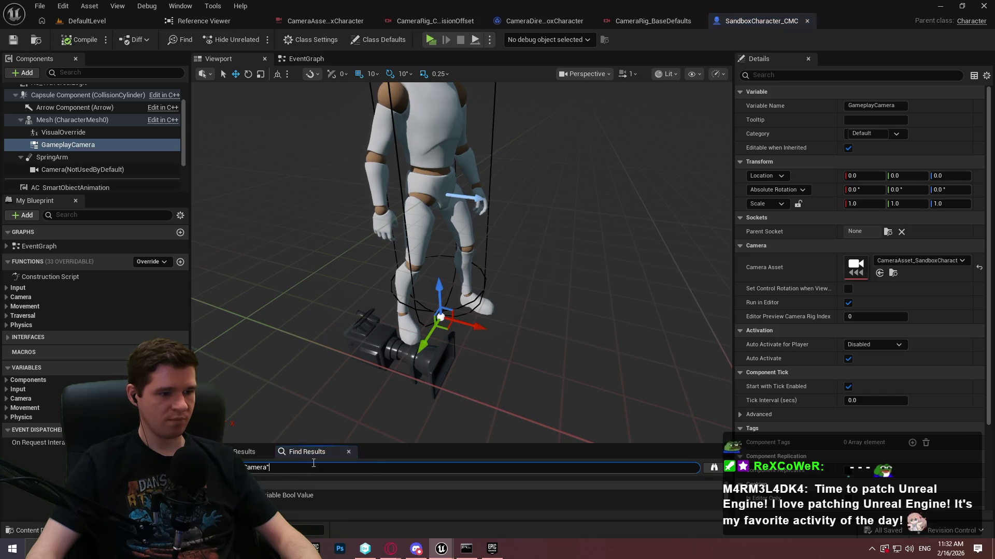
pyautogui.moveTo(356, 444)
pyautogui.mouseDown()
pyautogui.moveTo(360, 258)
pyautogui.moveTo(360, 334)
pyautogui.mouseUp()
pyautogui.doubleClick(254, 414)
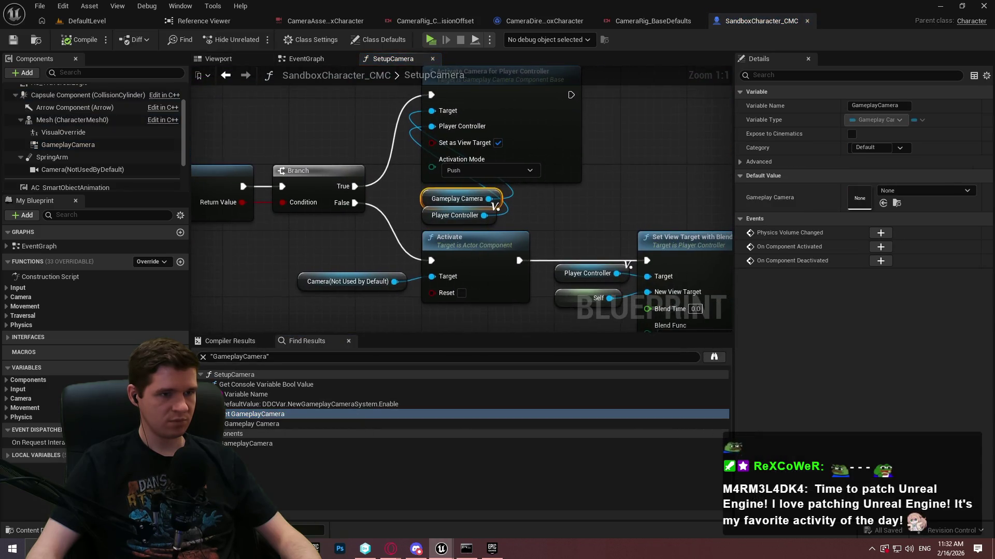
# Step: Pan through SetupCamera from the PlayerController cast to Activate Camera for Player Controller
pyautogui.moveTo(590, 155); pyautogui.dragTo(599, 253)
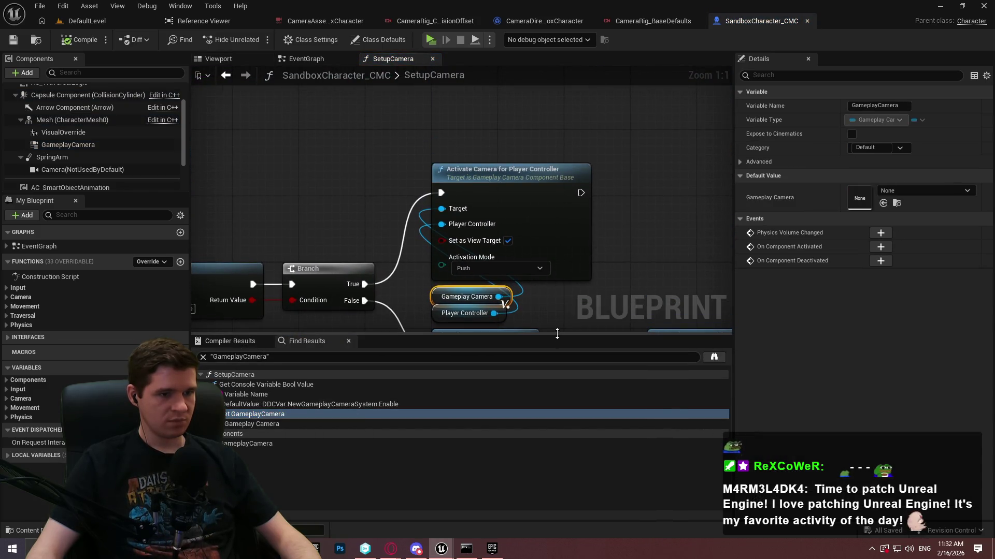
pyautogui.moveTo(557, 334)
pyautogui.mouseDown()
pyautogui.moveTo(556, 399)
pyautogui.moveTo(557, 391)
pyautogui.mouseUp()
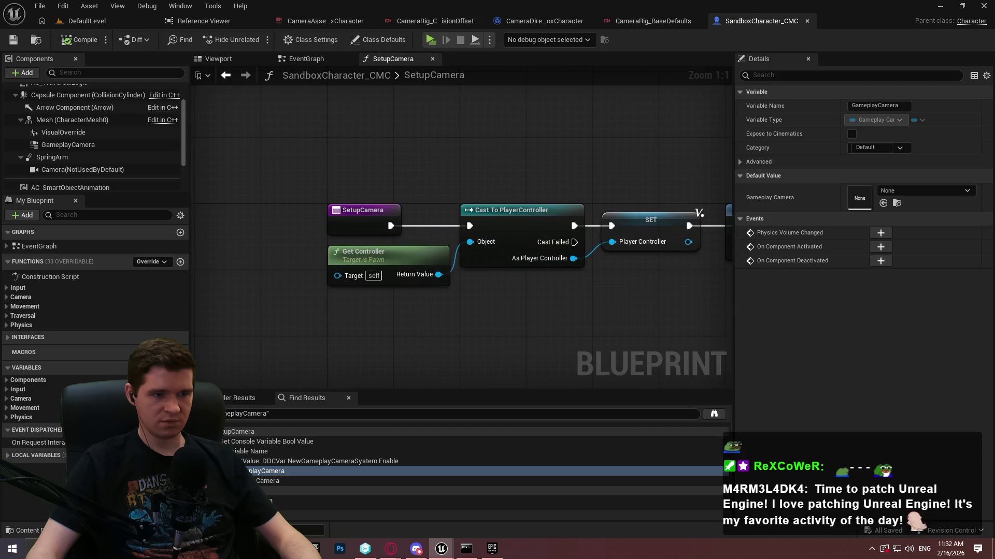
pyautogui.moveTo(201, 138)
pyautogui.mouseDown()
pyautogui.moveTo(267, 75)
pyautogui.moveTo(485, 81)
pyautogui.moveTo(352, 69)
pyautogui.moveTo(243, 269)
pyautogui.mouseUp()
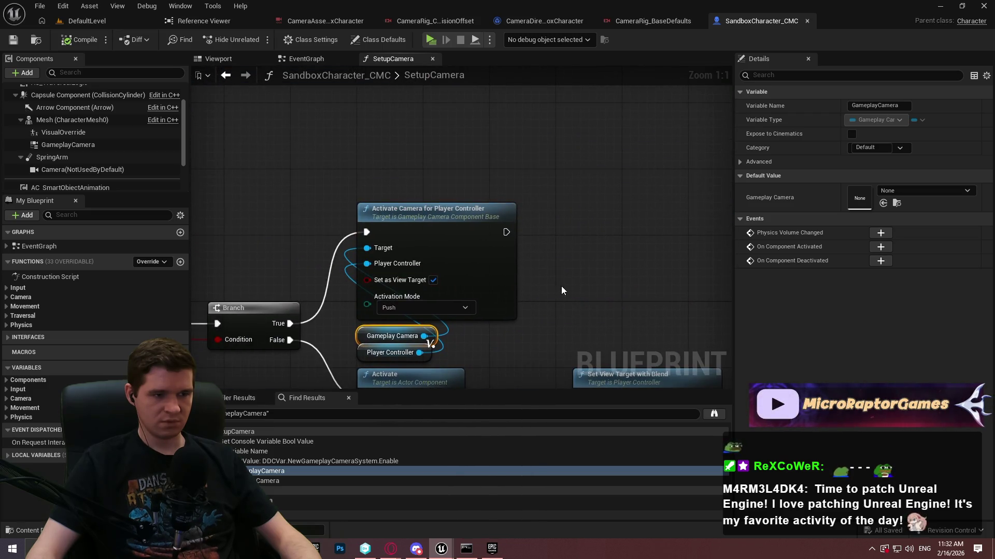
pyautogui.moveTo(558, 283)
pyautogui.mouseDown()
pyautogui.moveTo(621, 249)
pyautogui.moveTo(985, 187)
pyautogui.moveTo(907, 176)
pyautogui.mouseUp()
pyautogui.moveTo(984, 99)
pyautogui.mouseDown()
pyautogui.moveTo(477, 73)
pyautogui.moveTo(572, 197)
pyautogui.moveTo(591, 203)
pyautogui.mouseUp()
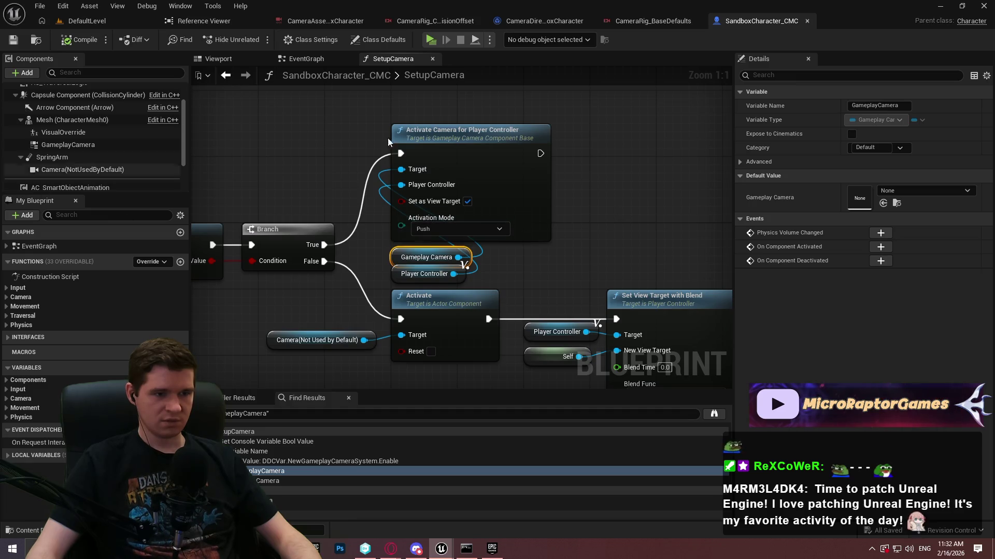
pyautogui.moveTo(506, 212); pyautogui.dragTo(609, 288)
pyautogui.moveTo(453, 236)
pyautogui.mouseDown()
pyautogui.moveTo(398, 192)
pyautogui.moveTo(345, 185)
pyautogui.mouseUp()
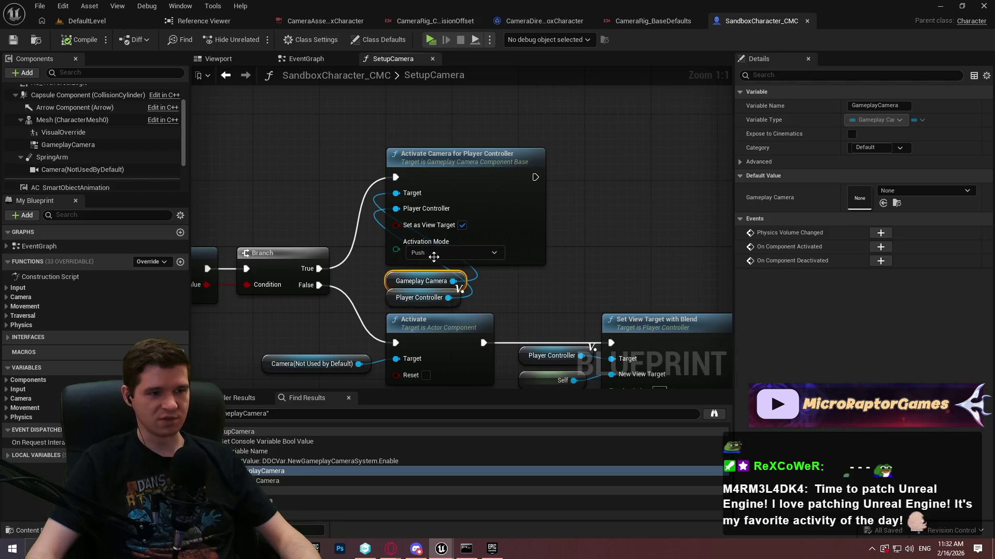
# Step: Place the Gameplay Camera and Player Controller getters beside Activate Camera and reroute the True wire
pyautogui.moveTo(543, 176); pyautogui.dragTo(626, 152)
pyautogui.moveTo(378, 256)
pyautogui.mouseDown()
pyautogui.moveTo(400, 299)
pyautogui.moveTo(382, 213)
pyautogui.moveTo(389, 203)
pyautogui.moveTo(384, 213)
pyautogui.mouseUp()
pyautogui.click(386, 204)
pyautogui.click(384, 213)
pyautogui.moveTo(534, 141); pyautogui.dragTo(558, 141)
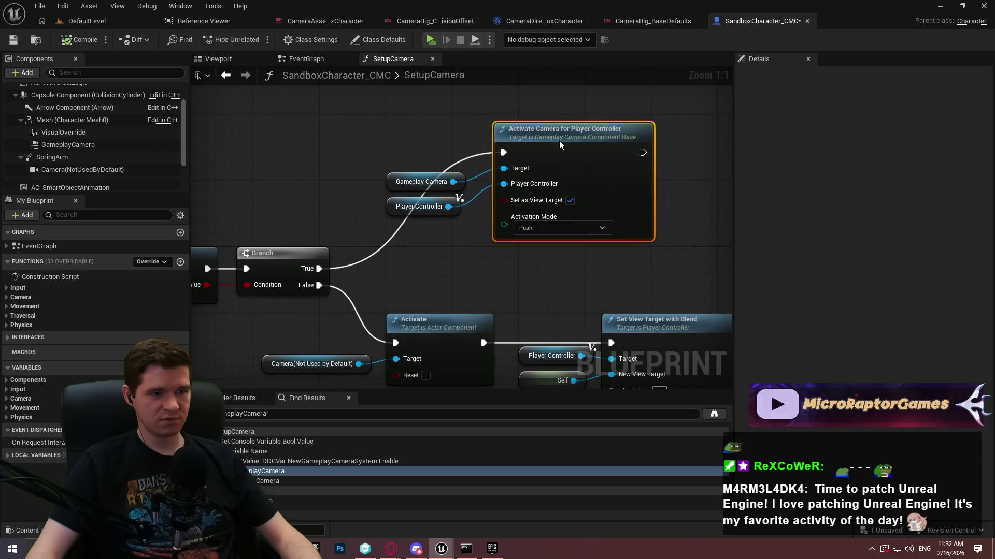
pyautogui.moveTo(568, 285)
pyautogui.mouseDown()
pyautogui.moveTo(497, 171)
pyautogui.moveTo(477, 160)
pyautogui.mouseUp()
pyautogui.click(450, 230)
pyautogui.doubleClick(449, 229)
pyautogui.moveTo(449, 229)
pyautogui.mouseDown()
pyautogui.moveTo(419, 168)
pyautogui.moveTo(424, 159)
pyautogui.mouseUp()
pyautogui.moveTo(474, 254)
pyautogui.mouseDown()
pyautogui.moveTo(402, 257)
pyautogui.moveTo(560, 151)
pyautogui.mouseUp()
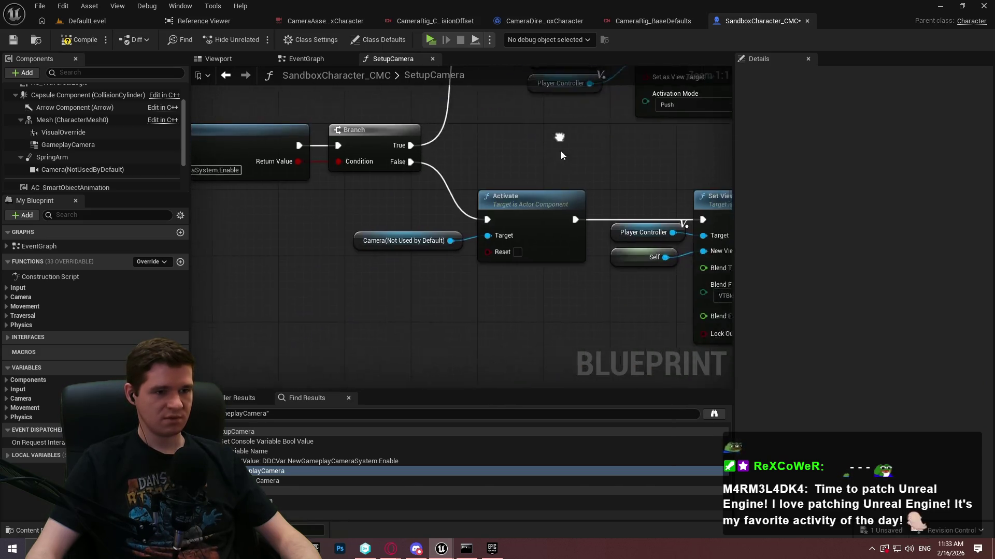
pyautogui.scroll(-2, 447, 207)
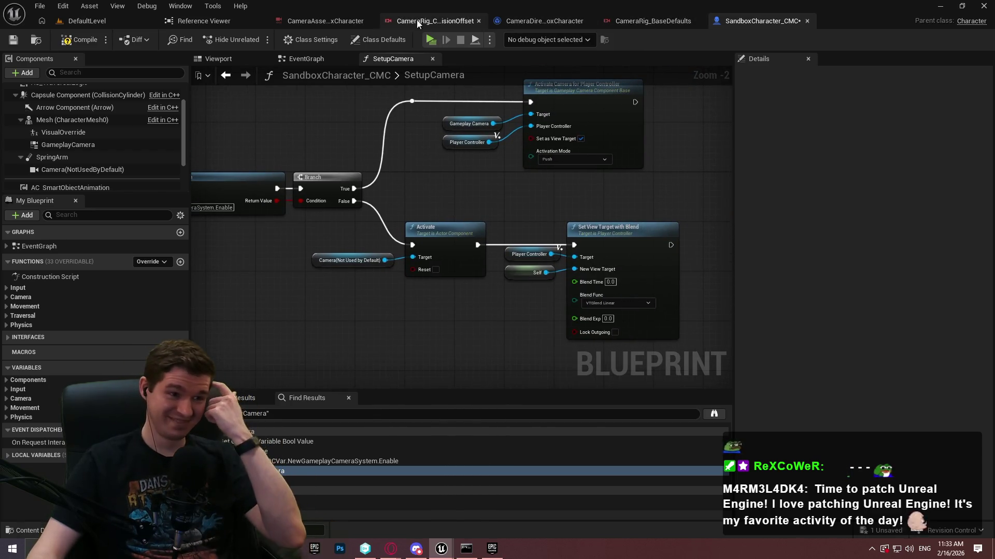
# Step: Recheck the sample's CameraDirector and CameraRig_CollisionOffset, then bring up Redlock's CR_Player_TP rig
pyautogui.click(548, 21)
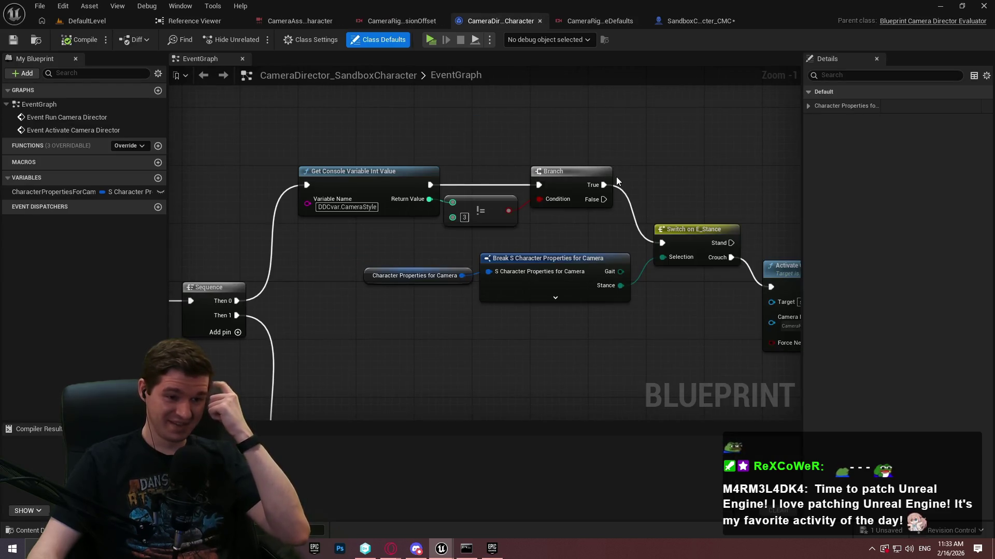
pyautogui.moveTo(607, 155)
pyautogui.mouseDown()
pyautogui.moveTo(363, 97)
pyautogui.moveTo(176, 91)
pyautogui.moveTo(655, 161)
pyautogui.moveTo(481, 150)
pyautogui.moveTo(352, 122)
pyautogui.mouseUp()
pyautogui.moveTo(287, 353)
pyautogui.mouseDown()
pyautogui.moveTo(379, 299)
pyautogui.moveTo(709, 231)
pyautogui.mouseUp()
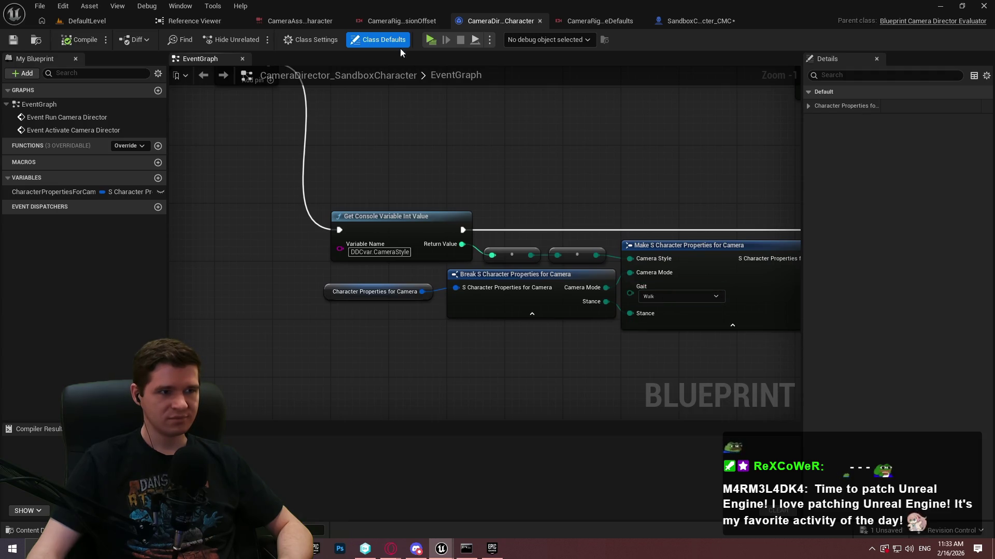
pyautogui.click(369, 17)
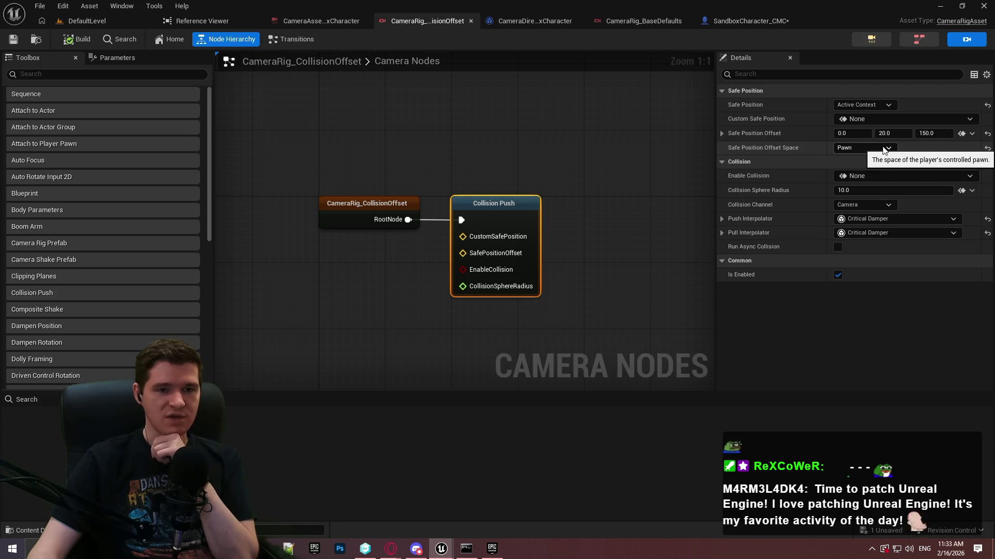
pyautogui.click(939, 6)
pyautogui.click(405, 21)
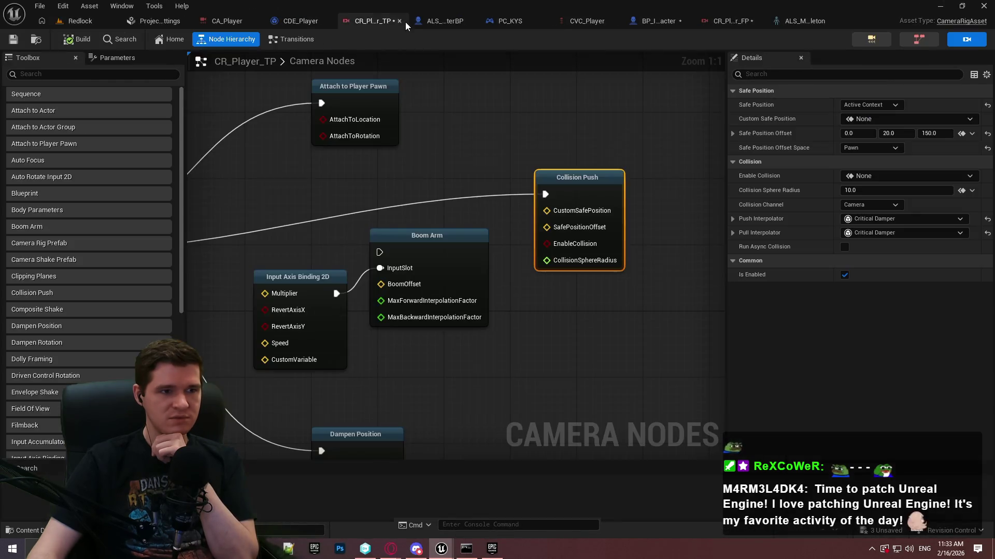
# Step: Unlink Attach to Player Pawn from Sequence Children 0 and launch a standalone Redlock playtest
pyautogui.moveTo(447, 135)
pyautogui.mouseDown()
pyautogui.moveTo(591, 130)
pyautogui.moveTo(476, 166)
pyautogui.moveTo(555, 72)
pyautogui.moveTo(593, 178)
pyautogui.moveTo(471, 170)
pyautogui.moveTo(682, 184)
pyautogui.moveTo(294, 259)
pyautogui.mouseUp()
pyautogui.keyDown('alt'); pyautogui.click(278, 260); pyautogui.keyUp('alt')
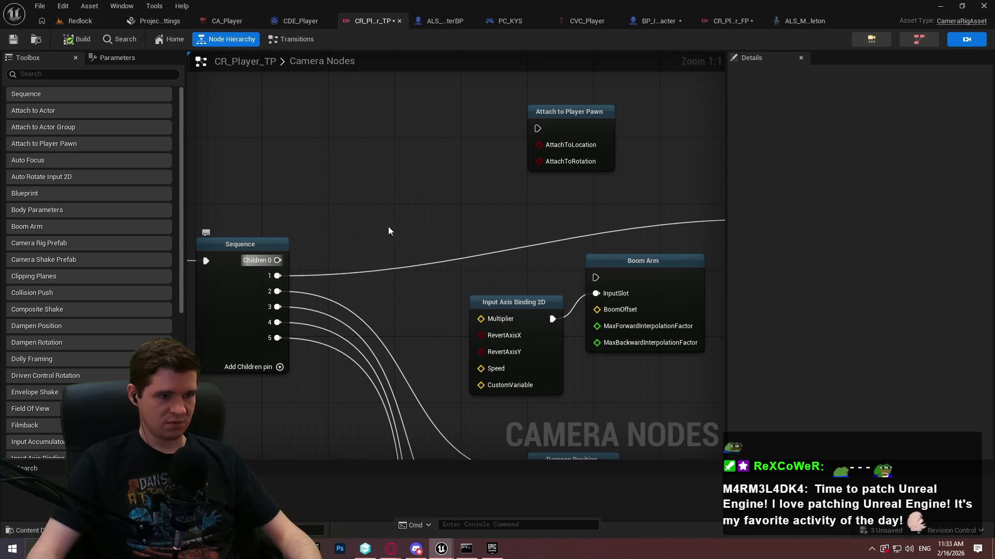
pyautogui.moveTo(532, 195); pyautogui.dragTo(292, 204)
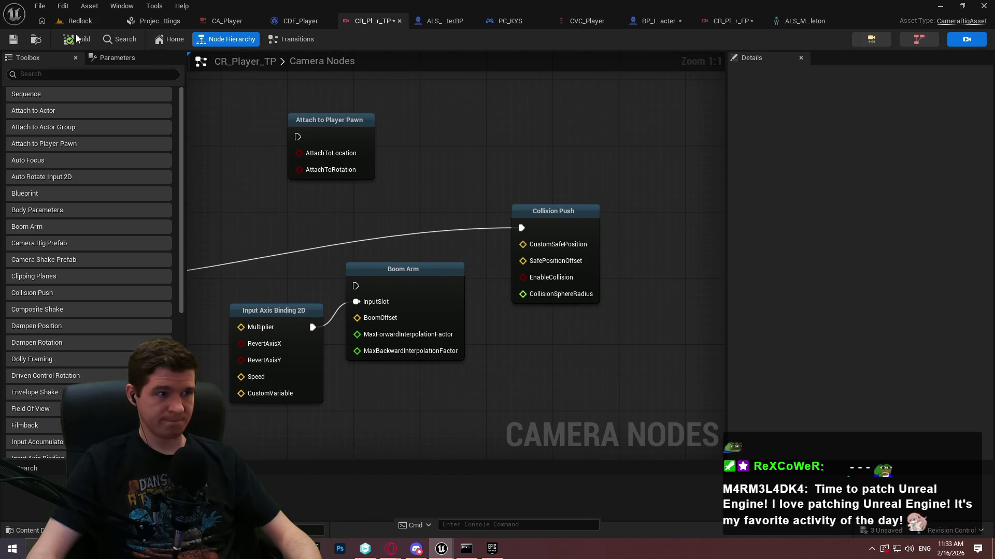
pyautogui.click(77, 20)
pyautogui.click(259, 40)
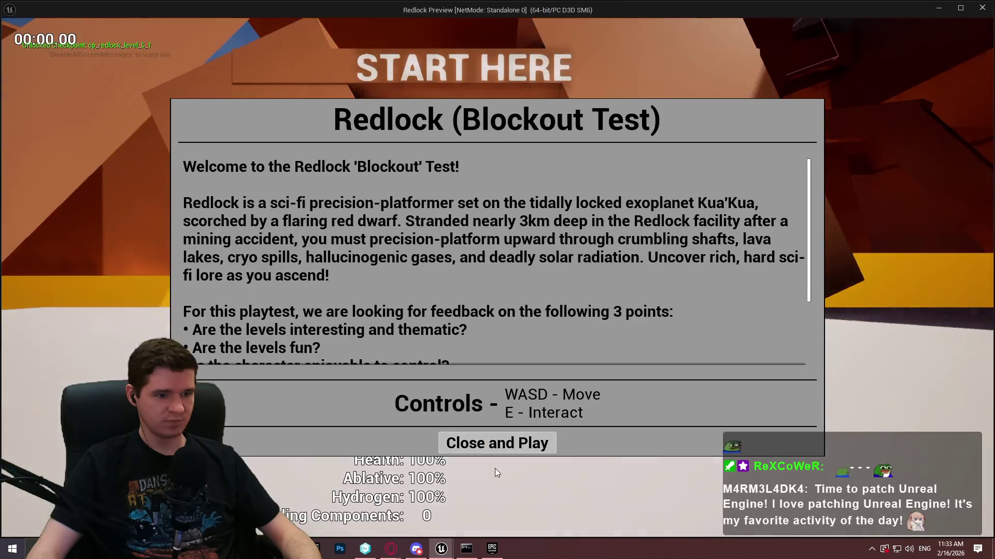
# Step: Test the camera against a wall and toward the purple character, then end the playtest
pyautogui.click(497, 443)
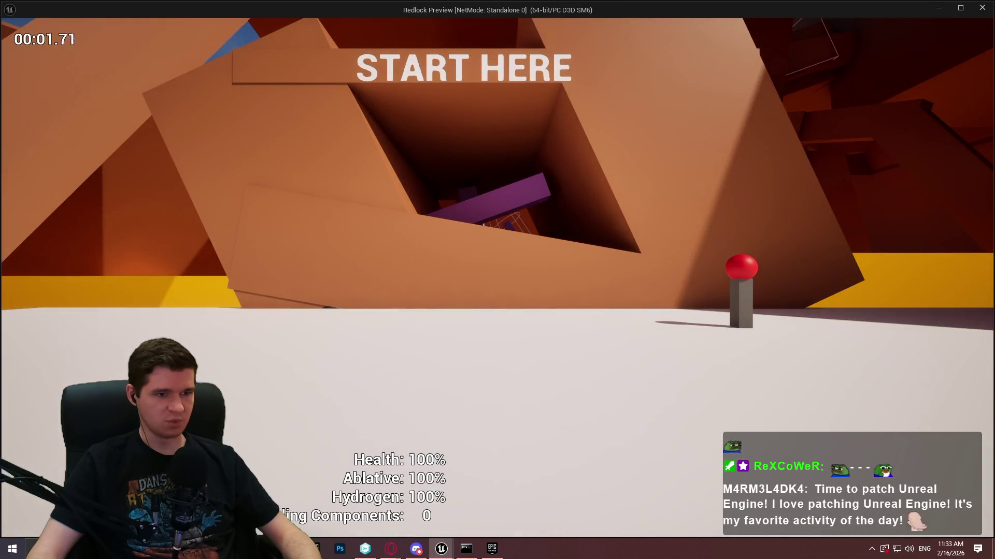
pyautogui.press('w')
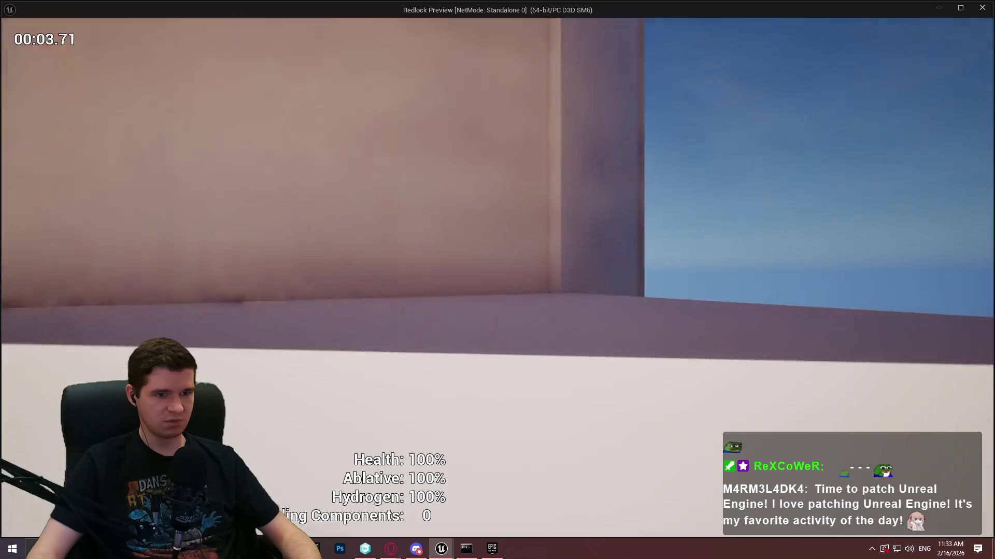
pyautogui.press('w')
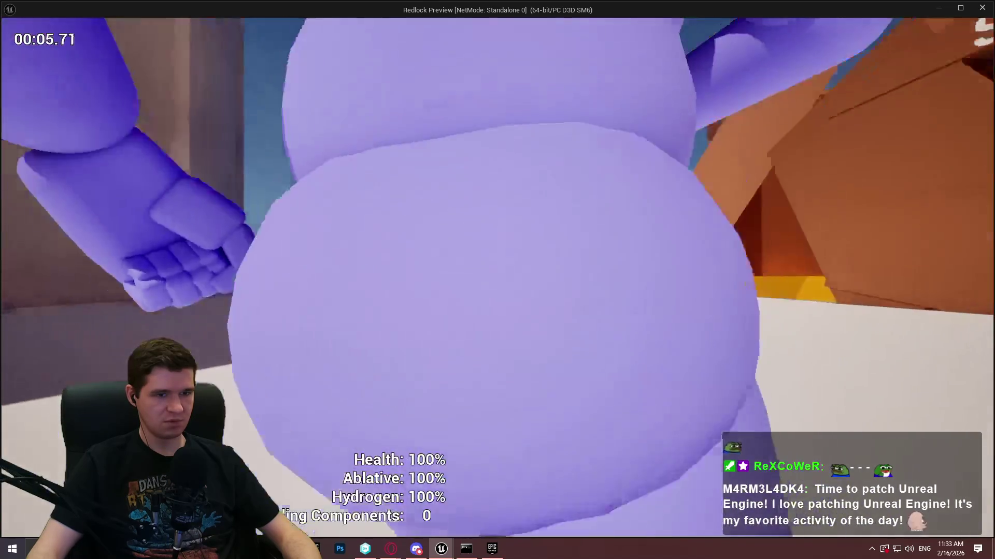
pyautogui.press('Escape')
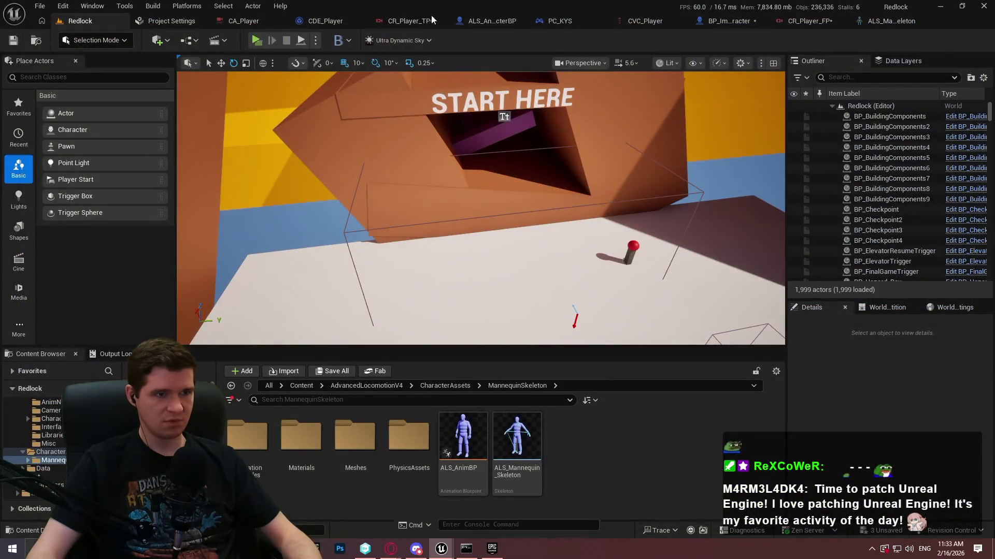
# Step: Reconnect Sequence Children 0 to Attach to Player Pawn in CR_Player_TP
pyautogui.click(415, 23)
pyautogui.click(438, 19)
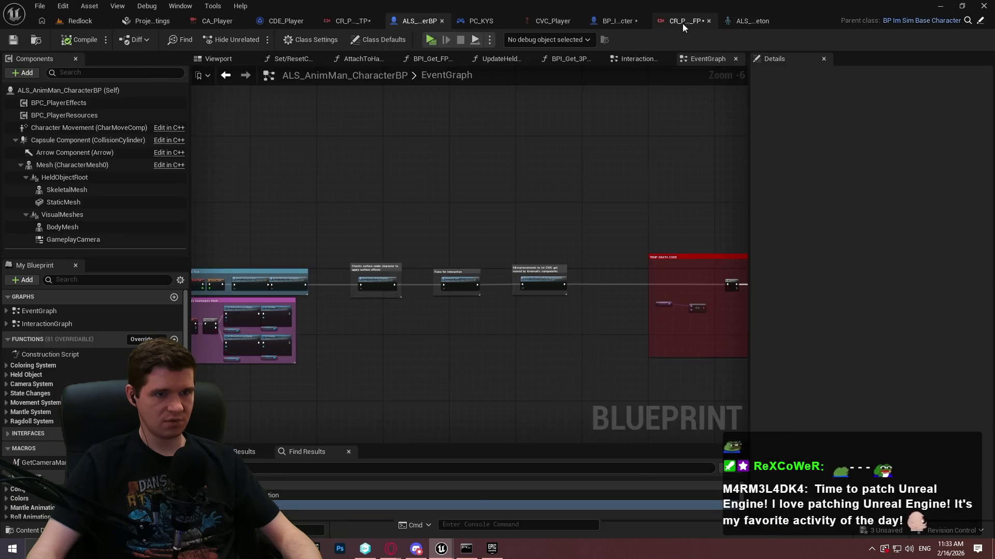
pyautogui.click(622, 24)
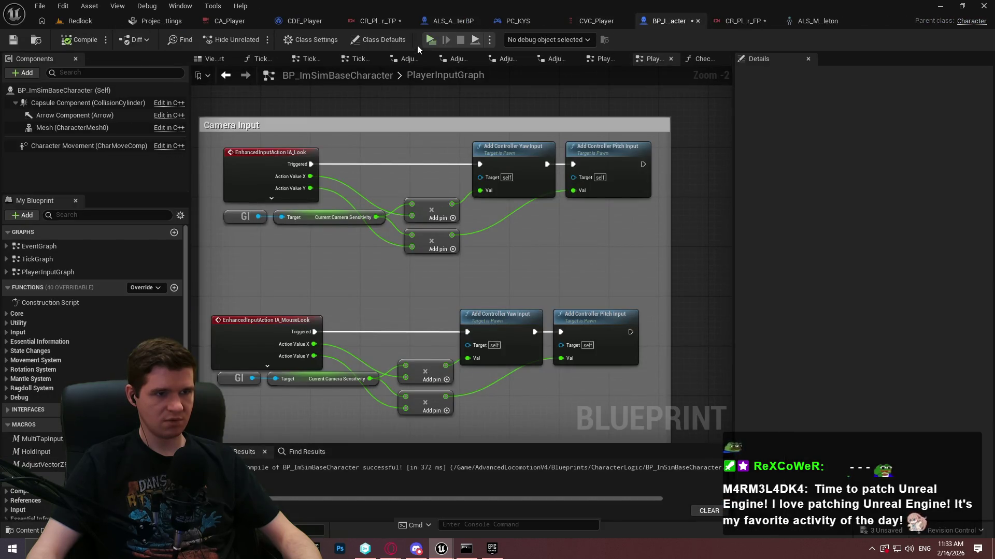
pyautogui.click(403, 22)
pyautogui.moveTo(461, 124); pyautogui.dragTo(610, 108)
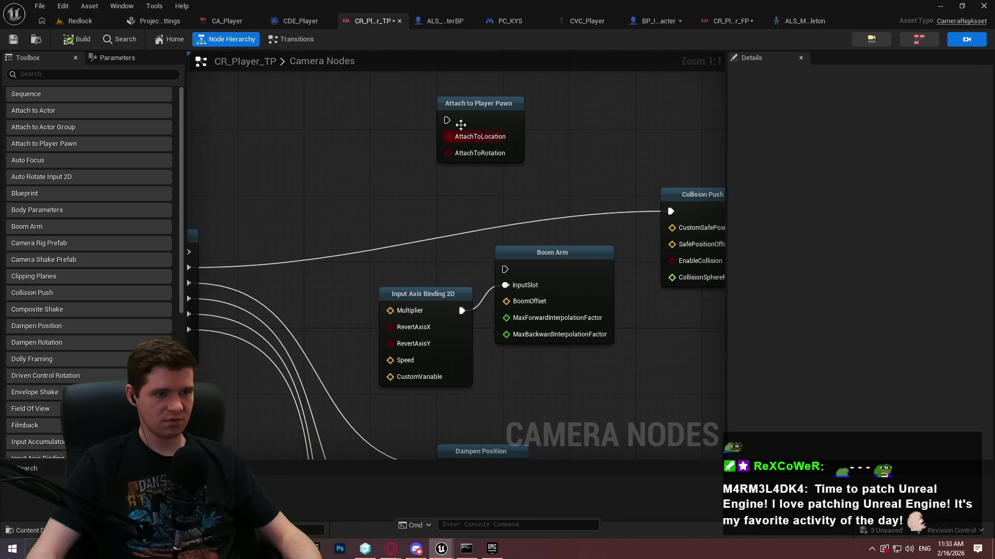
pyautogui.moveTo(447, 120)
pyautogui.mouseDown()
pyautogui.moveTo(170, 252)
pyautogui.moveTo(298, 250)
pyautogui.mouseUp()
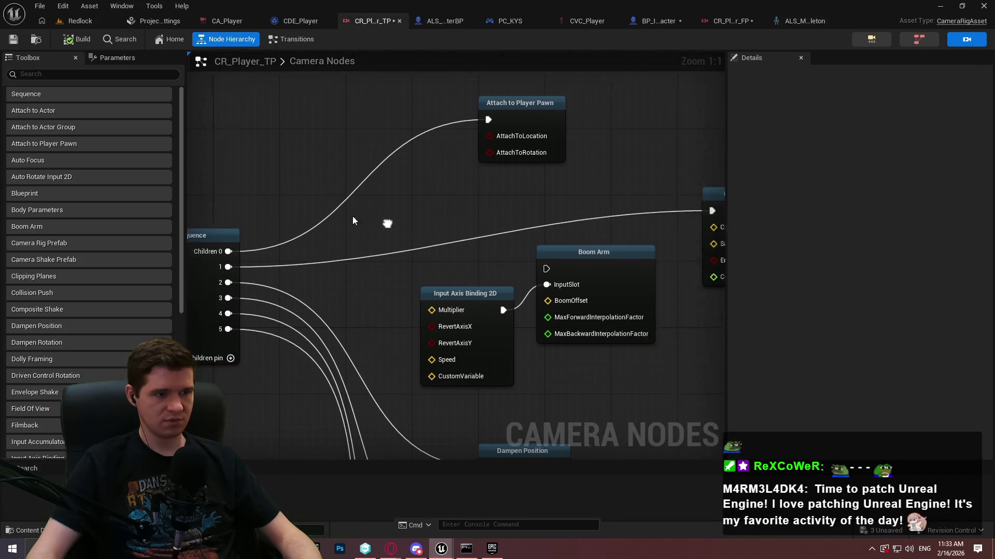
# Step: Replay the Redlock level with Alt+P to check the rewired rig, then stop
pyautogui.click(80, 21)
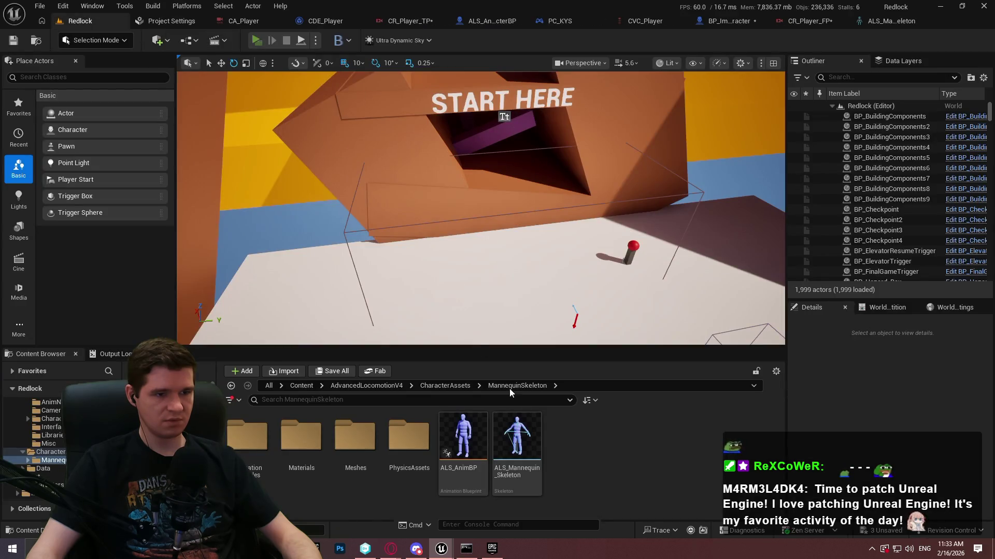
pyautogui.hotkey('alt', 'p')
pyautogui.click(505, 442)
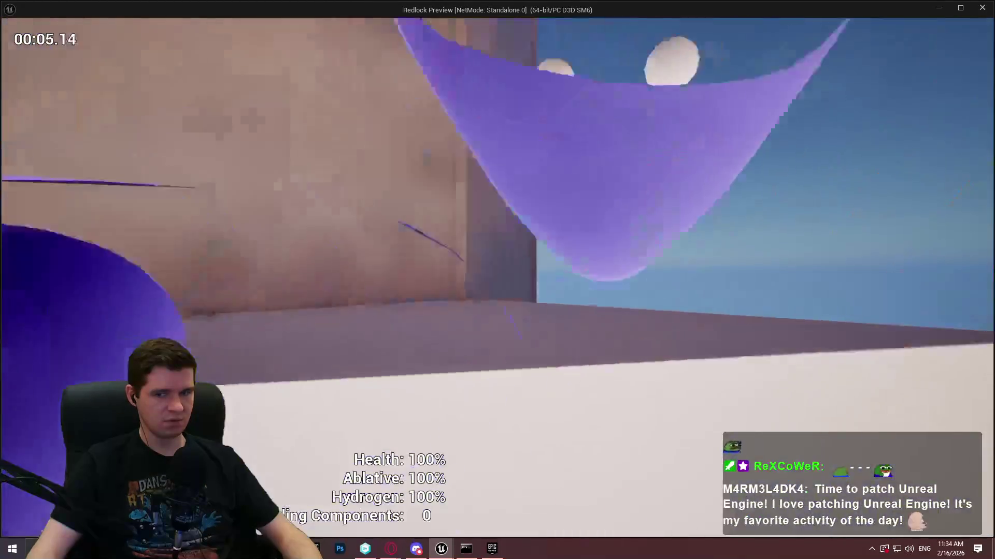
pyautogui.press('Escape')
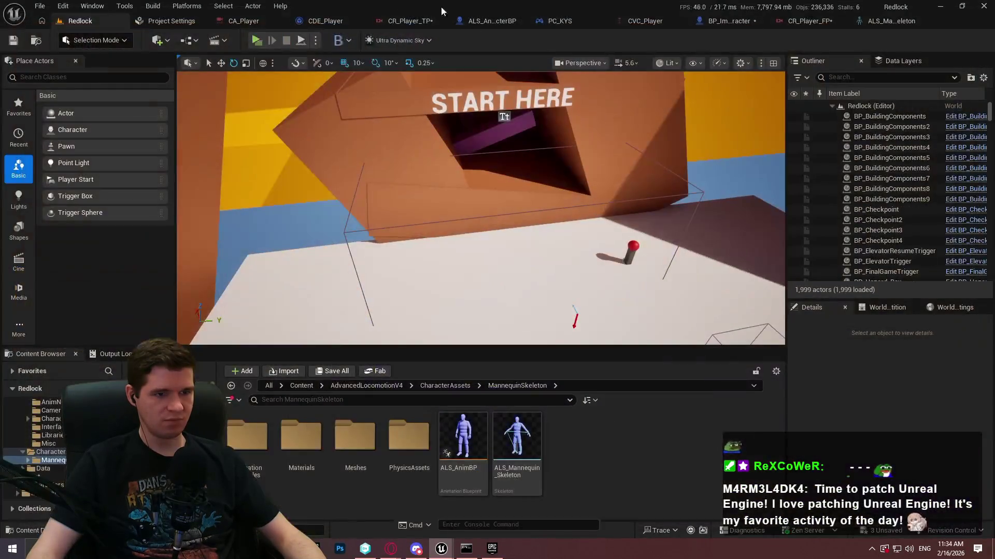
# Step: Move the Sequence's second output from Collision Push to Boom Arm
pyautogui.click(490, 21)
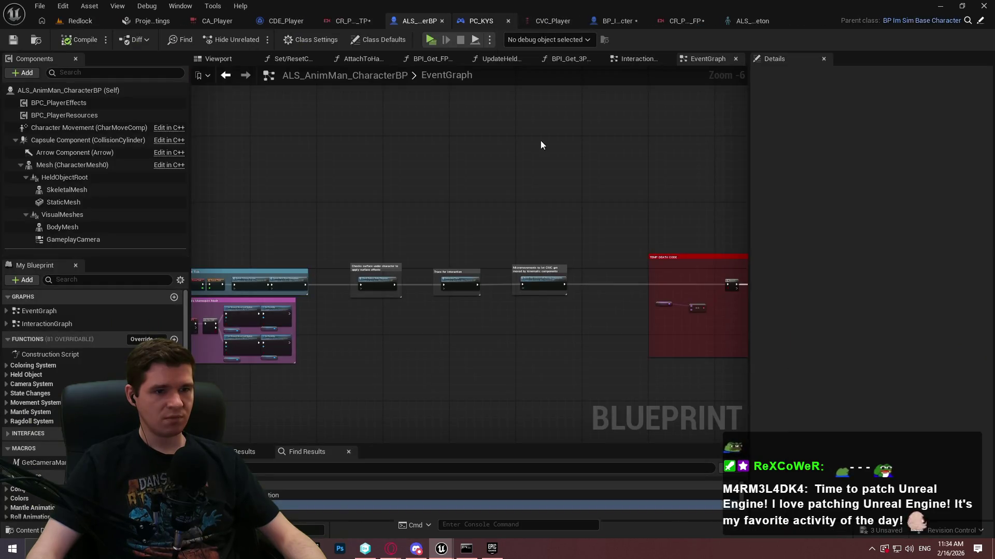
pyautogui.click(331, 21)
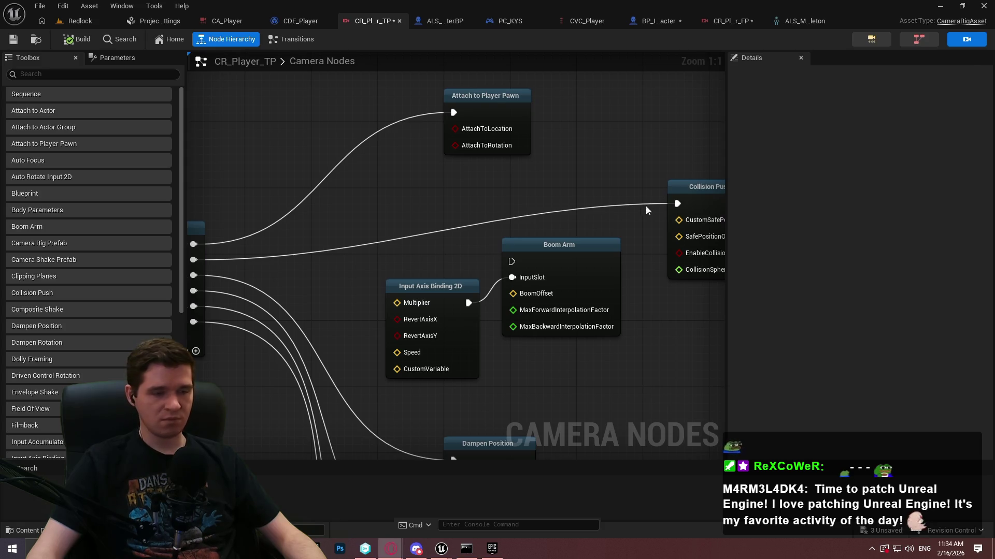
pyautogui.moveTo(589, 211); pyautogui.dragTo(517, 198)
pyautogui.moveTo(549, 161); pyautogui.dragTo(631, 157)
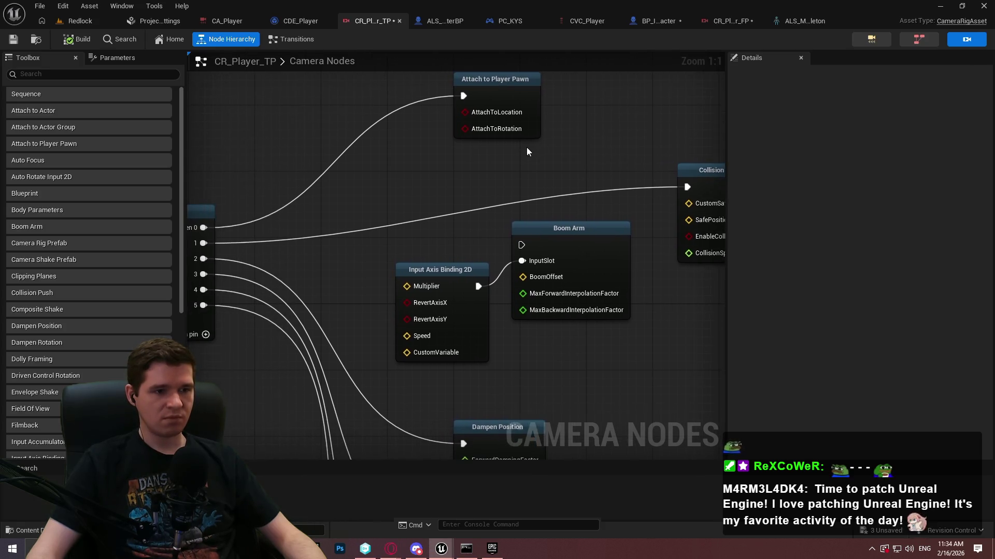
pyautogui.moveTo(504, 244); pyautogui.dragTo(558, 255)
pyautogui.moveTo(720, 179)
pyautogui.mouseDown()
pyautogui.moveTo(334, 207)
pyautogui.moveTo(605, 205)
pyautogui.moveTo(561, 69)
pyautogui.moveTo(541, 226)
pyautogui.mouseUp()
pyautogui.click(636, 214)
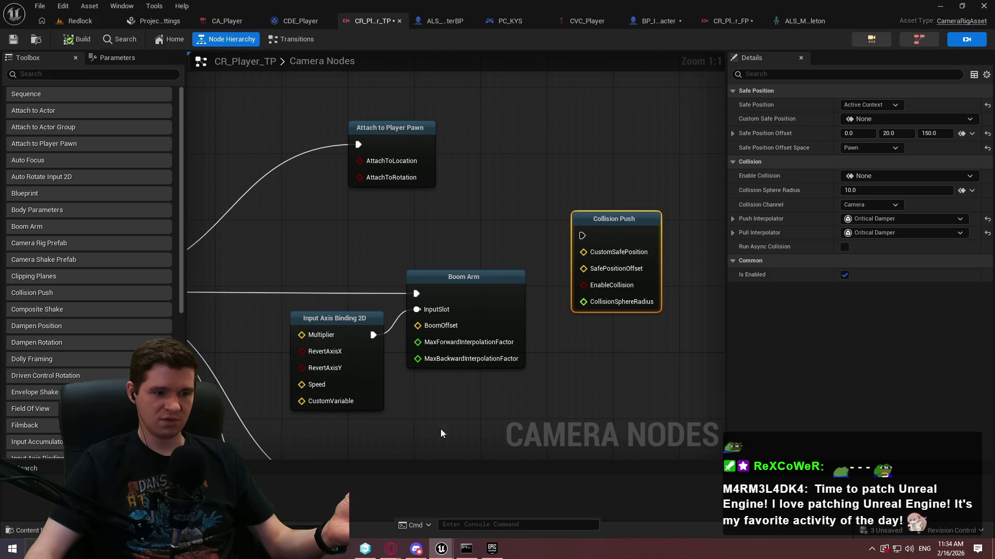
# Step: Switch to the sample project's editor and open the SandboxCharacter_CMC camera setup graph
pyautogui.moveTo(441, 549)
pyautogui.click(492, 506)
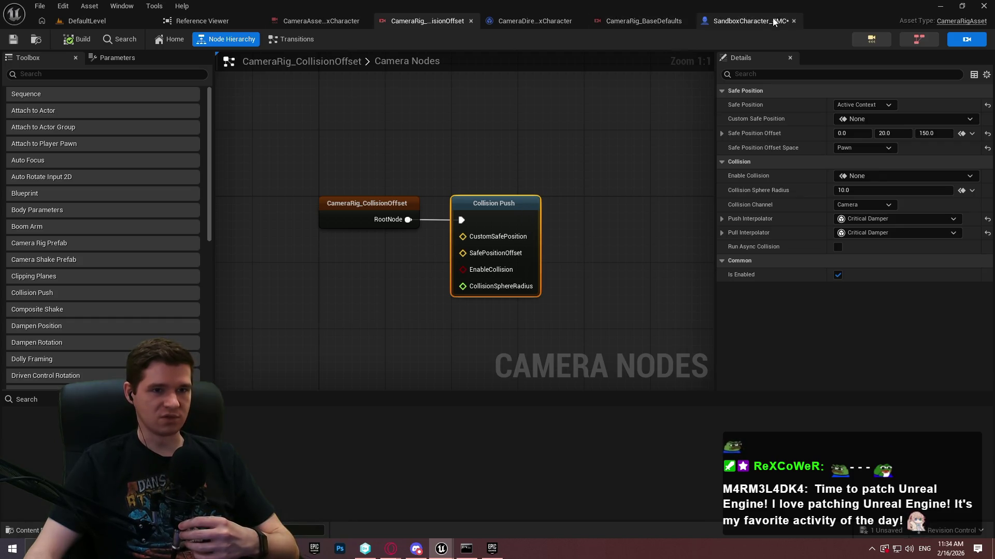
pyautogui.click(754, 23)
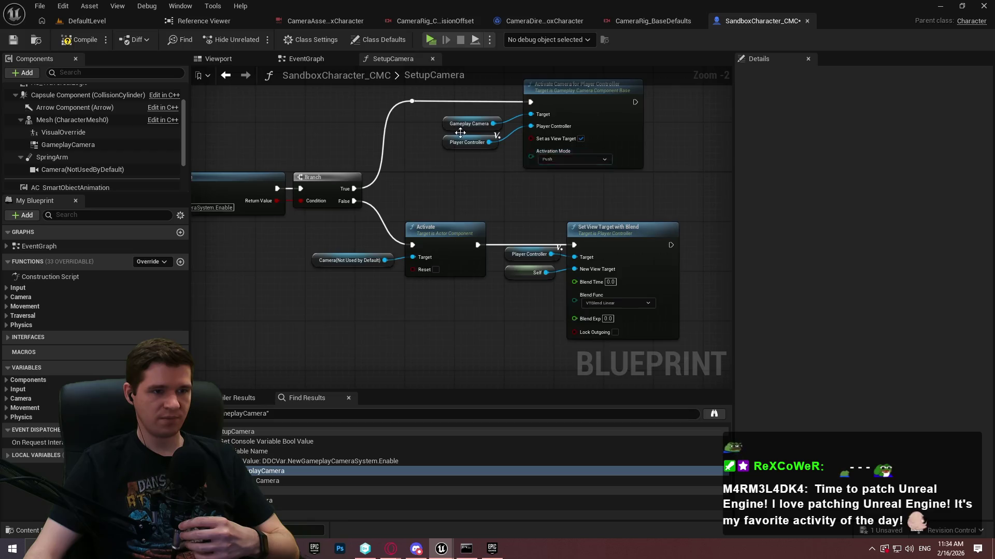
# Step: Inspect the GameplayCamera component, open its assigned camera asset and view Shared Transitions
pyautogui.scroll(2, 459, 150)
pyautogui.click(439, 118)
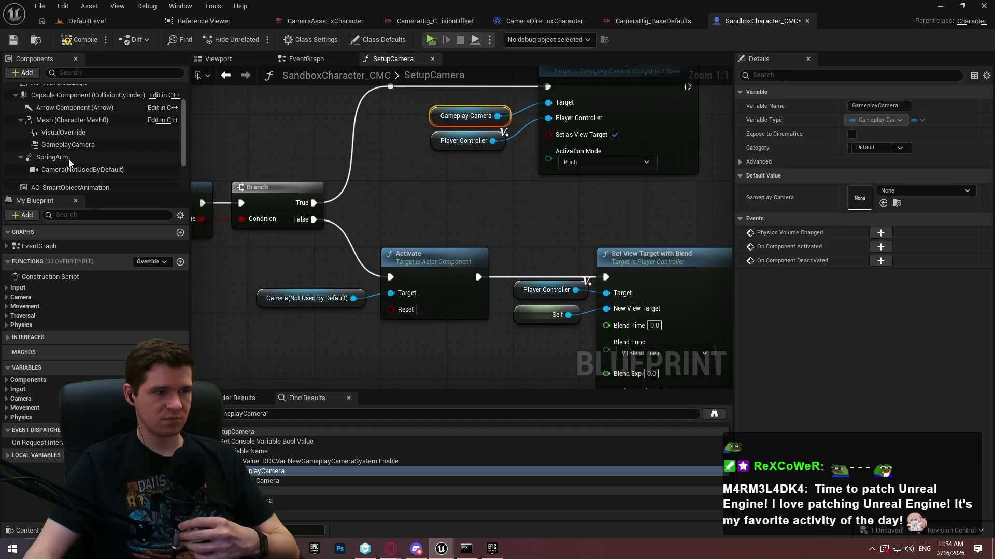
pyautogui.click(68, 145)
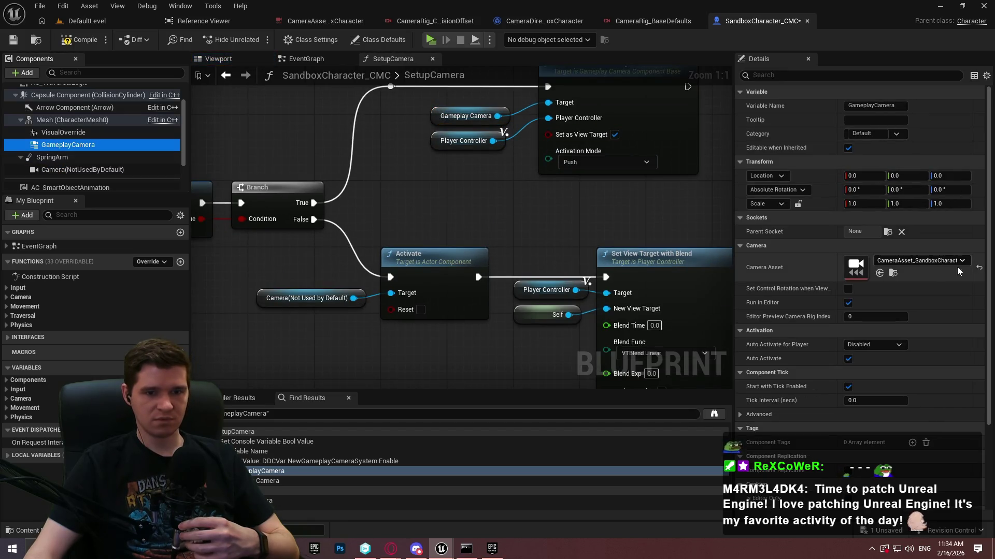
pyautogui.click(893, 273)
pyautogui.doubleClick(291, 431)
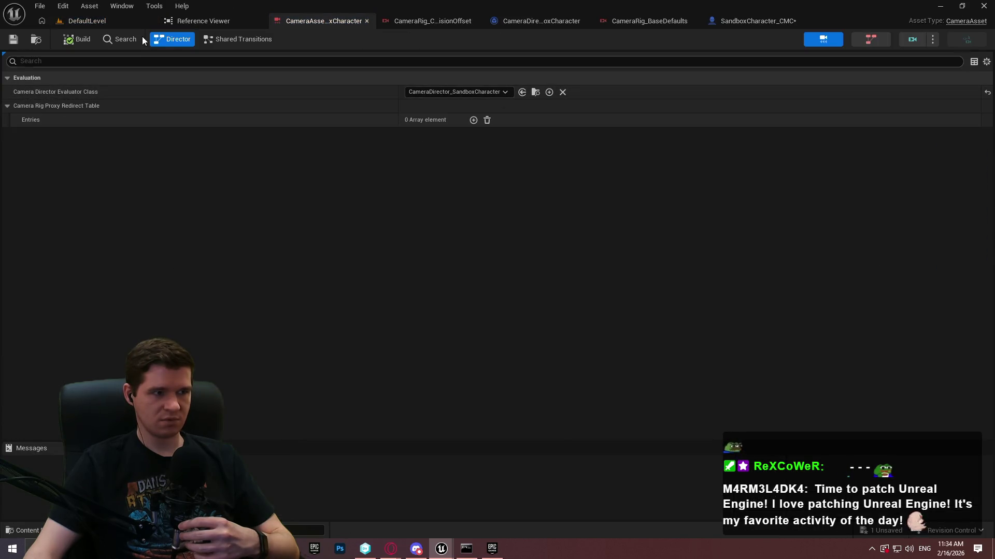
pyautogui.click(271, 39)
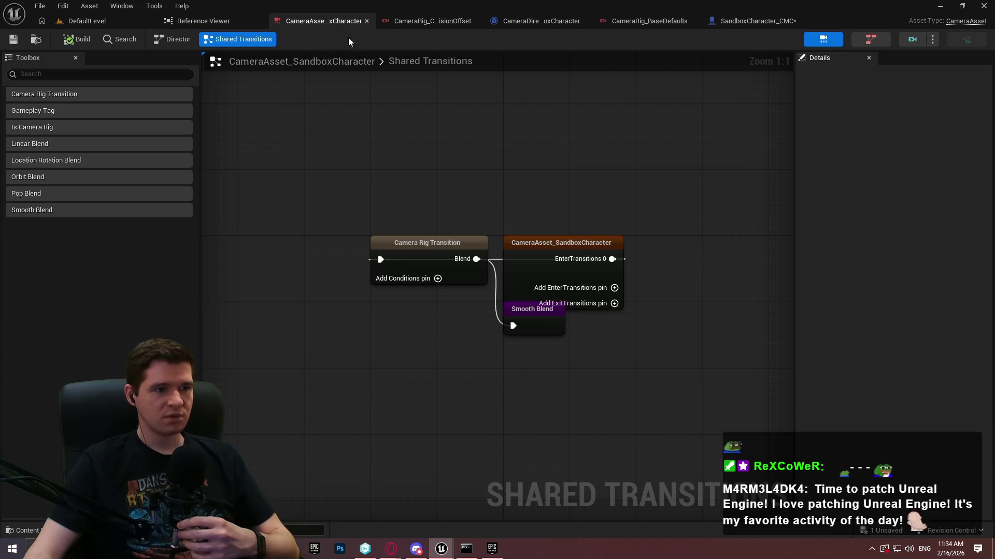
# Step: Review the CameraDirector blueprint and the CollisionOffset rig's parameter list
pyautogui.click(526, 22)
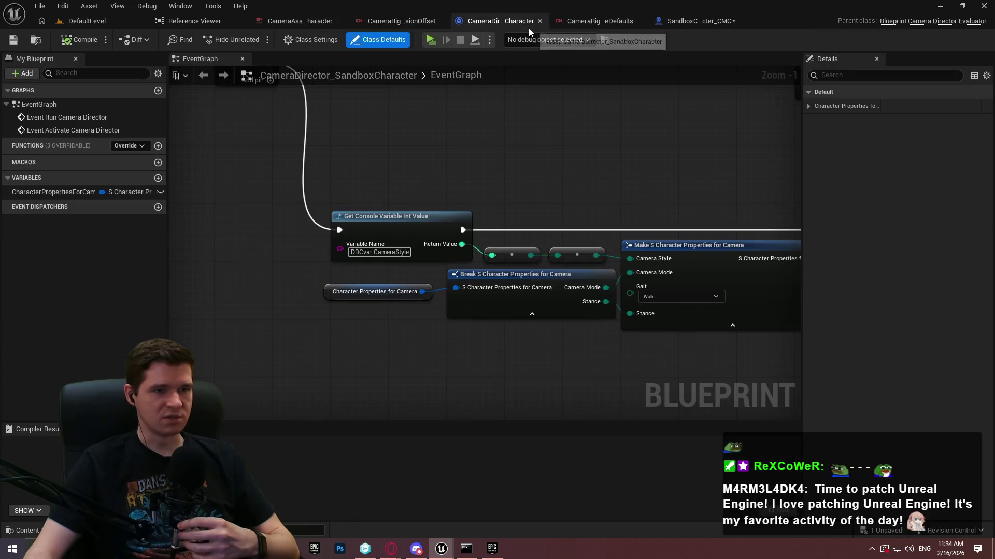
pyautogui.click(367, 20)
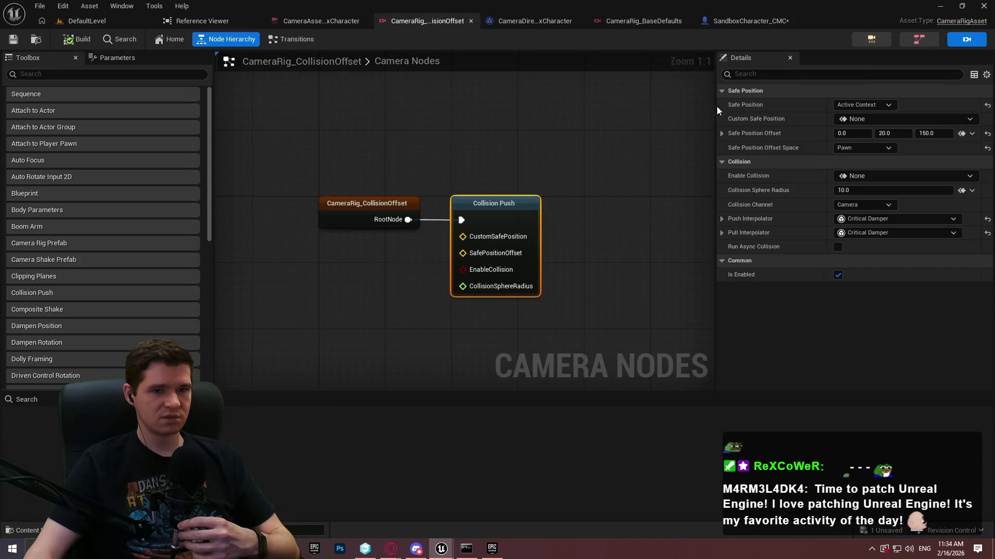
pyautogui.scroll(-2, 416, 174)
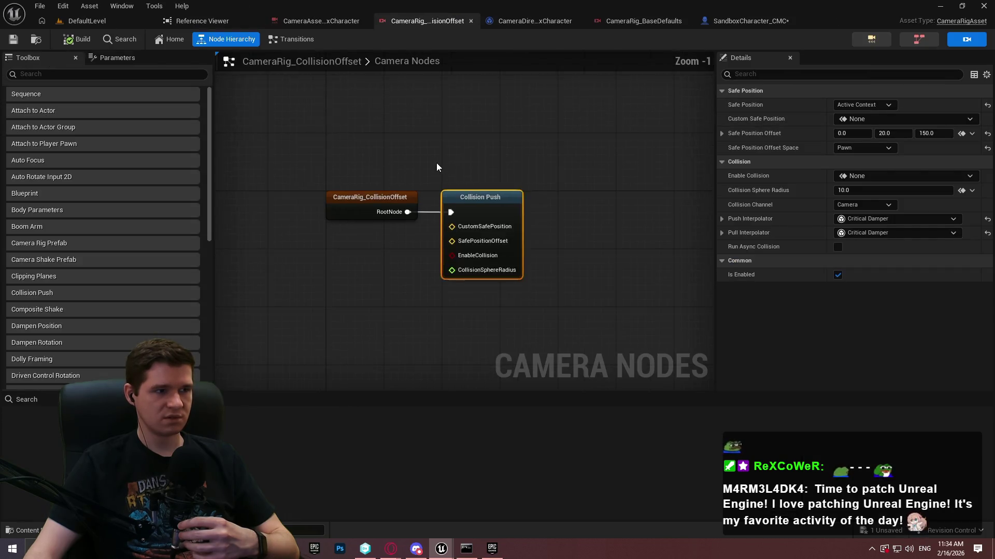
pyautogui.click(117, 57)
pyautogui.click(28, 58)
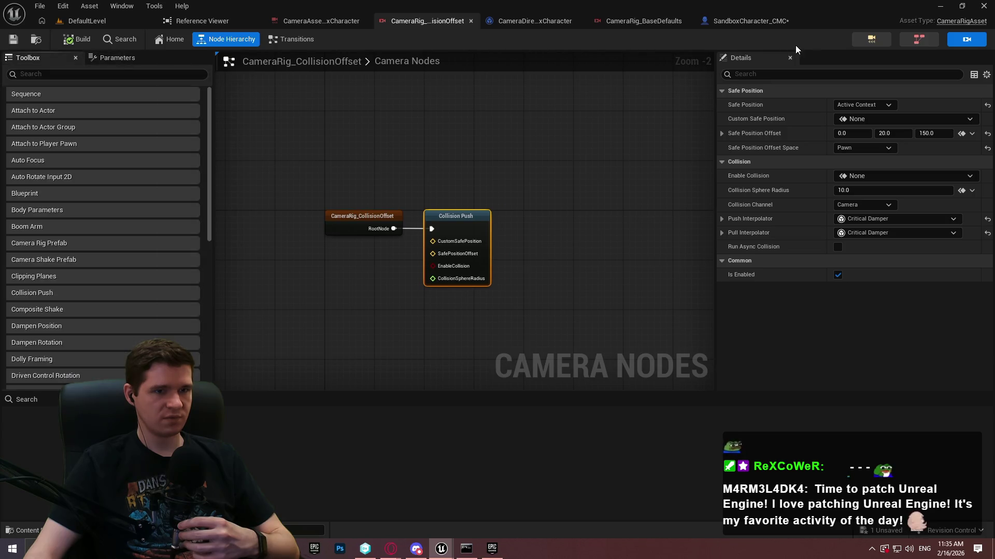
# Step: Look over the BaseDefaults rig and camera asset, then return to DefaultLevel with nothing selected
pyautogui.click(748, 22)
pyautogui.click(627, 21)
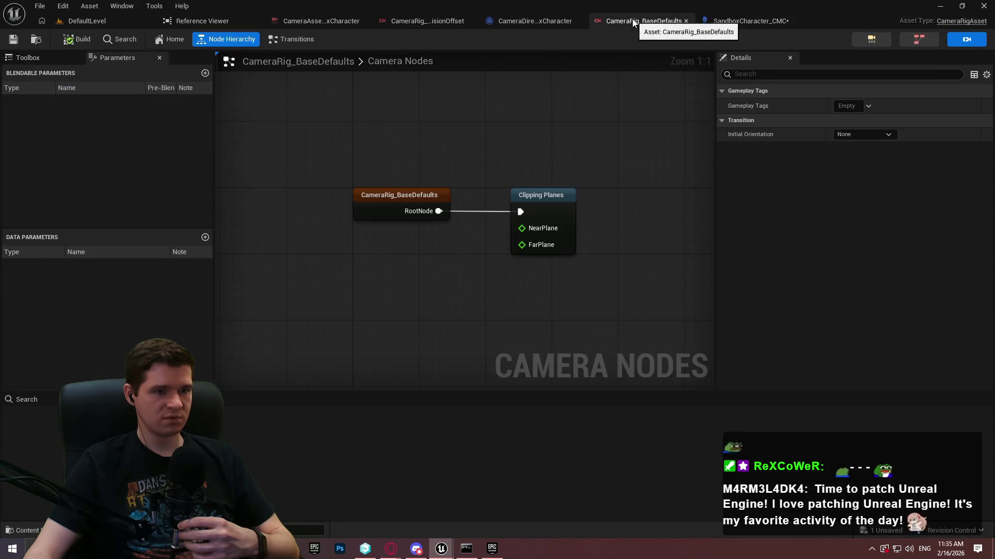
pyautogui.click(318, 21)
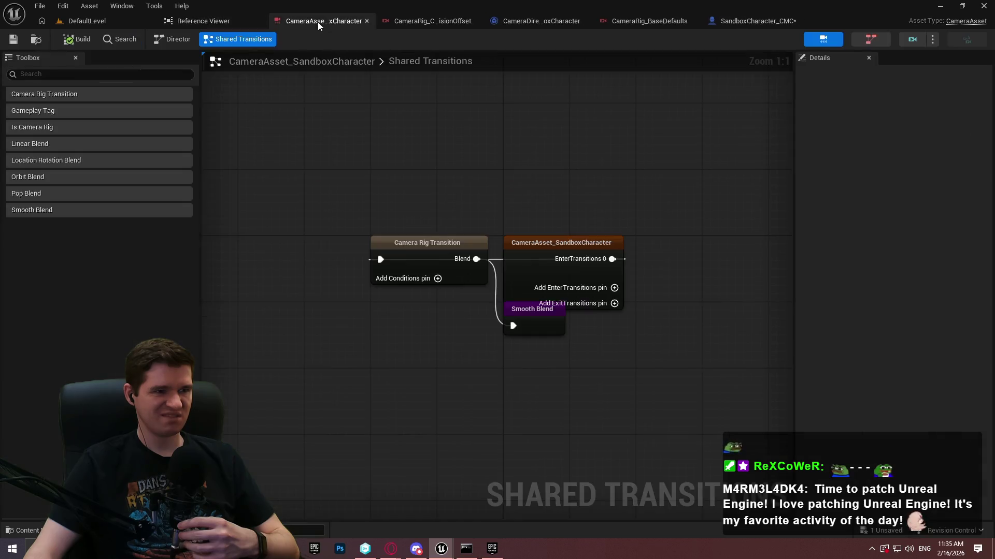
pyautogui.click(86, 21)
pyautogui.click(555, 453)
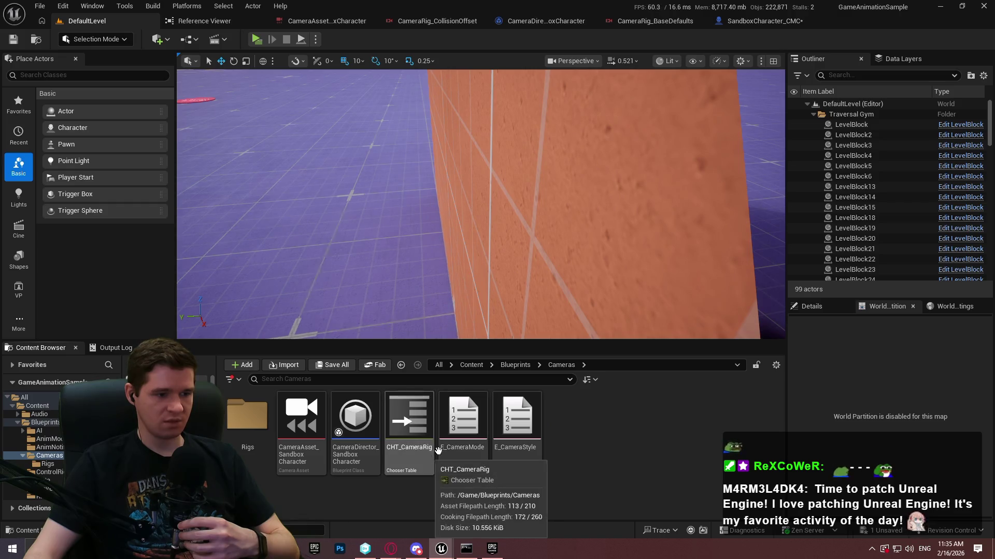
# Step: Open the sample's Rigs folder and enlarge the asset browser to show all rigs
pyautogui.click(257, 419)
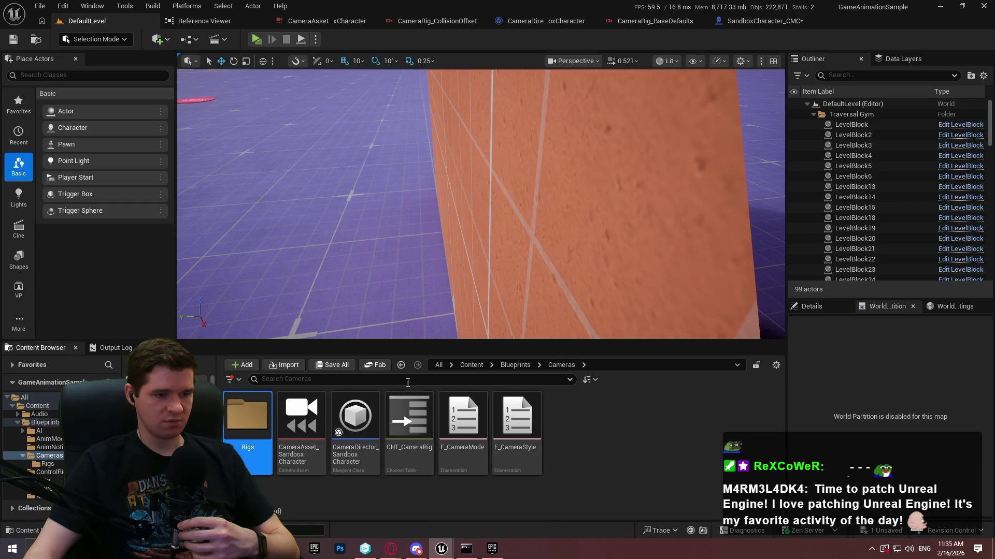
pyautogui.doubleClick(257, 419)
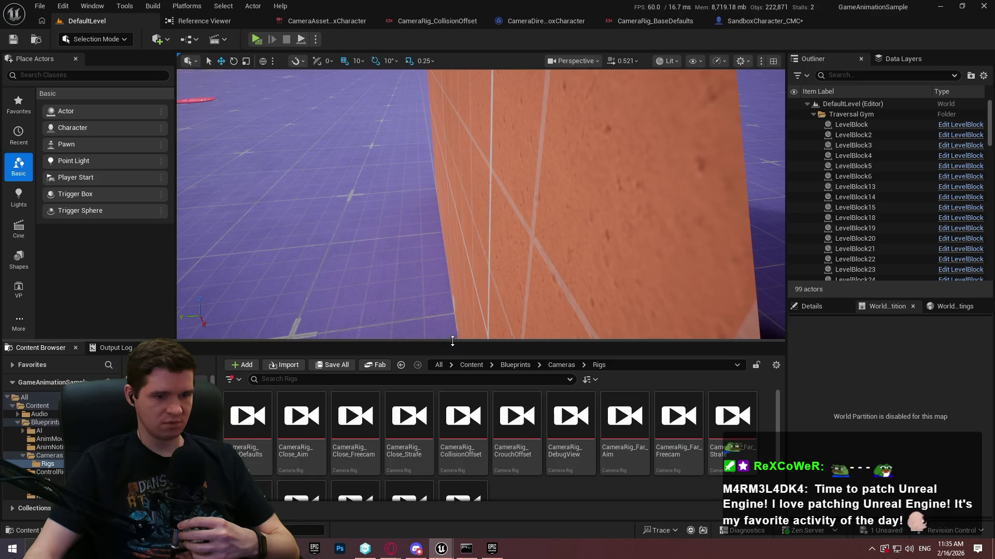
pyautogui.moveTo(451, 342); pyautogui.dragTo(456, 203)
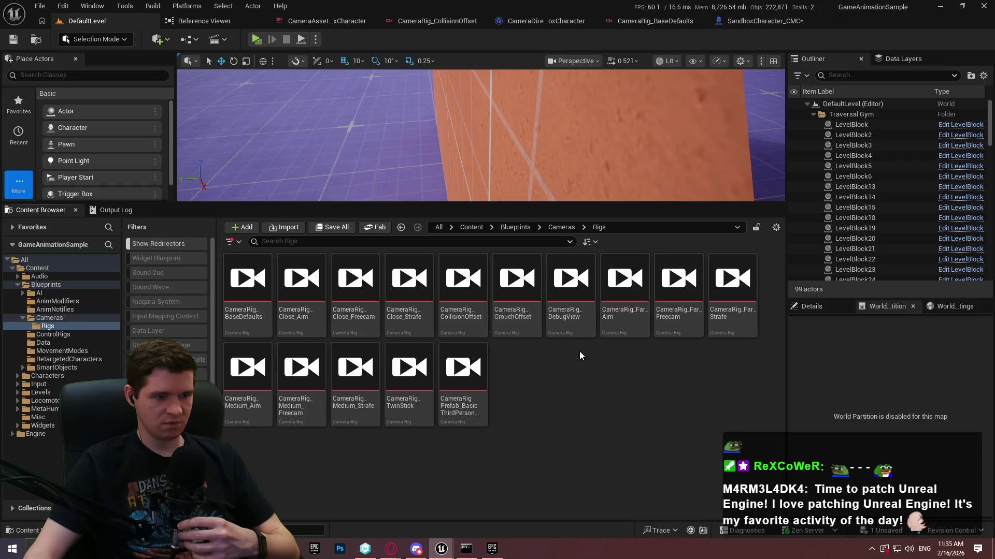
# Step: Open CameraRigPrefab_BasicThirdPersonBehavior, then bring up its asset actions back in DefaultLevel
pyautogui.doubleClick(462, 399)
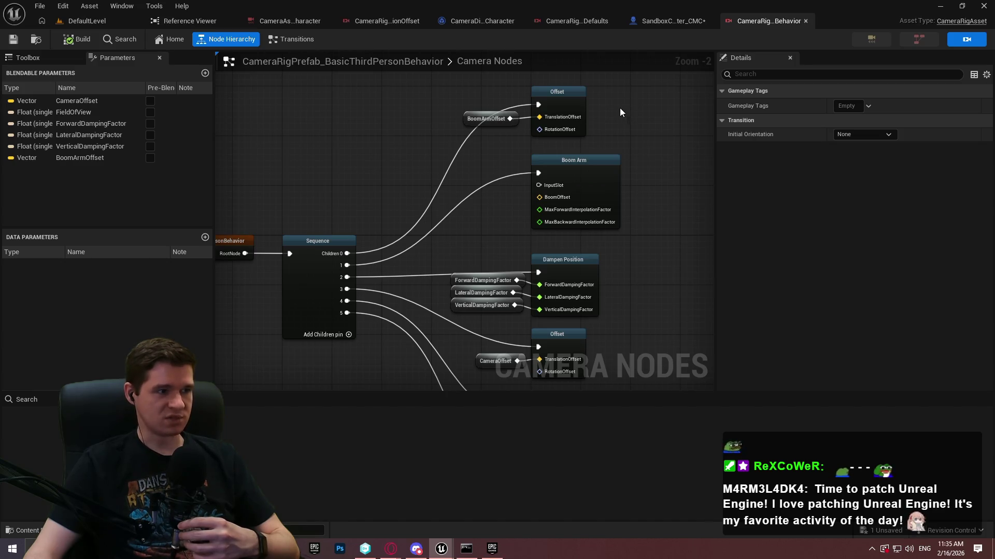
pyautogui.click(88, 21)
pyautogui.rightClick(455, 411)
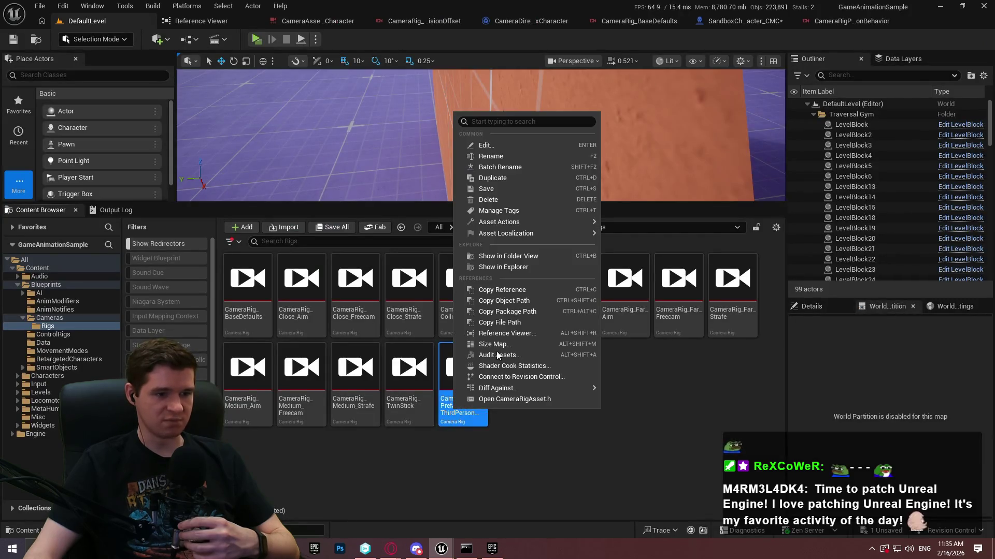
# Step: Show the Reference Viewer for the third-person behaviour prefab and pan across the referencing rigs
pyautogui.click(508, 334)
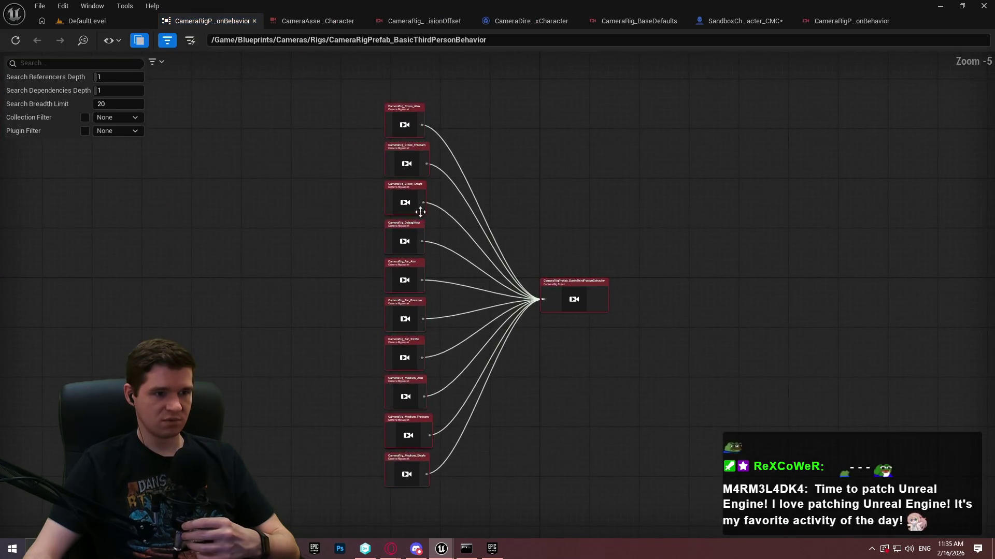
pyautogui.scroll(3, 417, 205)
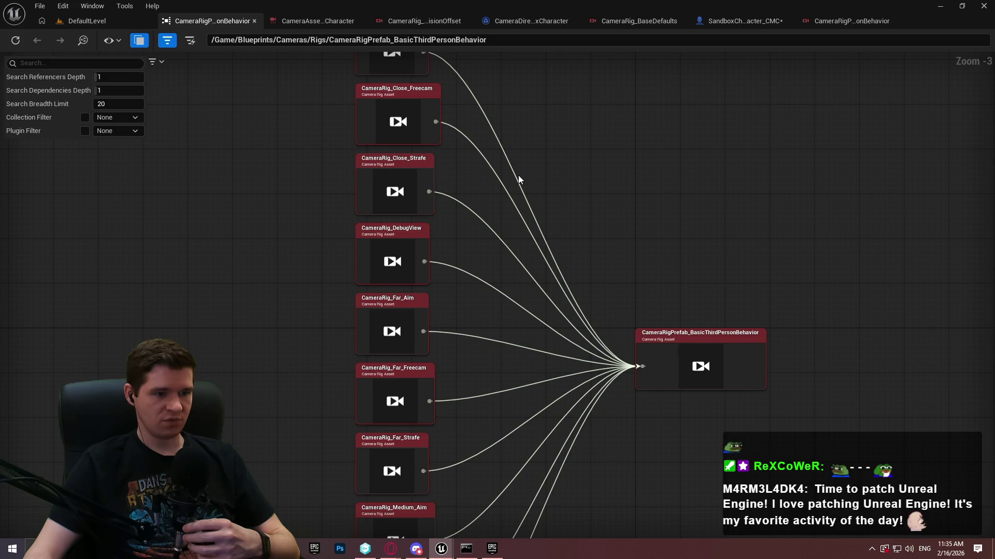
pyautogui.moveTo(518, 175)
pyautogui.mouseDown()
pyautogui.moveTo(498, 384)
pyautogui.moveTo(451, 78)
pyautogui.moveTo(458, 52)
pyautogui.moveTo(478, 249)
pyautogui.mouseUp()
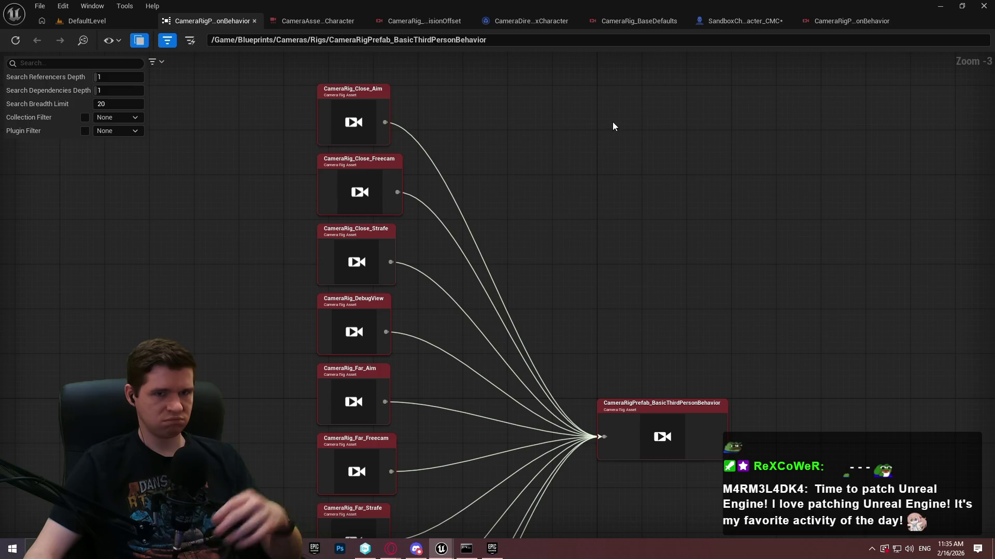
pyautogui.moveTo(477, 351); pyautogui.dragTo(507, 157)
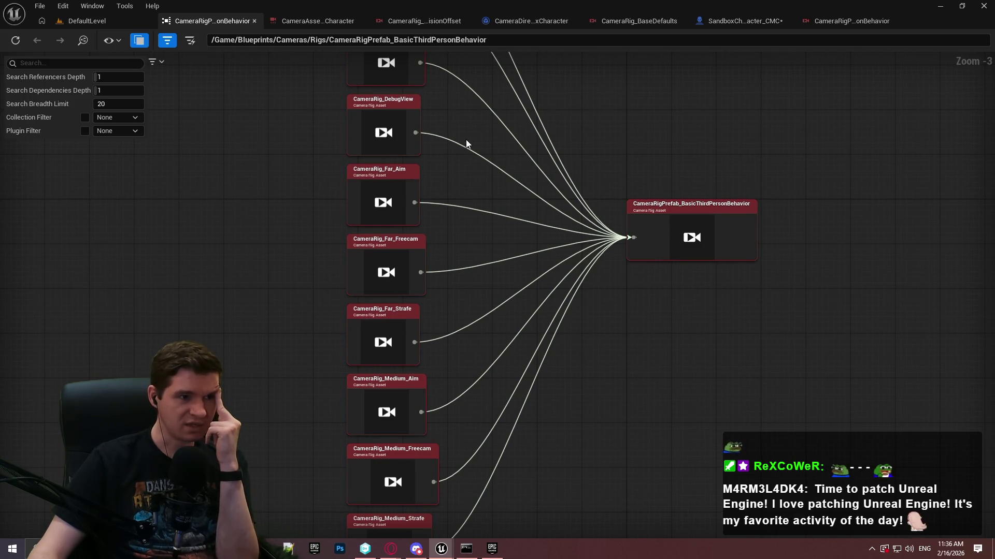
# Step: Check the CameraDirector's Evaluate Chooser node and stance logic, then return to the Cameras folder
pyautogui.click(519, 20)
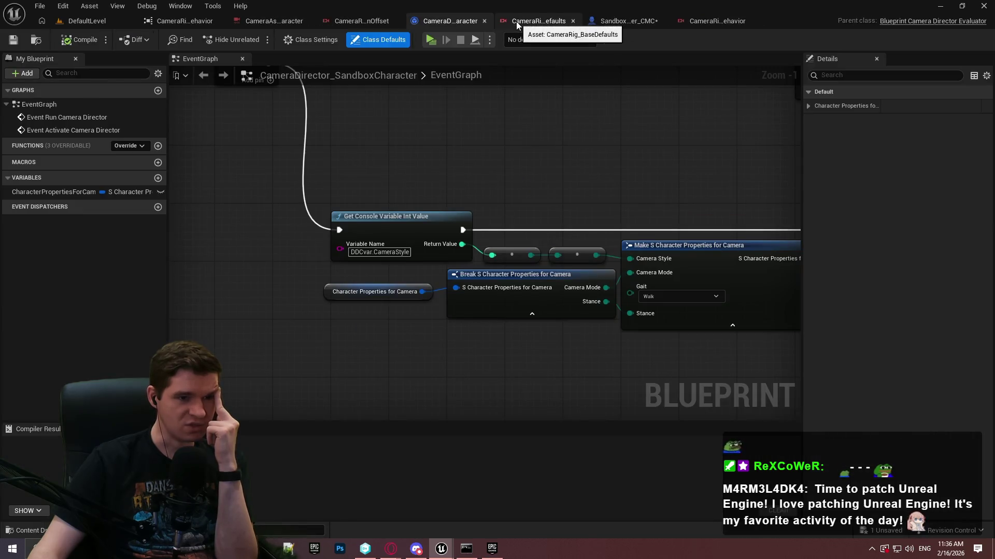
pyautogui.moveTo(549, 109); pyautogui.dragTo(309, 214)
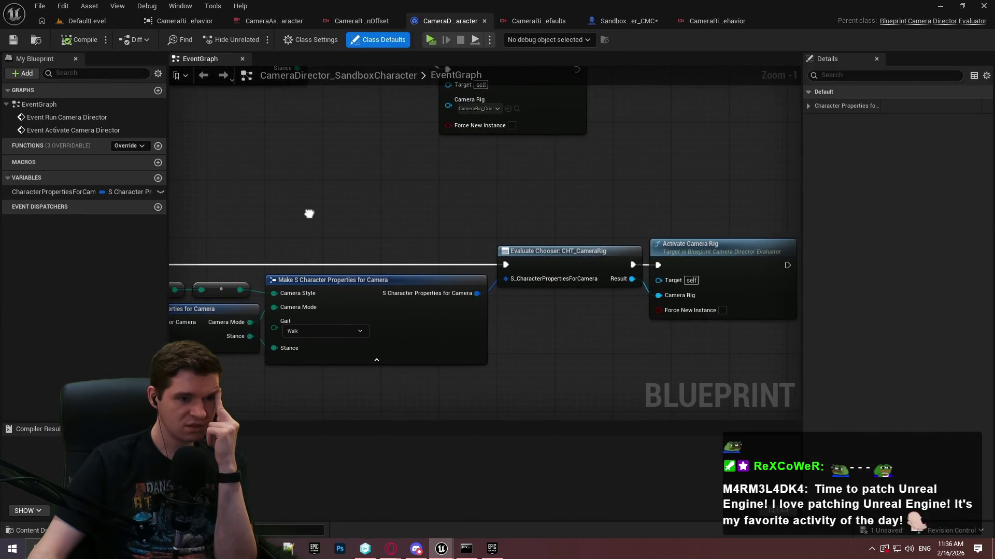
pyautogui.click(535, 251)
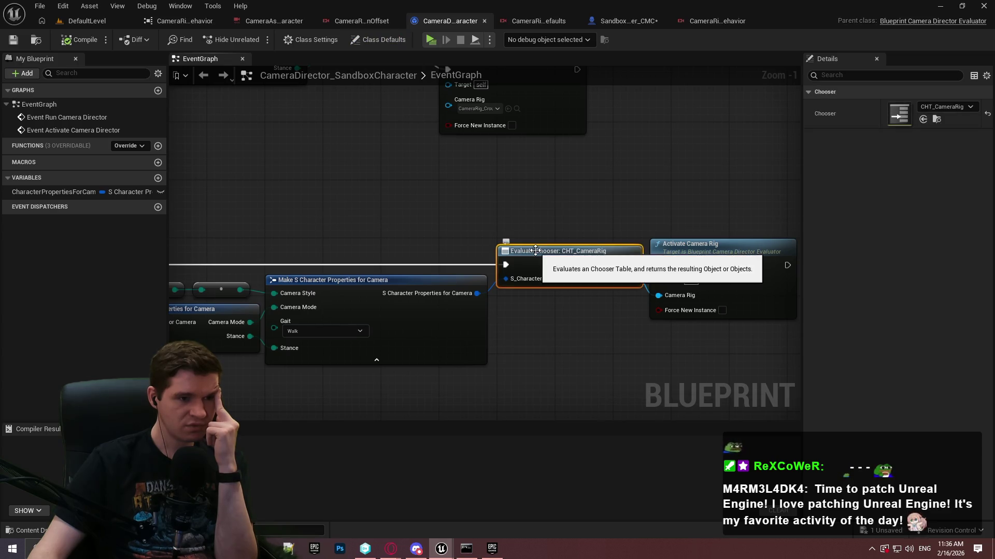
pyautogui.moveTo(421, 162)
pyautogui.mouseDown()
pyautogui.moveTo(666, 195)
pyautogui.moveTo(436, 211)
pyautogui.moveTo(577, 312)
pyautogui.mouseUp()
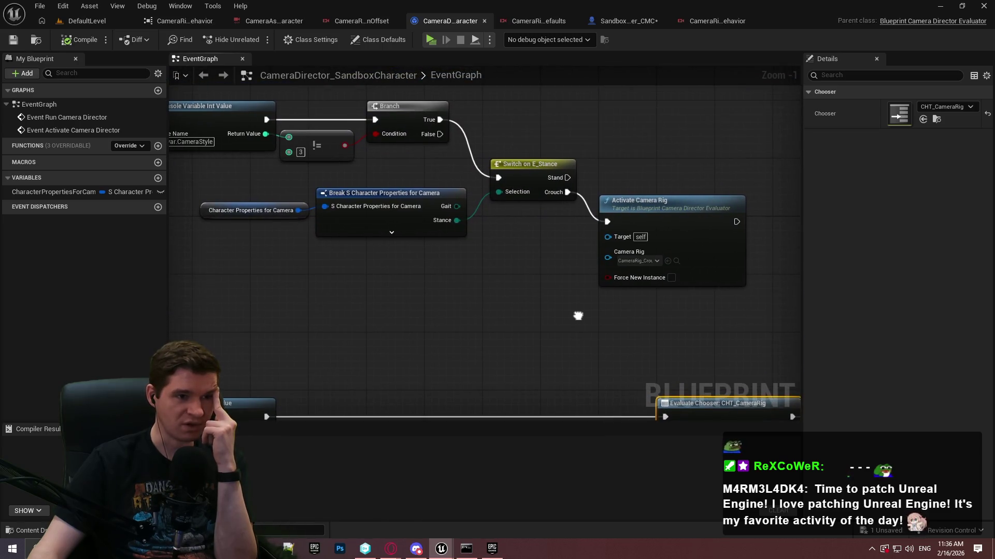
pyautogui.click(183, 22)
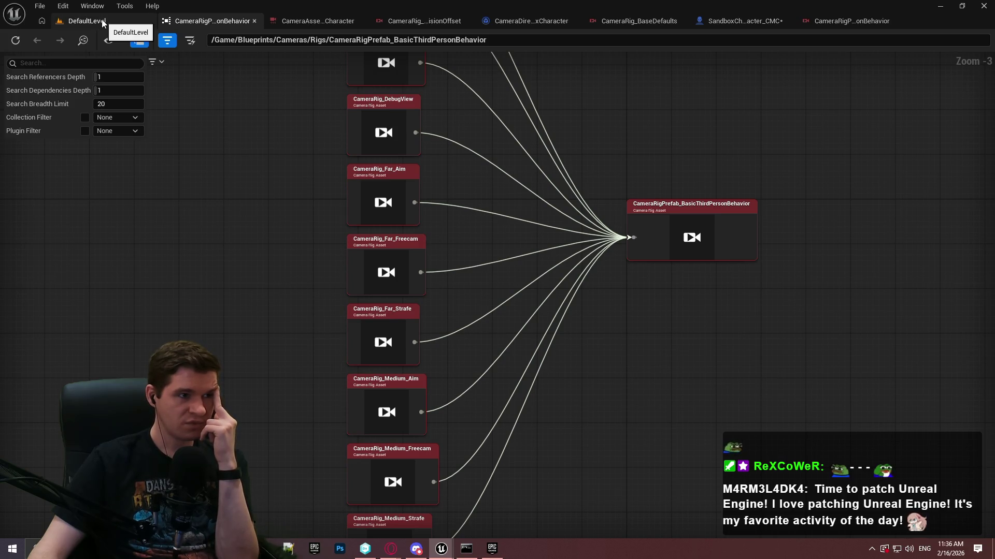
pyautogui.click(101, 20)
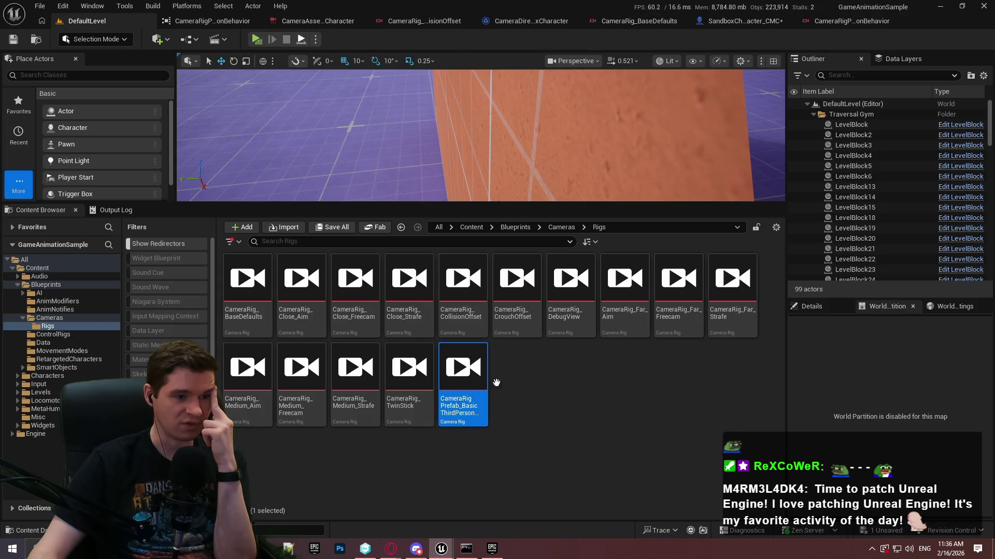
pyautogui.click(555, 226)
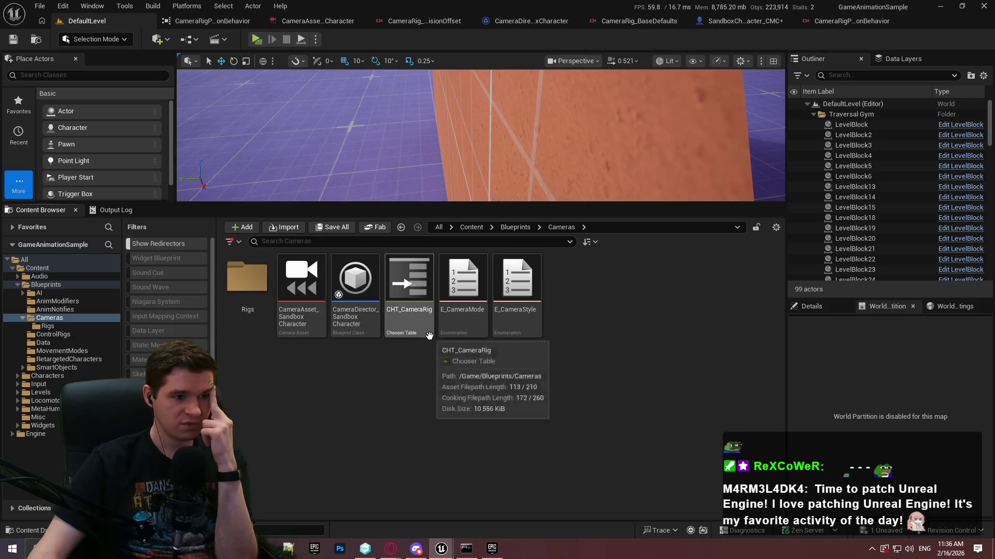
# Step: Inspect CHT_CameraRig's Parameters Index [0], then launch a standalone Play preview
pyautogui.doubleClick(428, 334)
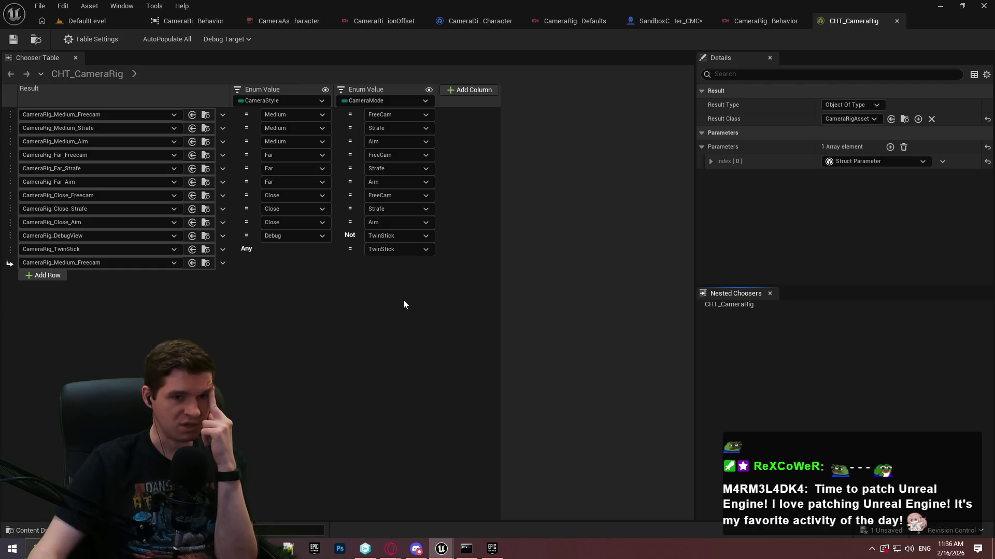
pyautogui.click(710, 162)
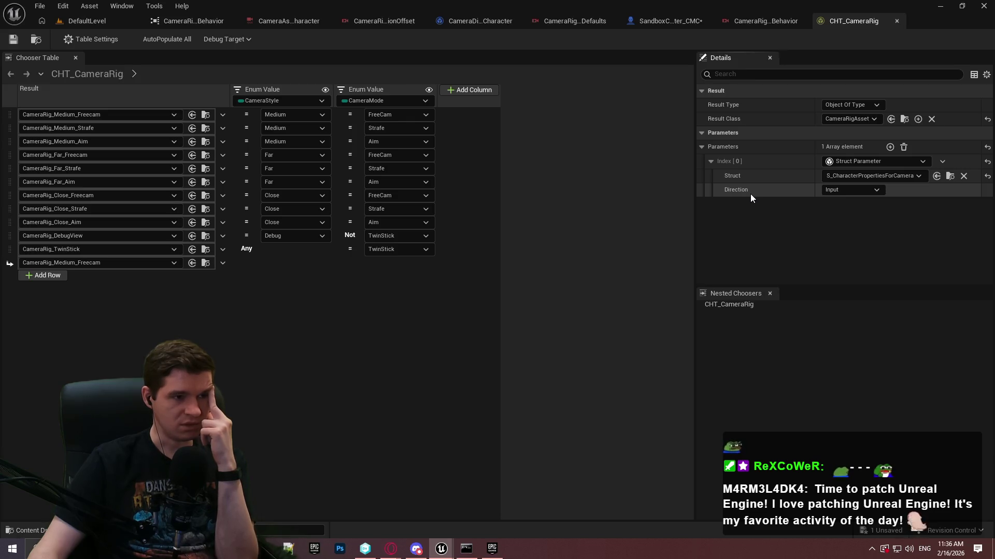
pyautogui.moveTo(741, 193)
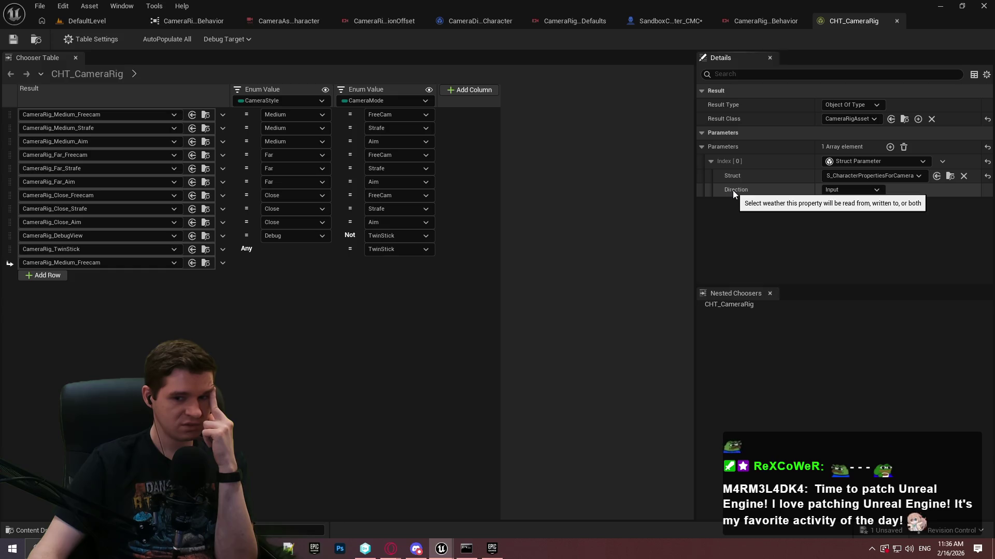
pyautogui.click(101, 23)
pyautogui.click(258, 40)
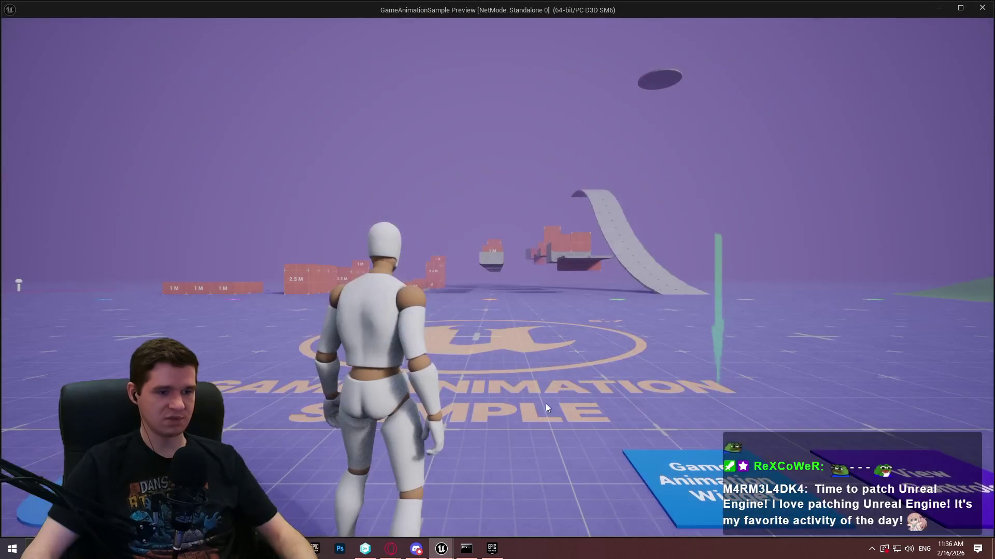
# Step: Run the character over the 1M wall and onto the high grey block, then exit the preview
pyautogui.press('w')
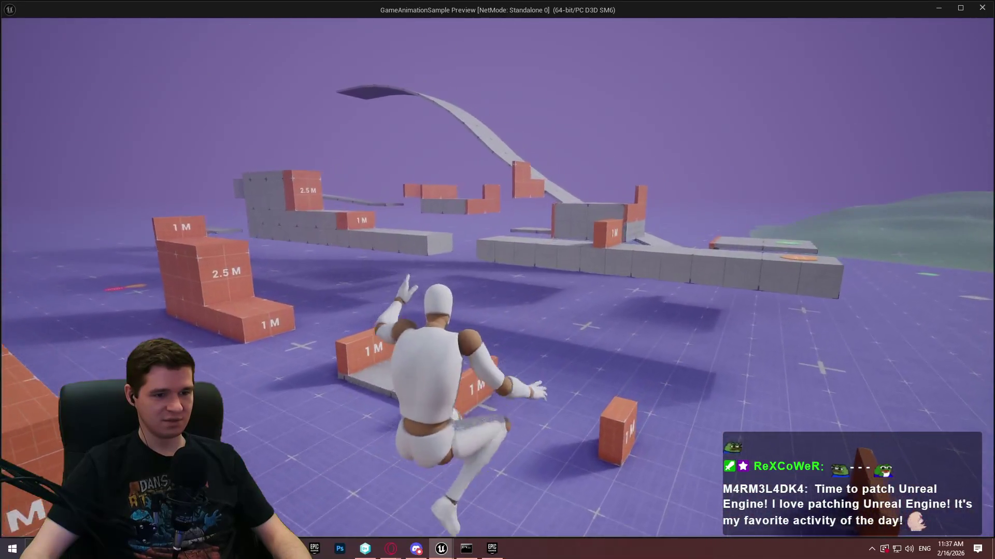
pyautogui.press('space')
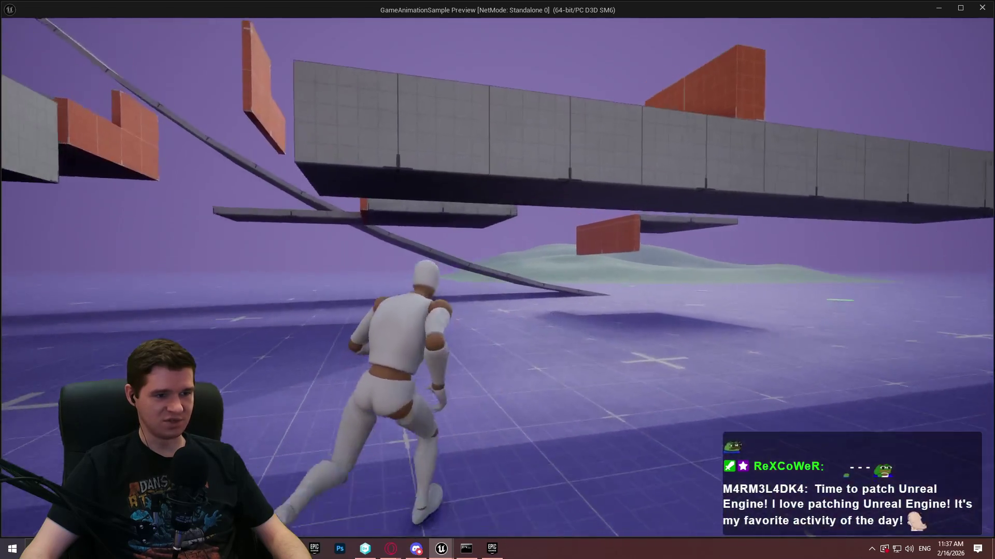
pyautogui.press('space')
pyautogui.press('w')
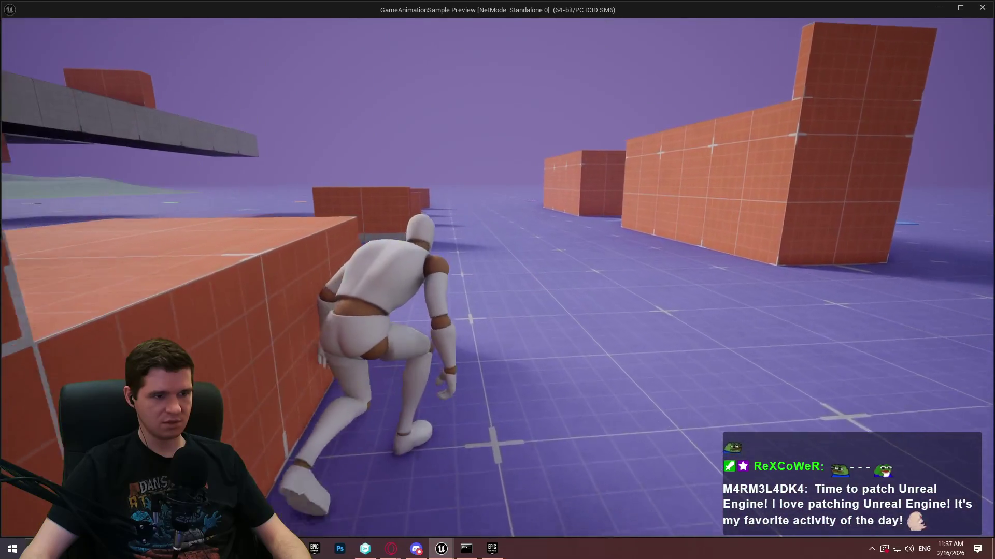
pyautogui.press('Escape')
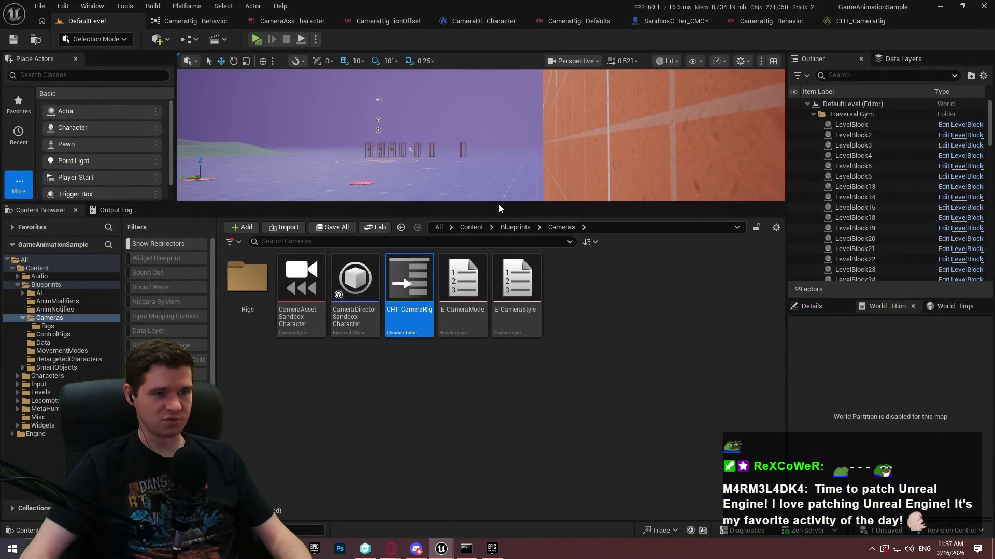
# Step: Enlarge the viewport, Play From Here on the floor near the 1M wall, then stop
pyautogui.moveTo(498, 204); pyautogui.dragTo(499, 346)
pyautogui.moveTo(580, 103); pyautogui.dragTo(549, 62)
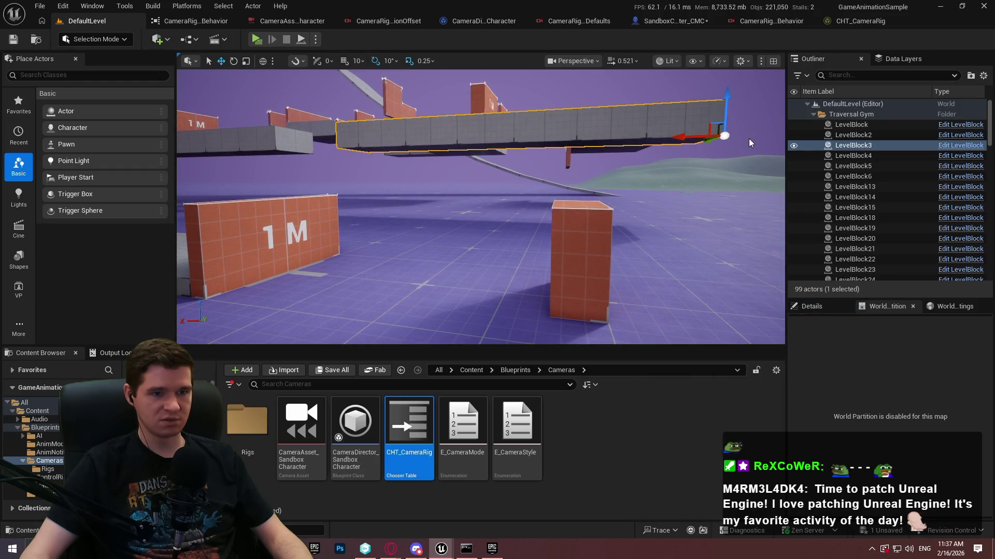
pyautogui.rightClick(436, 213)
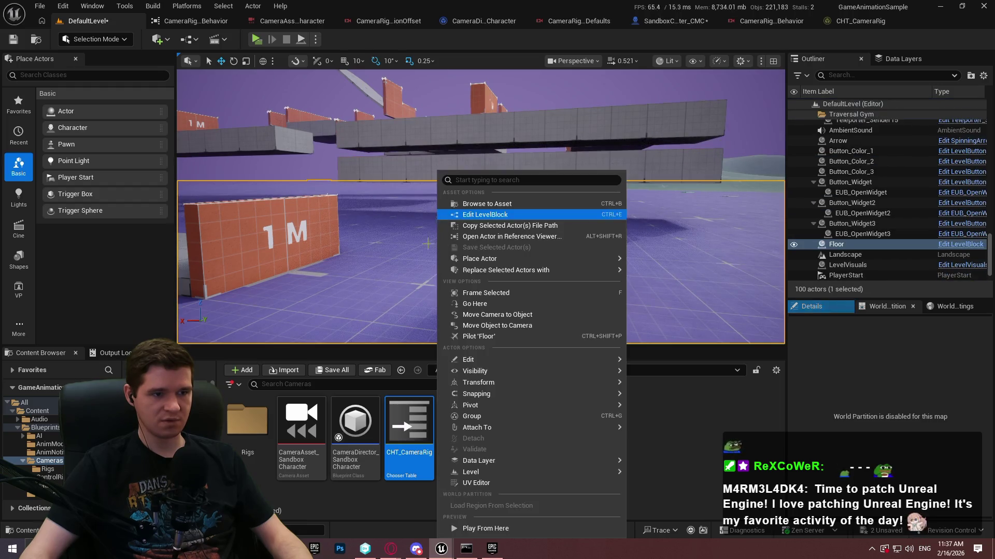
pyautogui.click(485, 529)
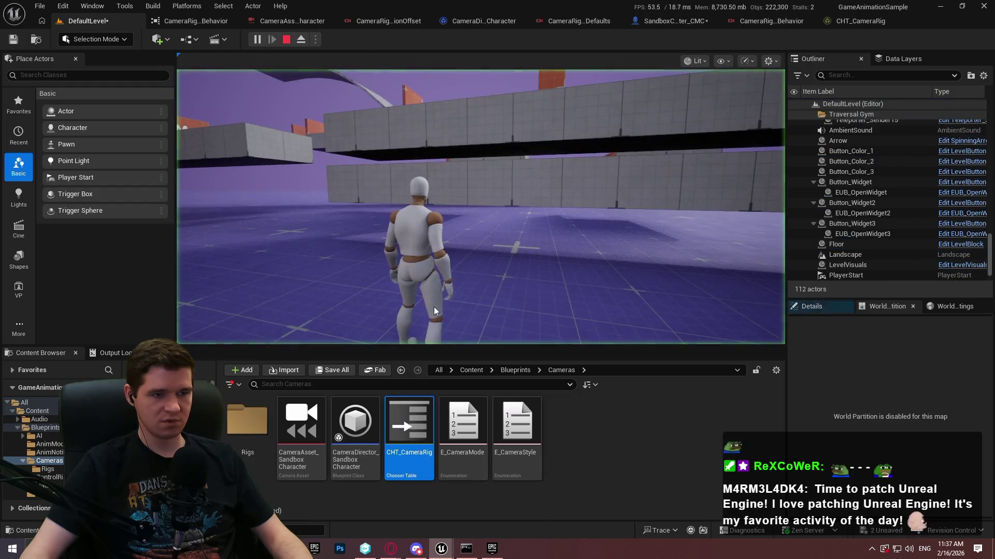
pyautogui.press('w')
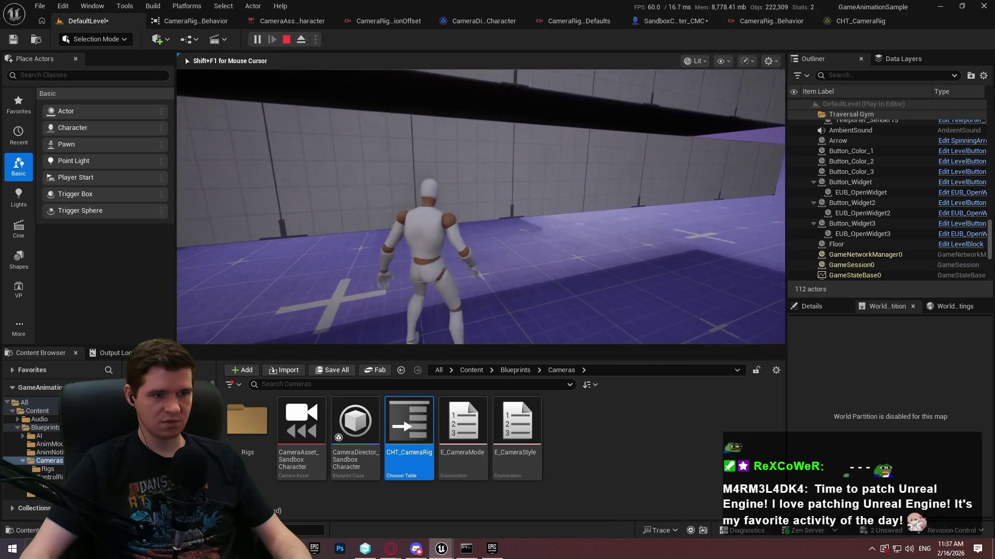
pyautogui.press('Escape')
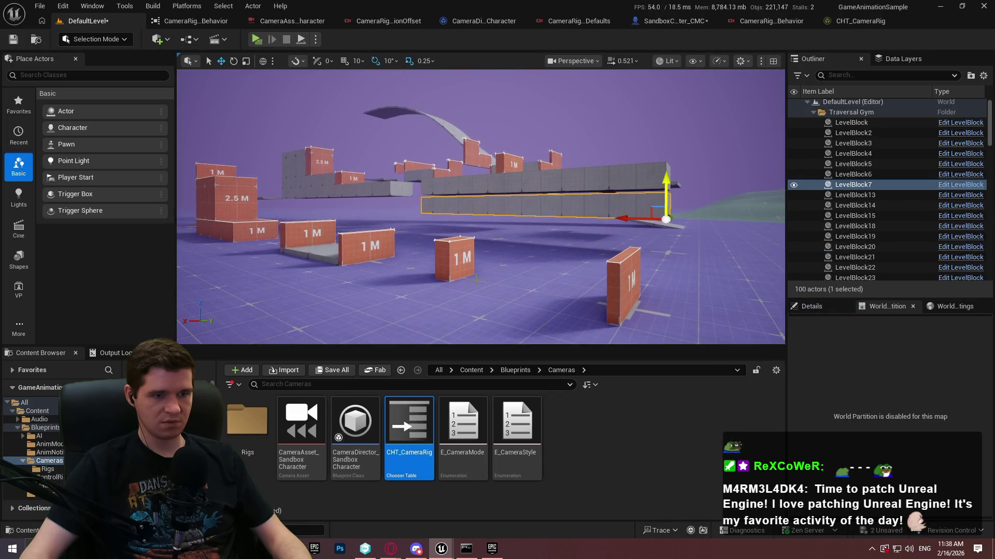
# Step: Play From Here again beside the walls and run the character forward
pyautogui.rightClick(495, 329)
pyautogui.click(556, 527)
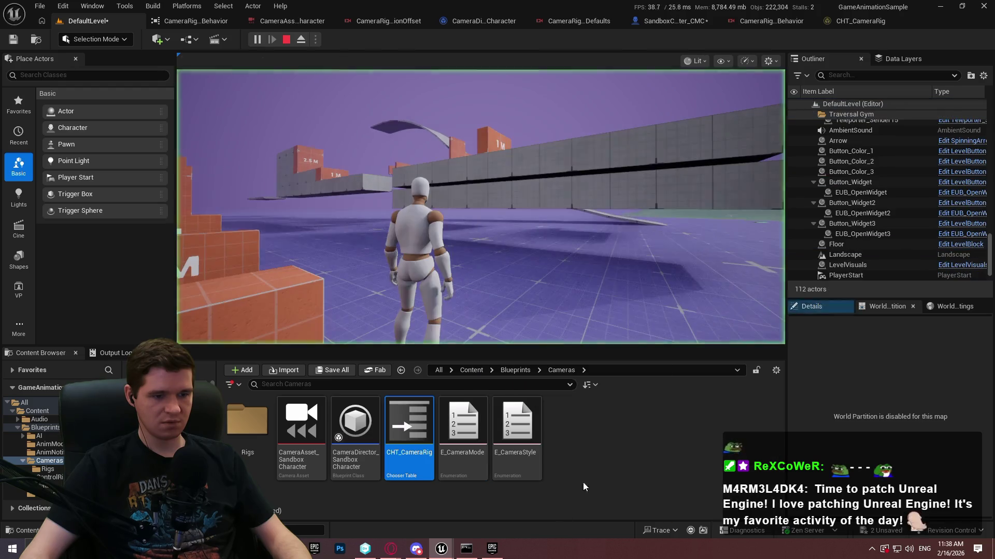
pyautogui.click(517, 293)
pyautogui.press('w')
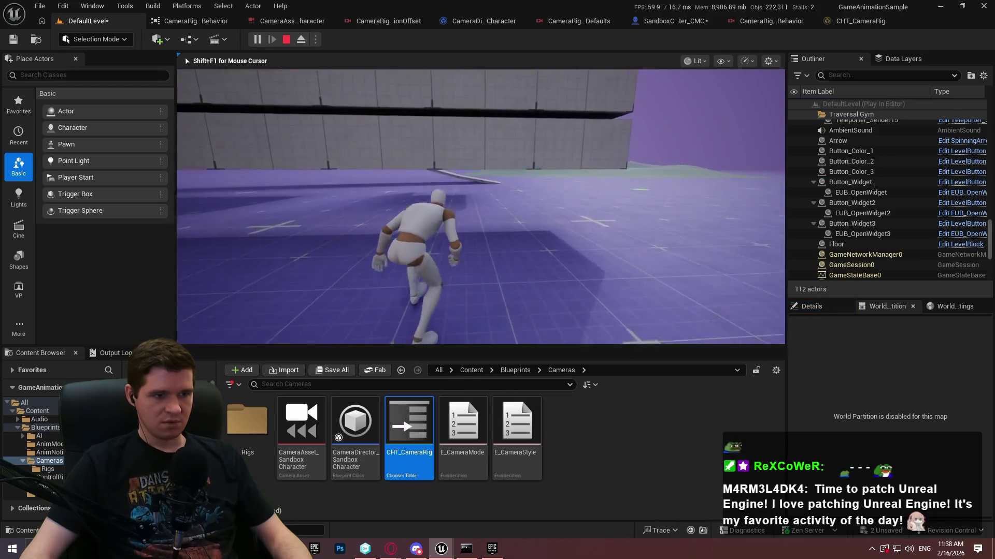